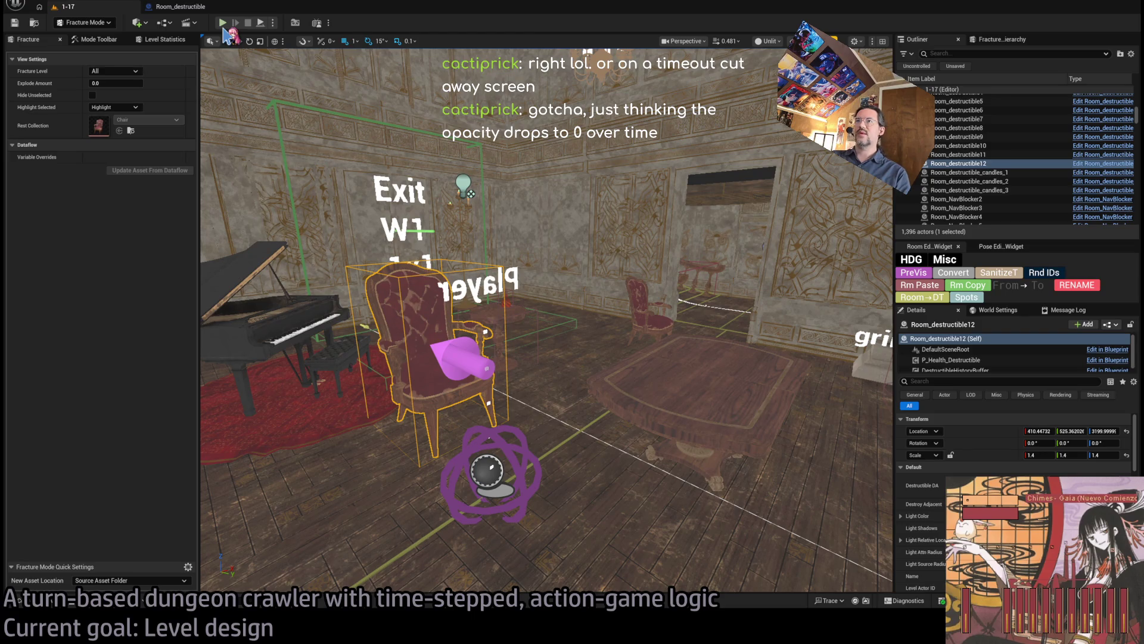
# Step: Playtest the level with a turn of four added hold steps, replay it, then stop
pyautogui.click(223, 24)
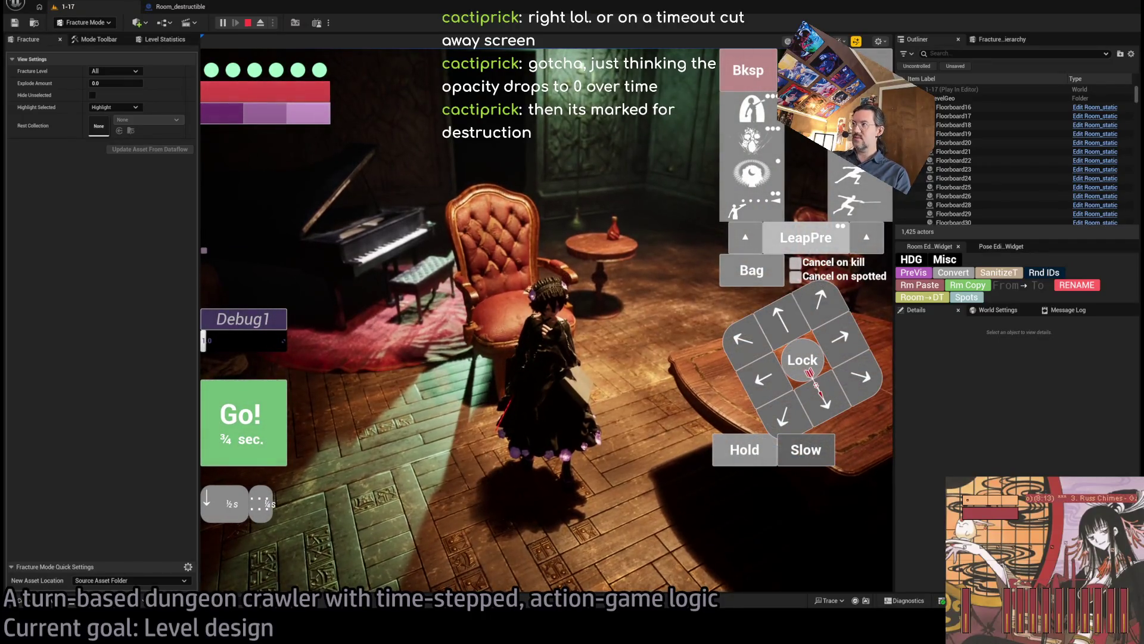
pyautogui.click(739, 459)
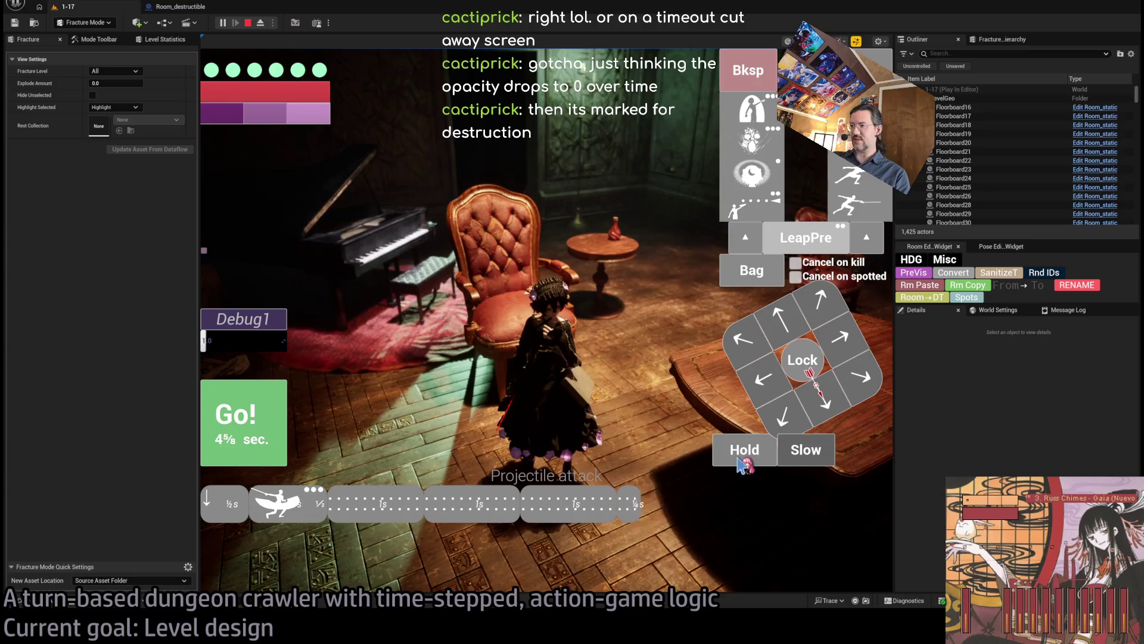
pyautogui.click(741, 458)
pyautogui.click(740, 459)
pyautogui.click(741, 459)
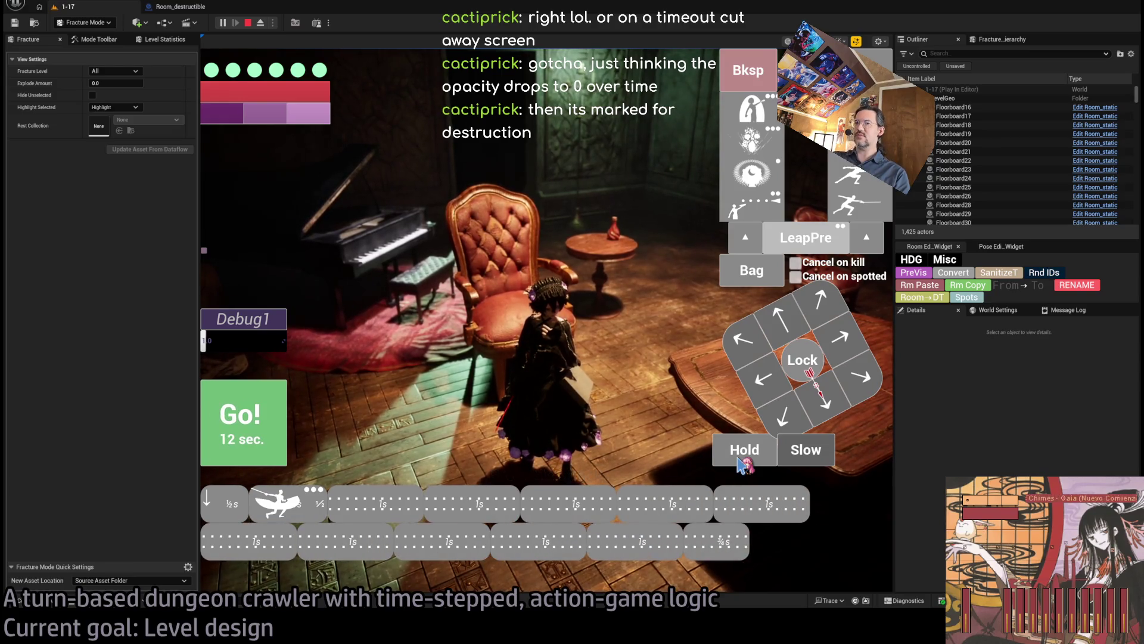
pyautogui.click(244, 420)
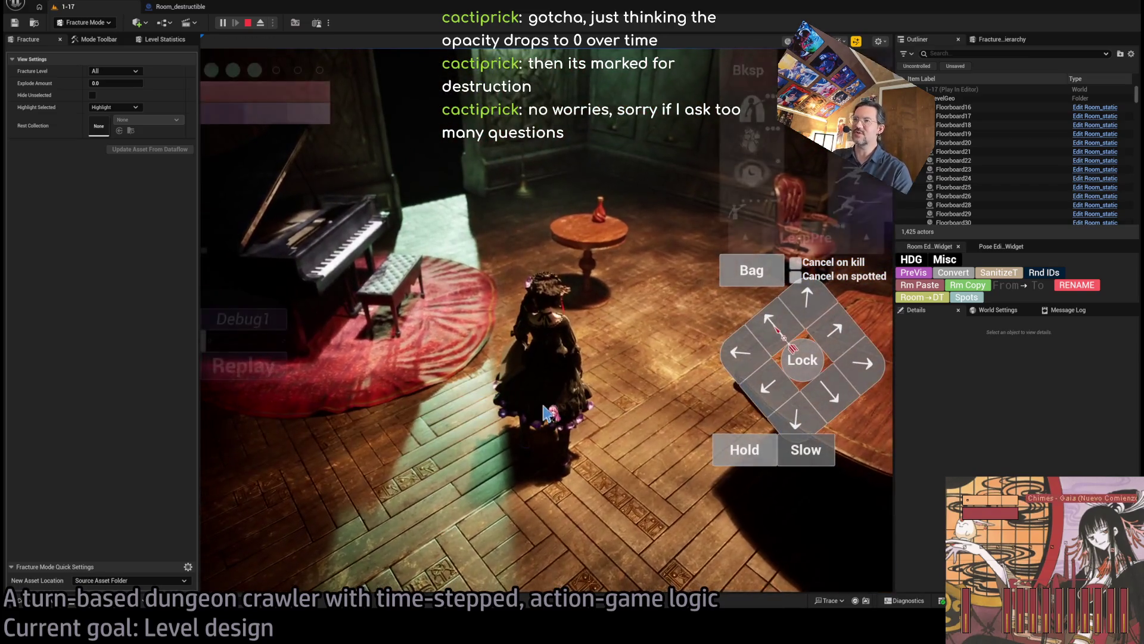
pyautogui.click(272, 377)
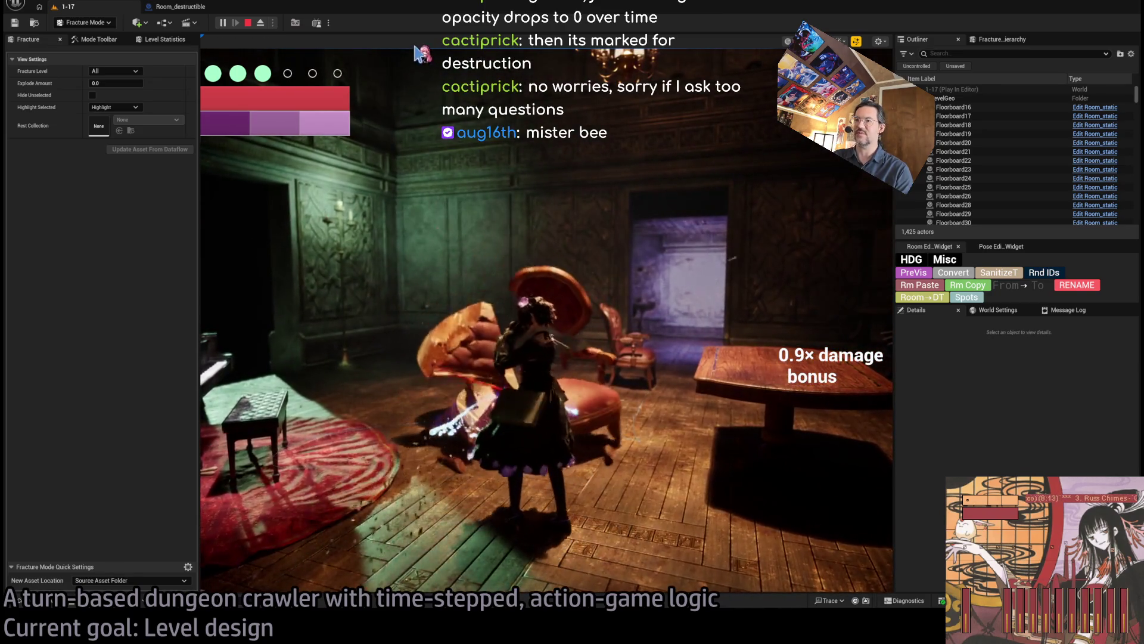
pyautogui.press('Escape')
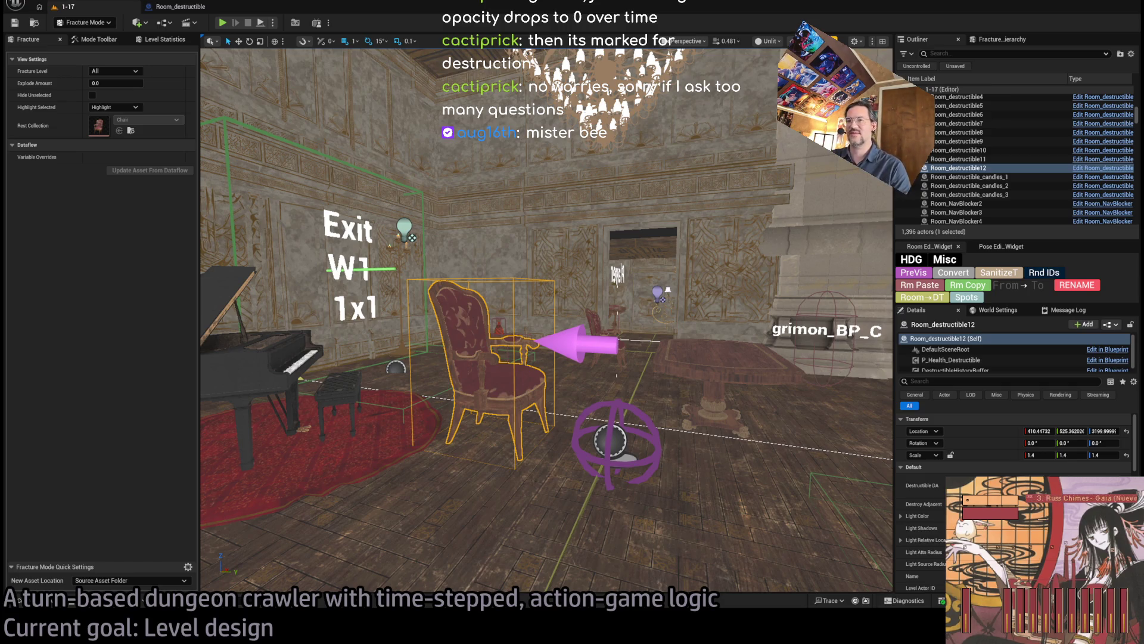
# Step: In Chrome, browse Twitch's Following page and expand the full live channel list
pyautogui.hotkey('alt', 'Tab')
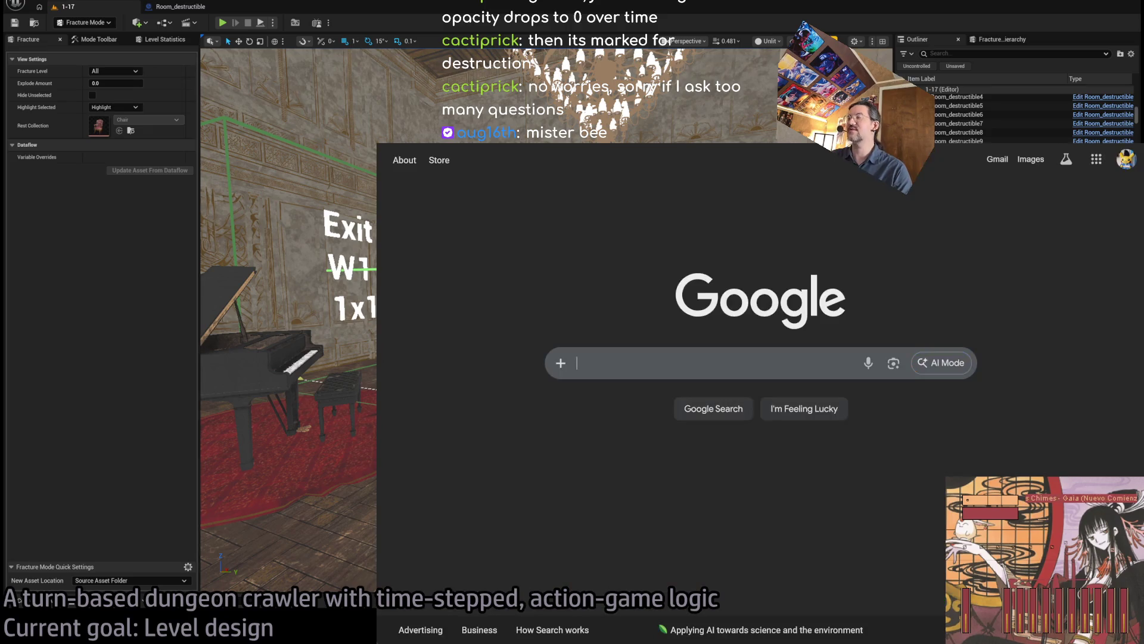
pyautogui.click(482, 143)
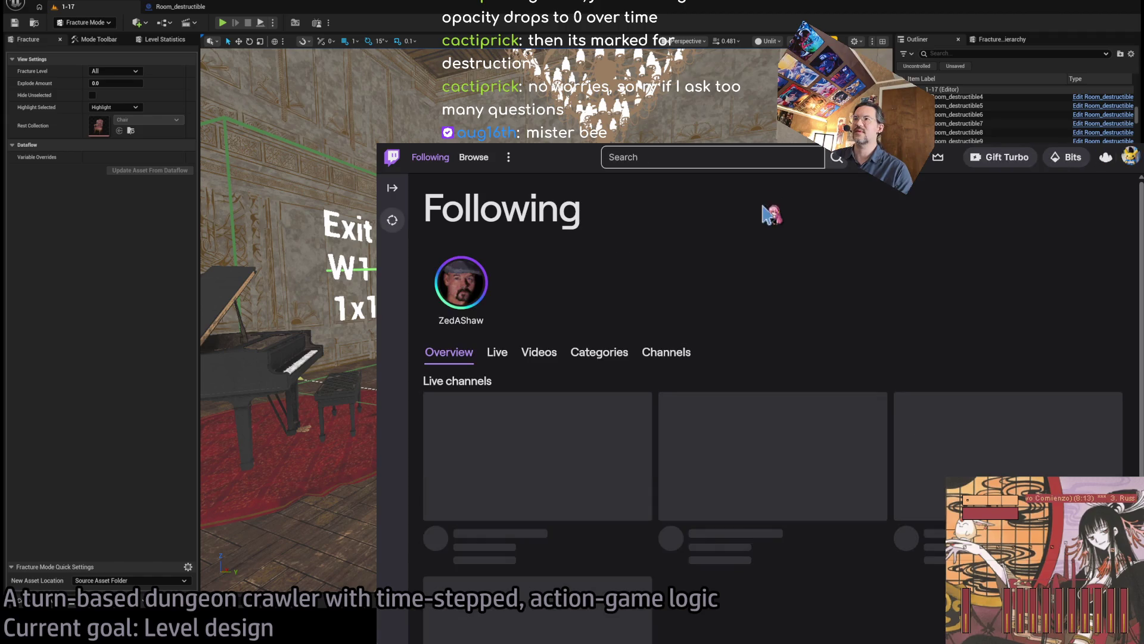
pyautogui.click(691, 157)
pyautogui.click(858, 265)
pyautogui.scroll(-5, 858, 266)
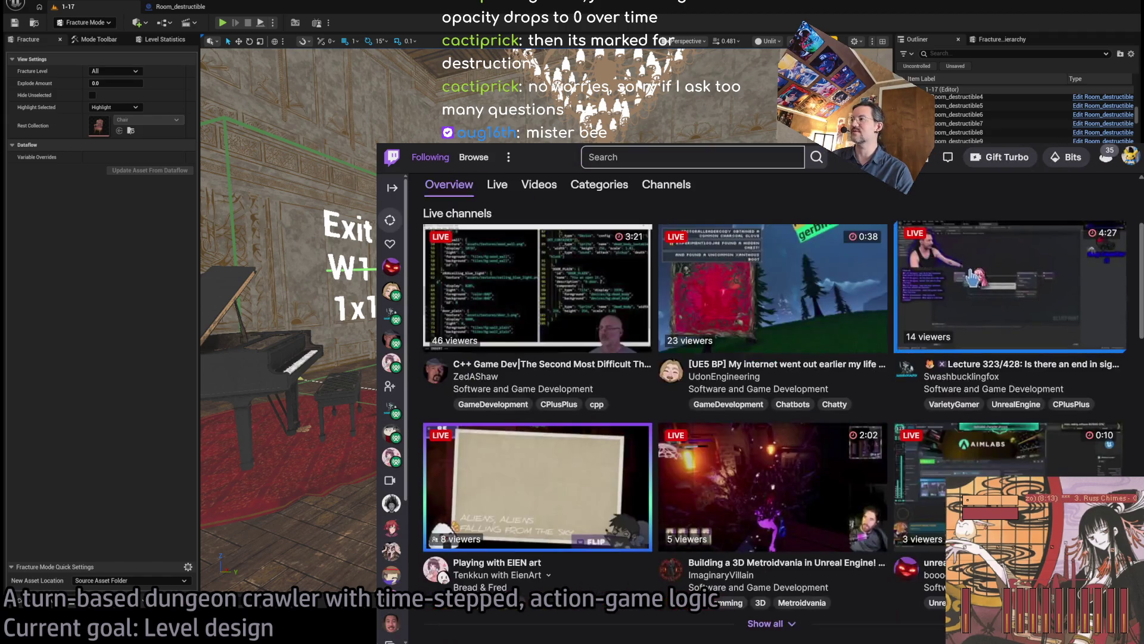
pyautogui.click(783, 458)
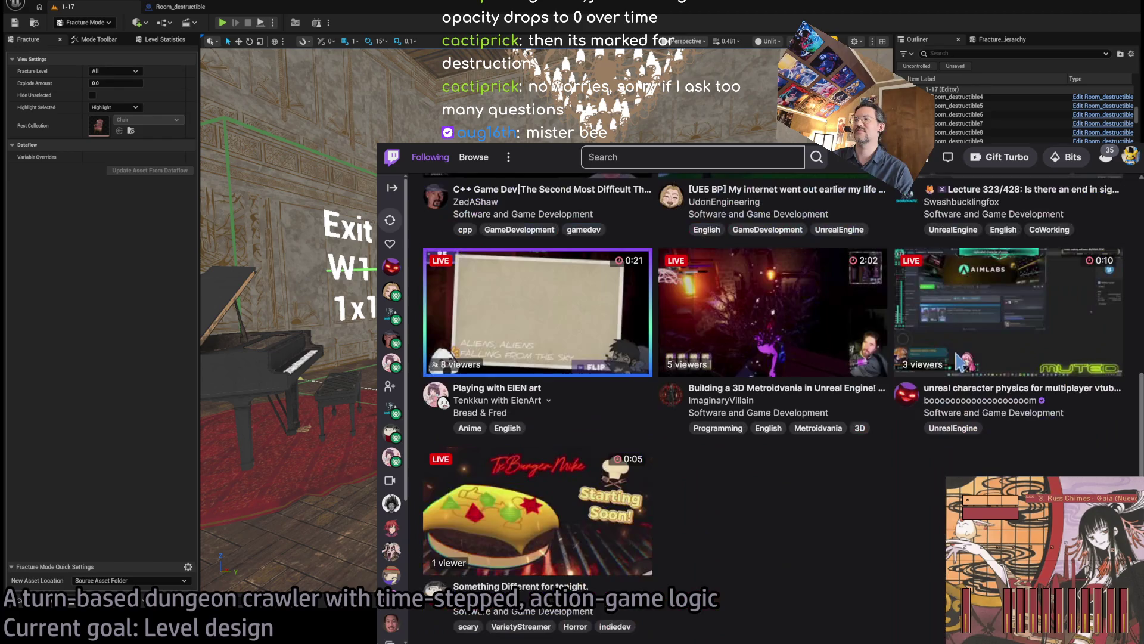
pyautogui.scroll(5, 807, 524)
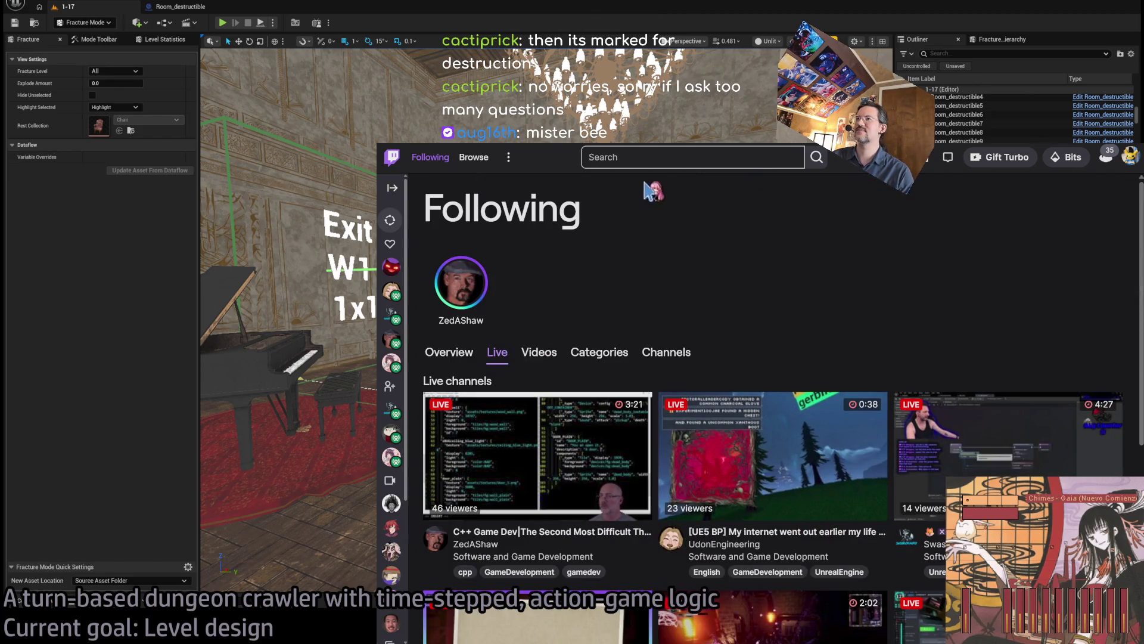
# Step: Search Twitch for the viewer's channel, open their latest past stream and skip ahead
pyautogui.click(661, 156)
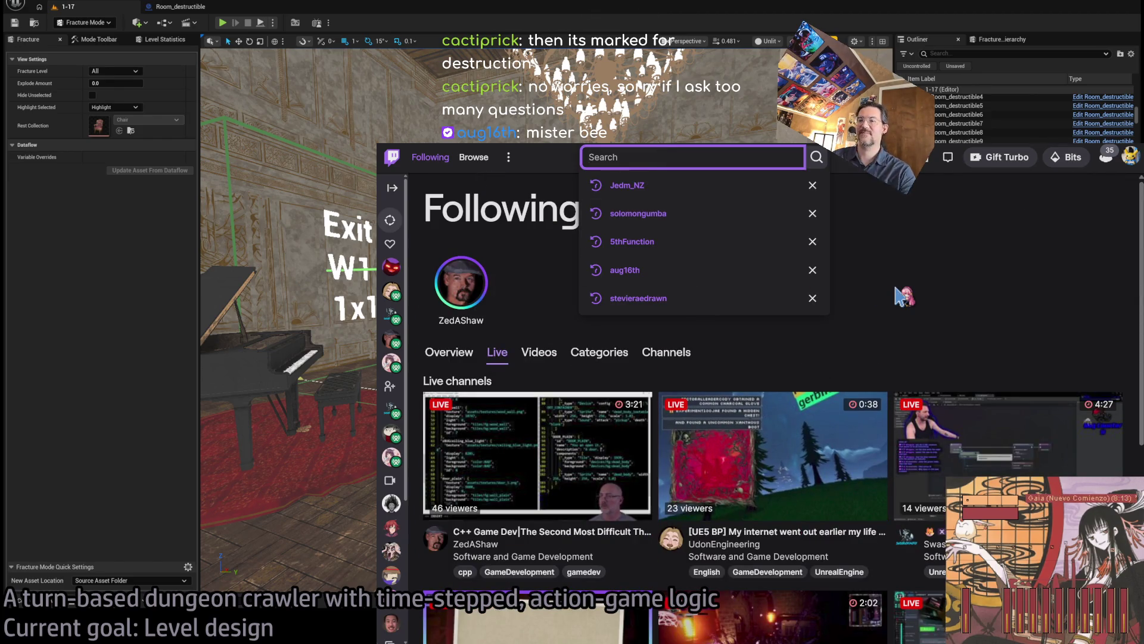
pyautogui.write('aug16th')
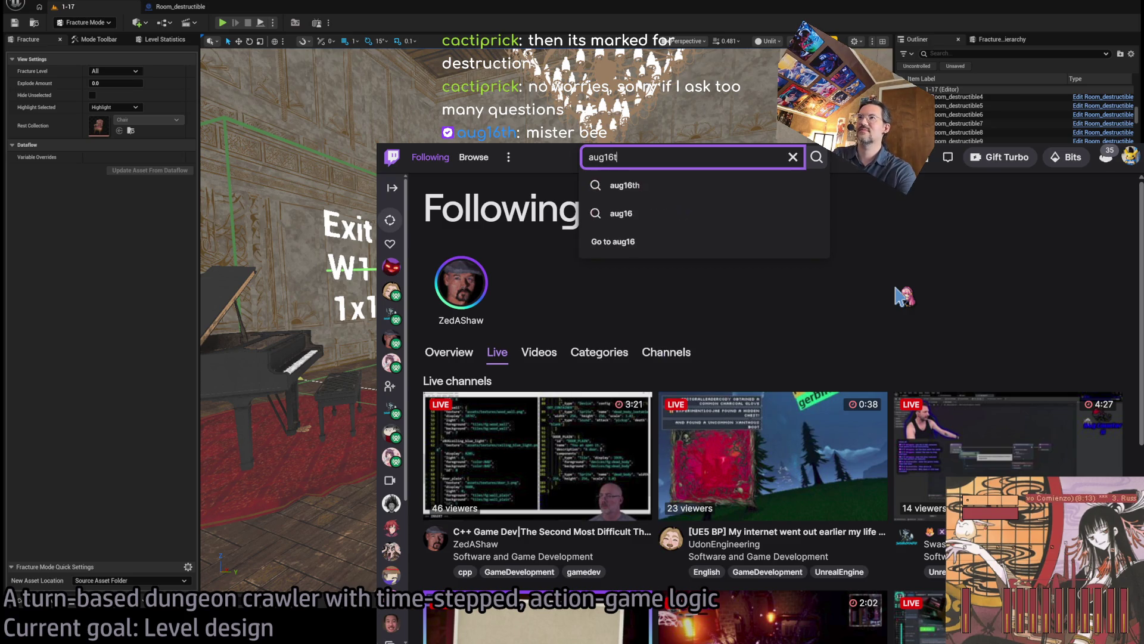
pyautogui.click(705, 197)
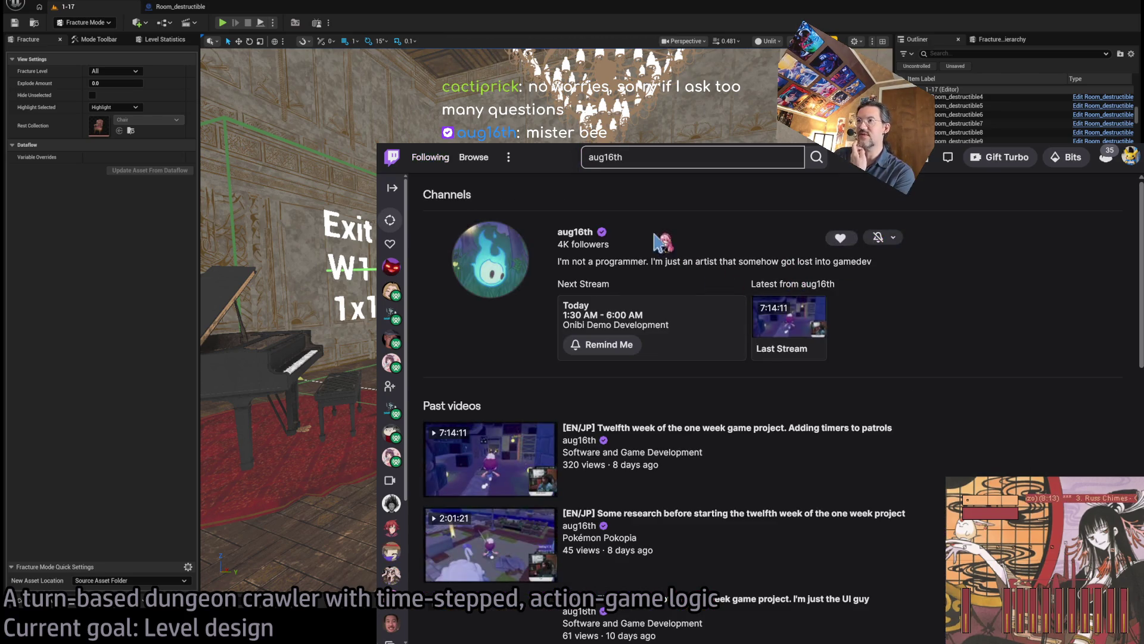
pyautogui.click(581, 237)
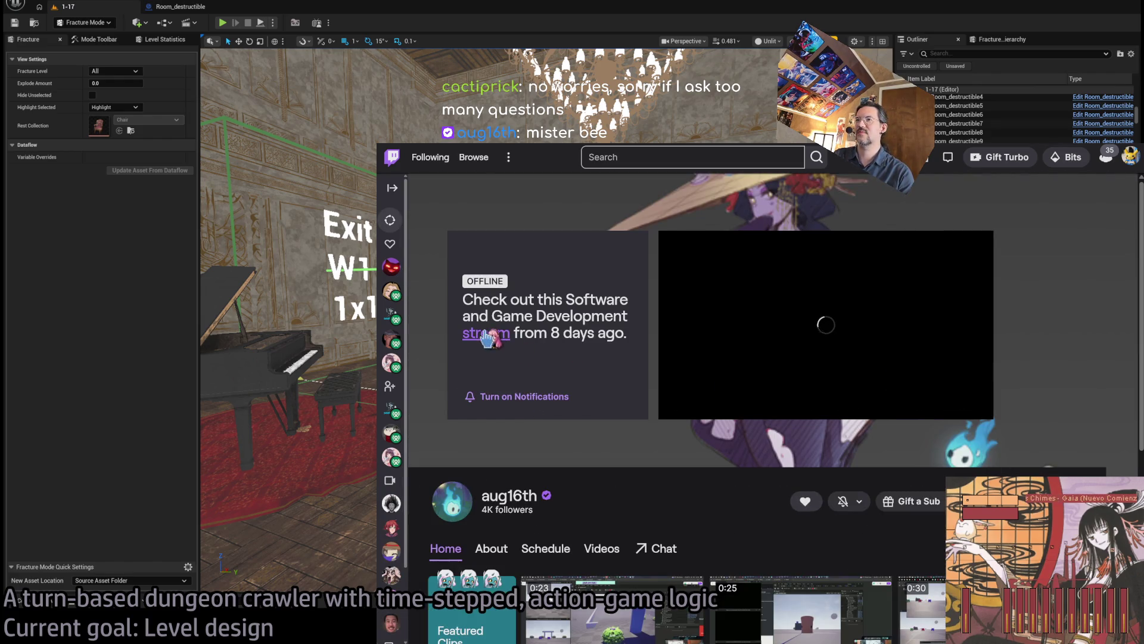
pyautogui.click(487, 333)
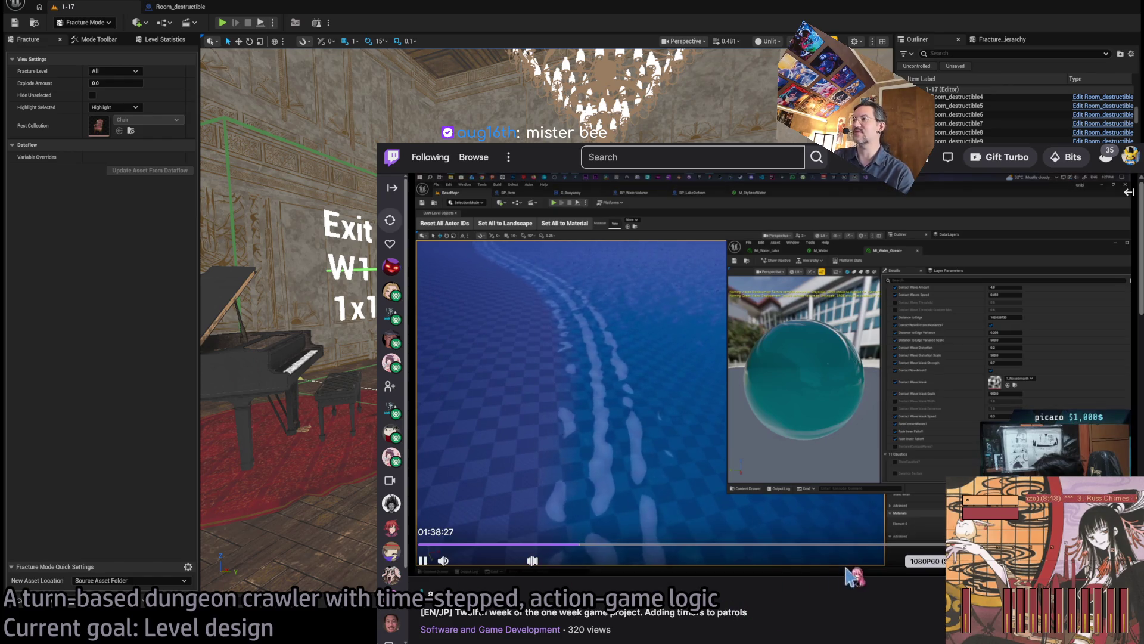
pyautogui.click(907, 545)
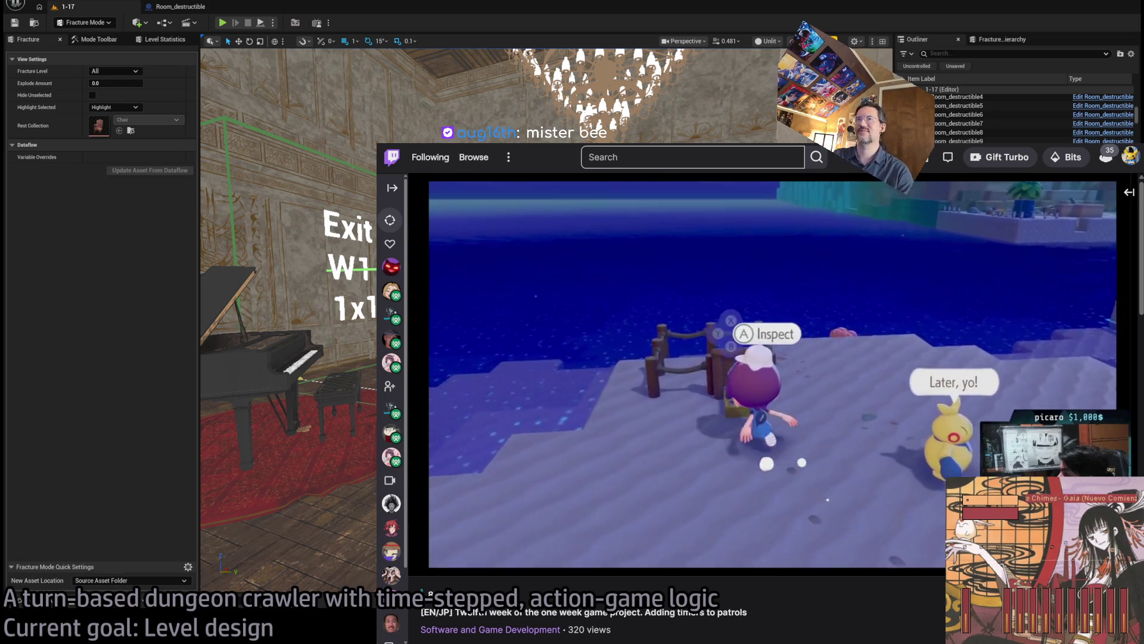
# Step: Load google.com in the browser
pyautogui.hotkey('ctrl', 'l')
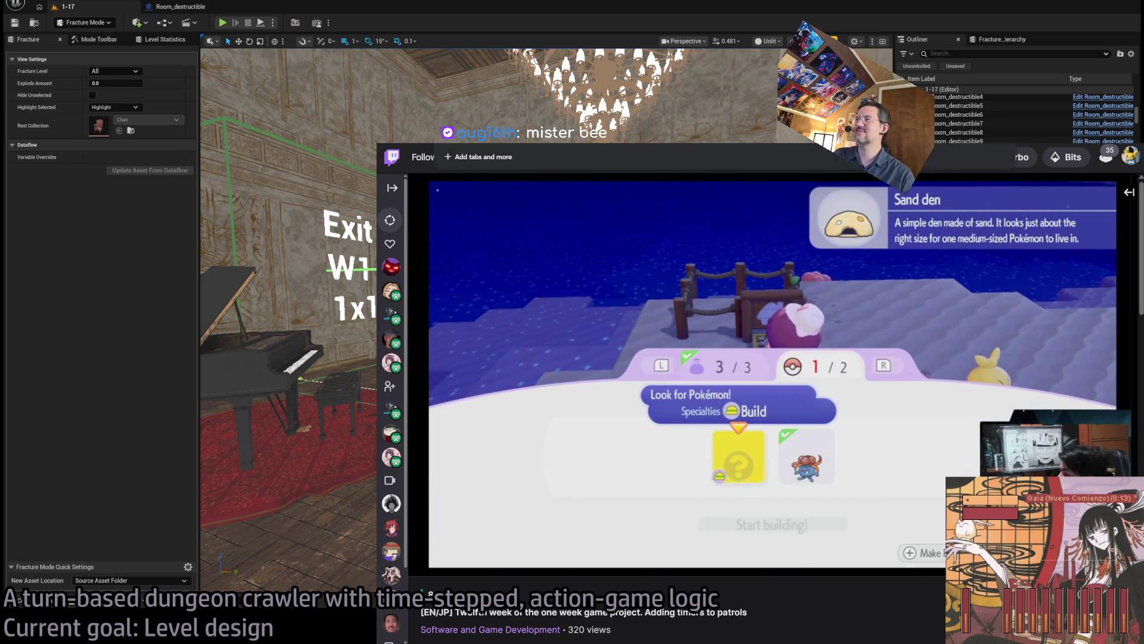
pyautogui.write('google.com')
pyautogui.press('Return')
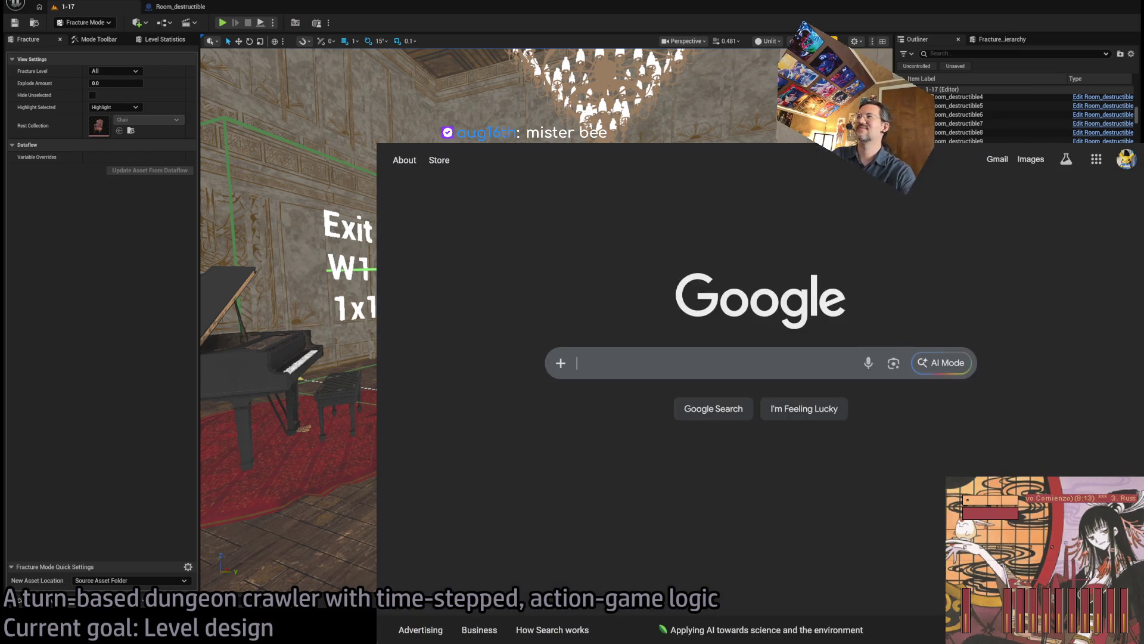
# Step: Back in Unreal, orbit and focus the dining room, then select SM_DinnerTable_03
pyautogui.hotkey('alt', 'Tab')
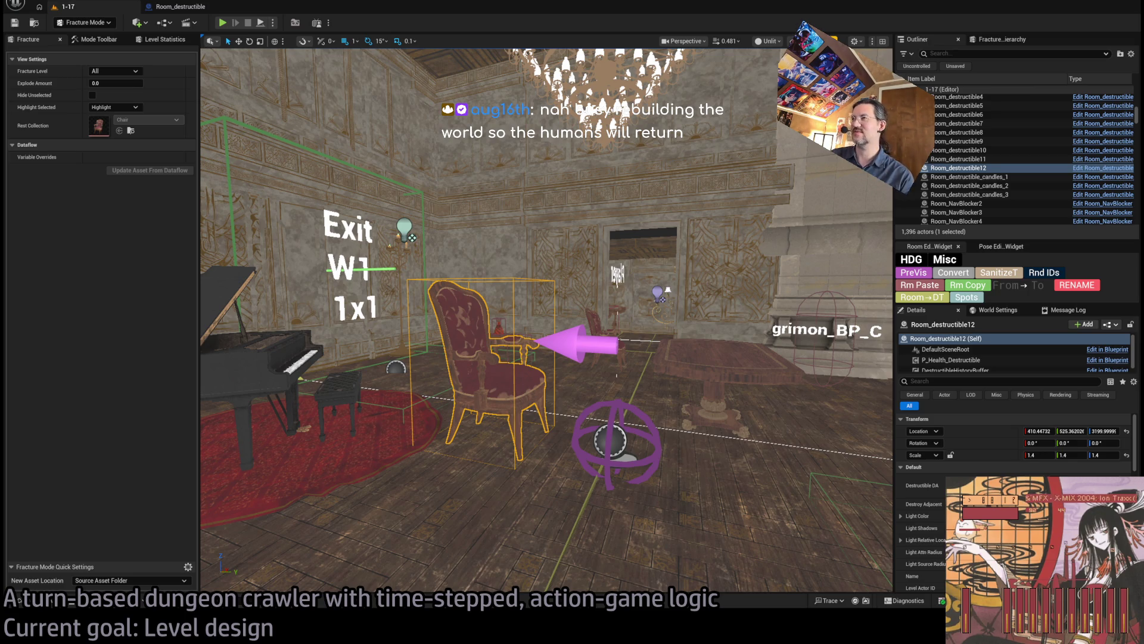
pyautogui.moveTo(587, 269)
pyautogui.mouseDown()
pyautogui.moveTo(587, 290)
pyautogui.moveTo(650, 291)
pyautogui.moveTo(590, 352)
pyautogui.moveTo(525, 388)
pyautogui.moveTo(453, 399)
pyautogui.moveTo(481, 381)
pyautogui.moveTo(481, 352)
pyautogui.moveTo(456, 338)
pyautogui.mouseUp()
pyautogui.press('f')
pyautogui.click(576, 381)
pyautogui.click(434, 401)
pyautogui.scroll(3, 481, 404)
pyautogui.click(570, 297)
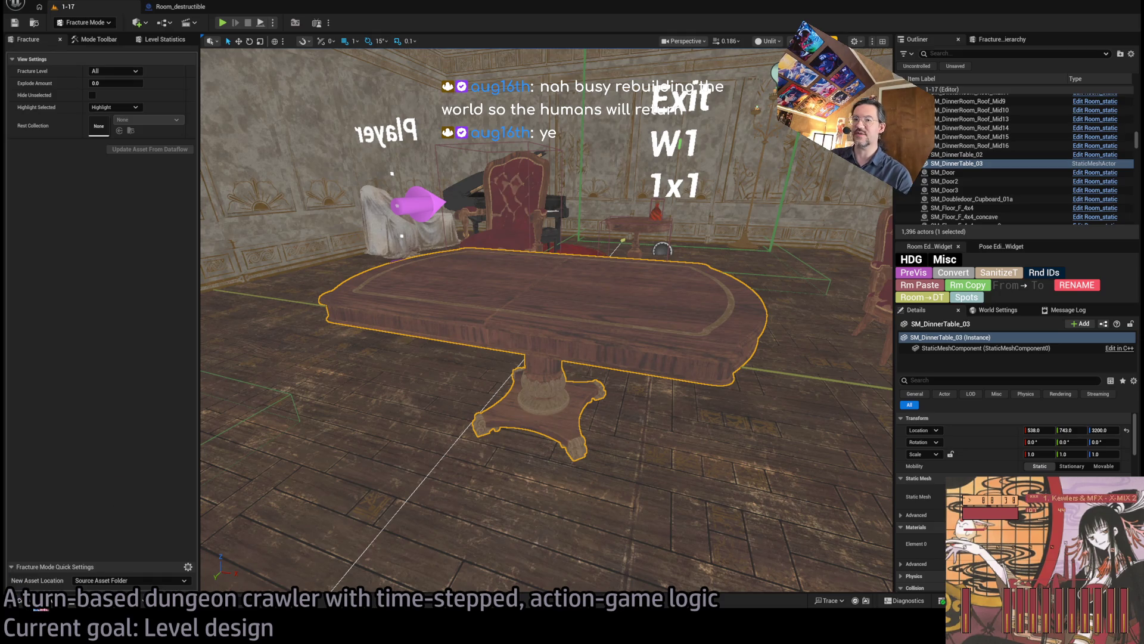
# Step: Drop the geometry collection asset from the Content Drawer onto the table, creating DinnerTable3
pyautogui.hotkey('ctrl', 'space')
pyautogui.moveTo(453, 453)
pyautogui.mouseDown()
pyautogui.moveTo(179, 129)
pyautogui.moveTo(75, 39)
pyautogui.moveTo(95, 32)
pyautogui.moveTo(147, 275)
pyautogui.moveTo(124, 45)
pyautogui.moveTo(176, 167)
pyautogui.moveTo(431, 316)
pyautogui.moveTo(23, 74)
pyautogui.moveTo(473, 340)
pyautogui.moveTo(549, 334)
pyautogui.moveTo(527, 290)
pyautogui.mouseUp()
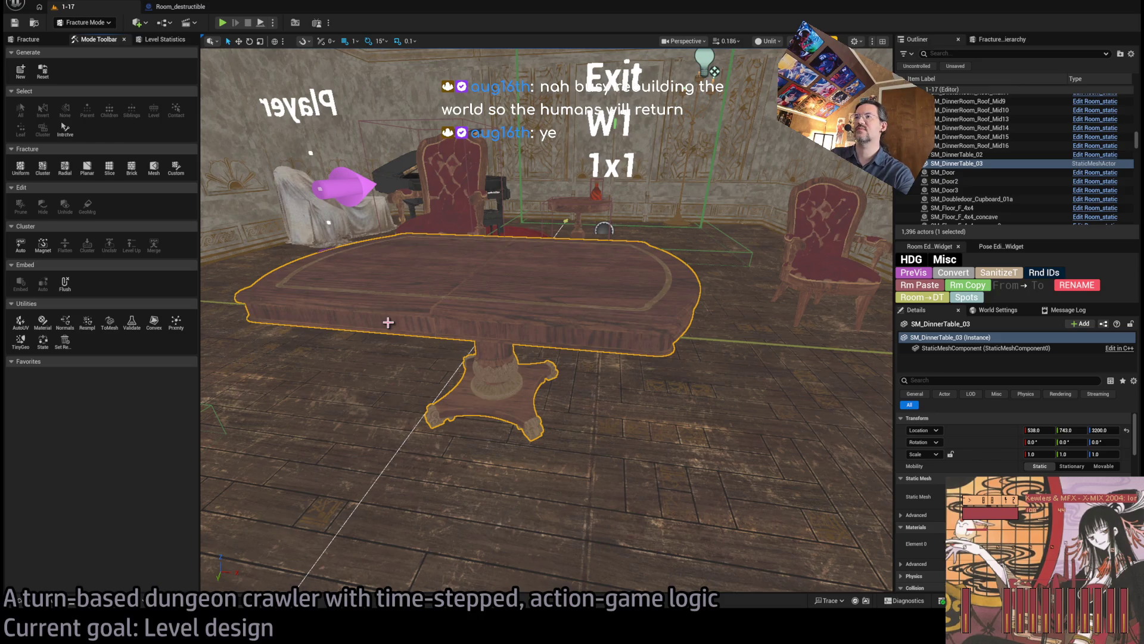
pyautogui.moveTo(394, 325)
pyautogui.mouseDown()
pyautogui.moveTo(582, 376)
pyautogui.moveTo(588, 400)
pyautogui.moveTo(492, 379)
pyautogui.mouseUp()
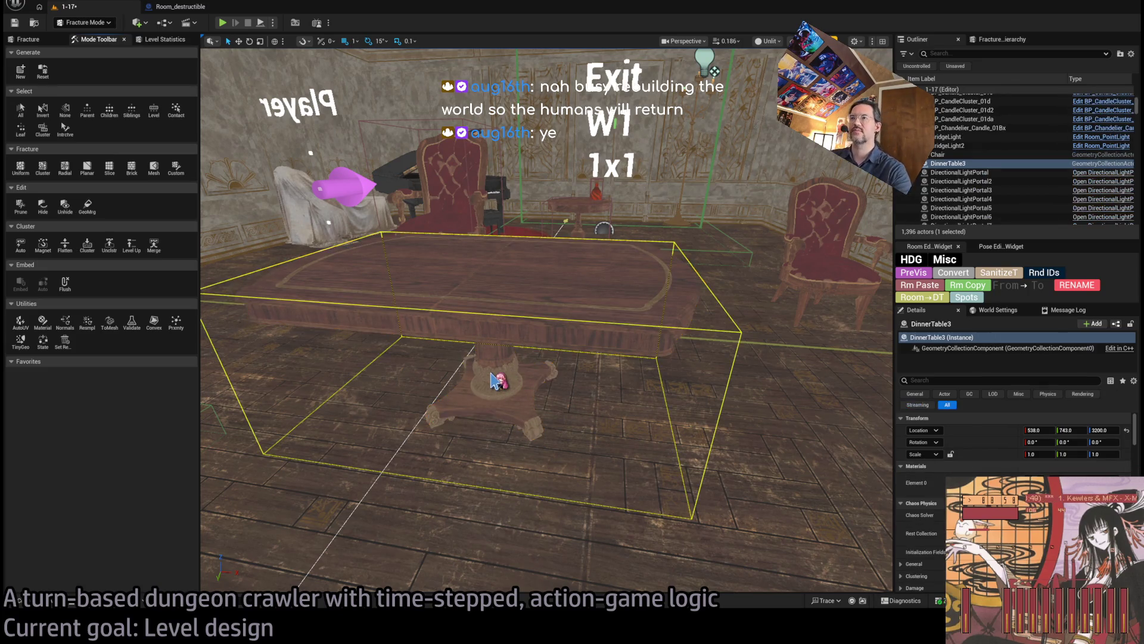
pyautogui.press('f')
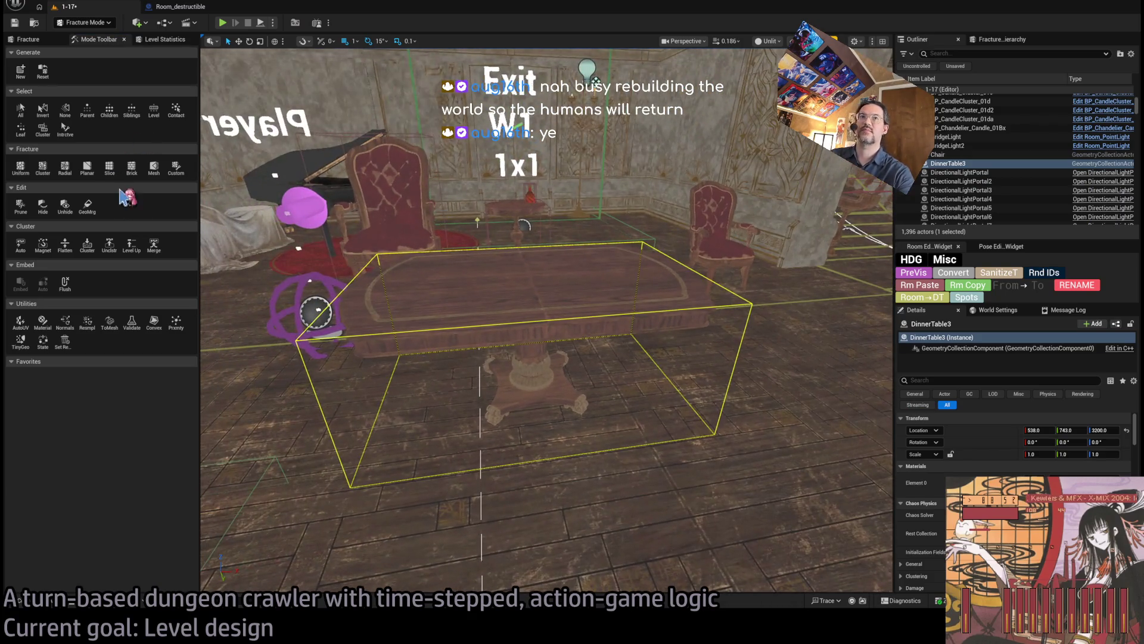
# Step: Choose Planar fracture, lowering and tilting its cutting plane diagonally through the table's pedestal
pyautogui.click(87, 167)
pyautogui.moveTo(441, 402); pyautogui.dragTo(441, 364)
pyautogui.scroll(8, 575, 384)
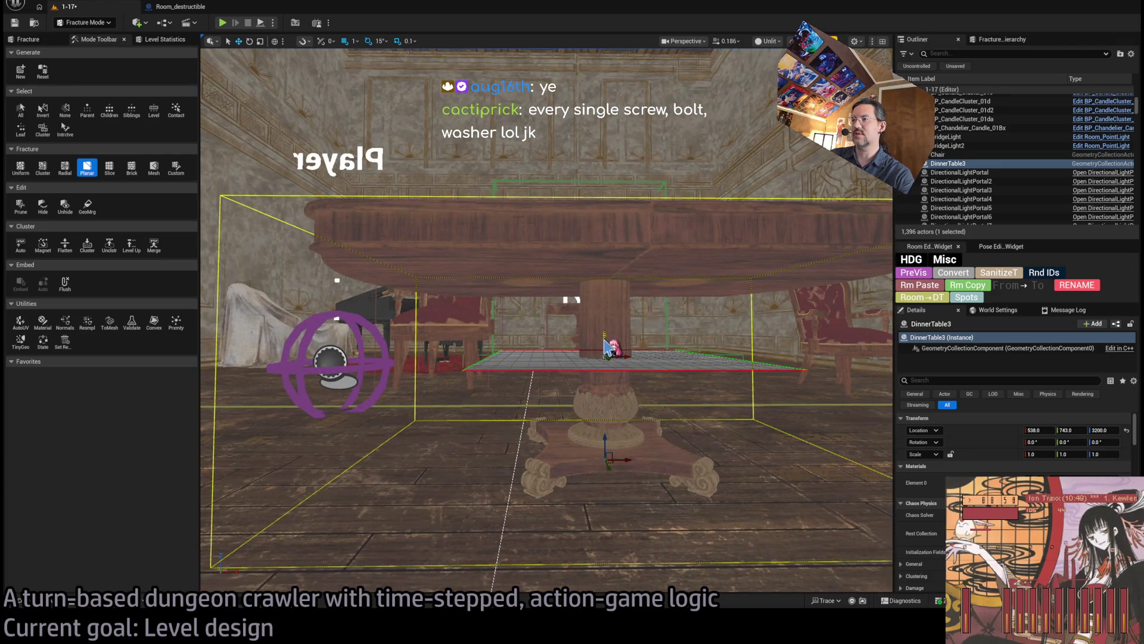
pyautogui.moveTo(607, 349)
pyautogui.mouseDown()
pyautogui.moveTo(607, 375)
pyautogui.moveTo(609, 365)
pyautogui.mouseUp()
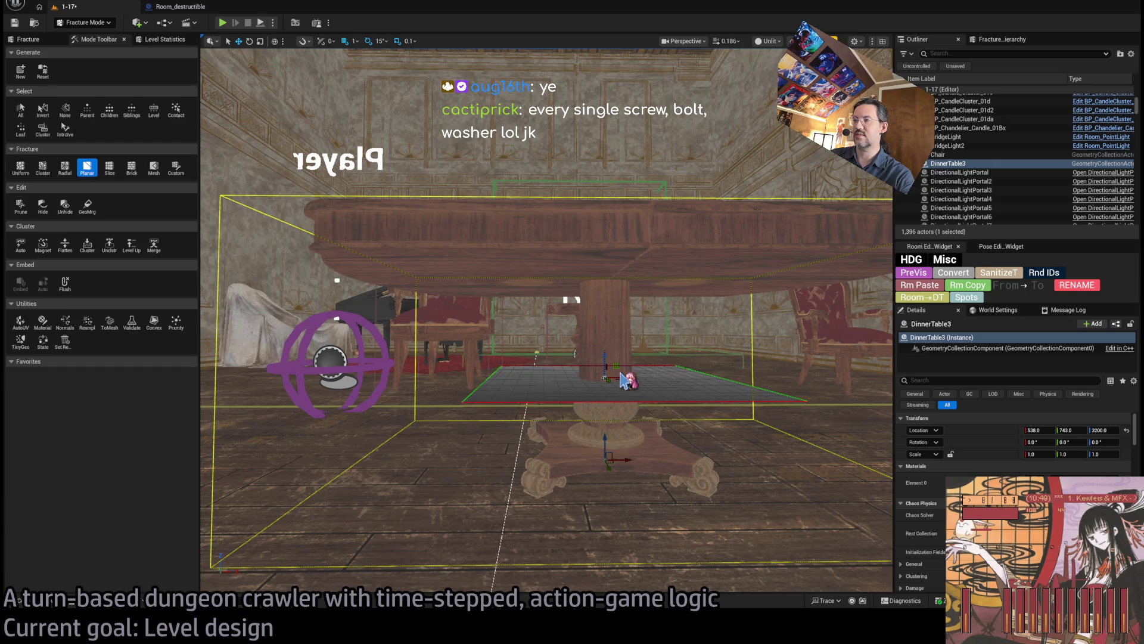
pyautogui.press('e')
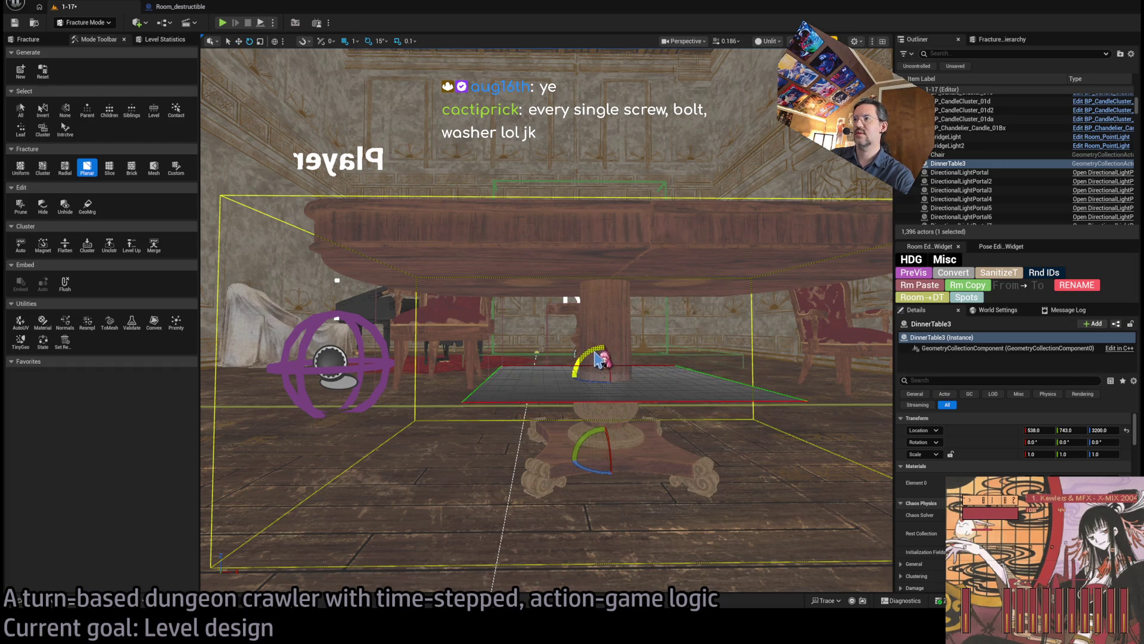
pyautogui.moveTo(581, 358); pyautogui.dragTo(603, 356)
pyautogui.press('w')
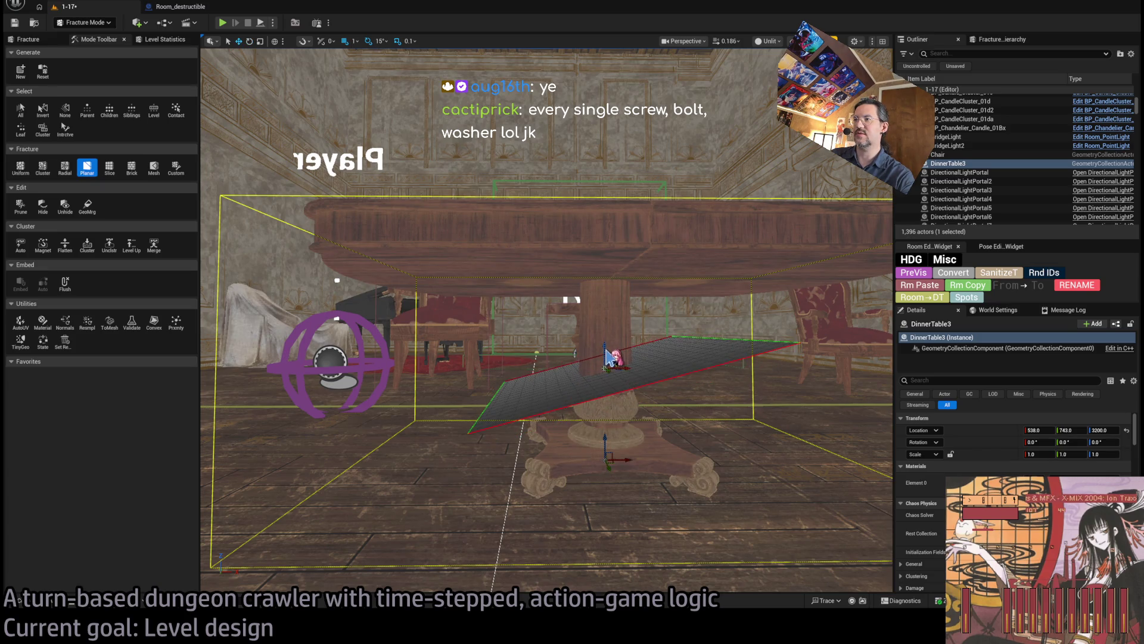
pyautogui.click(55, 40)
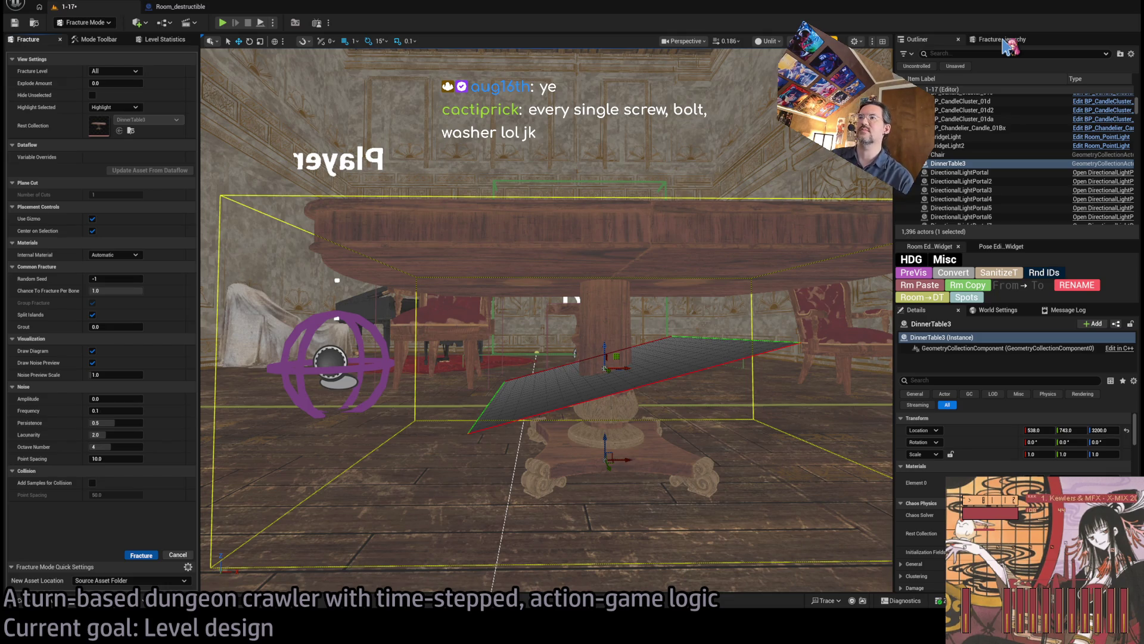
pyautogui.click(1007, 40)
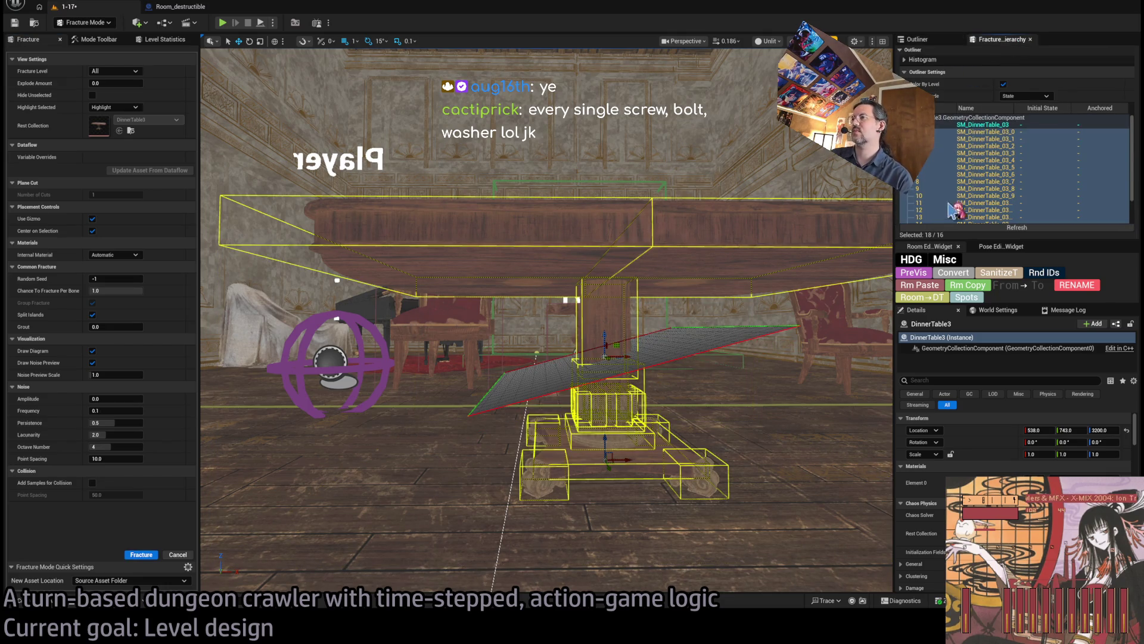
# Step: Orbit around DinnerTable3 and rotate the cutting plane nearly upright through the tabletop
pyautogui.scroll(-2, 990, 179)
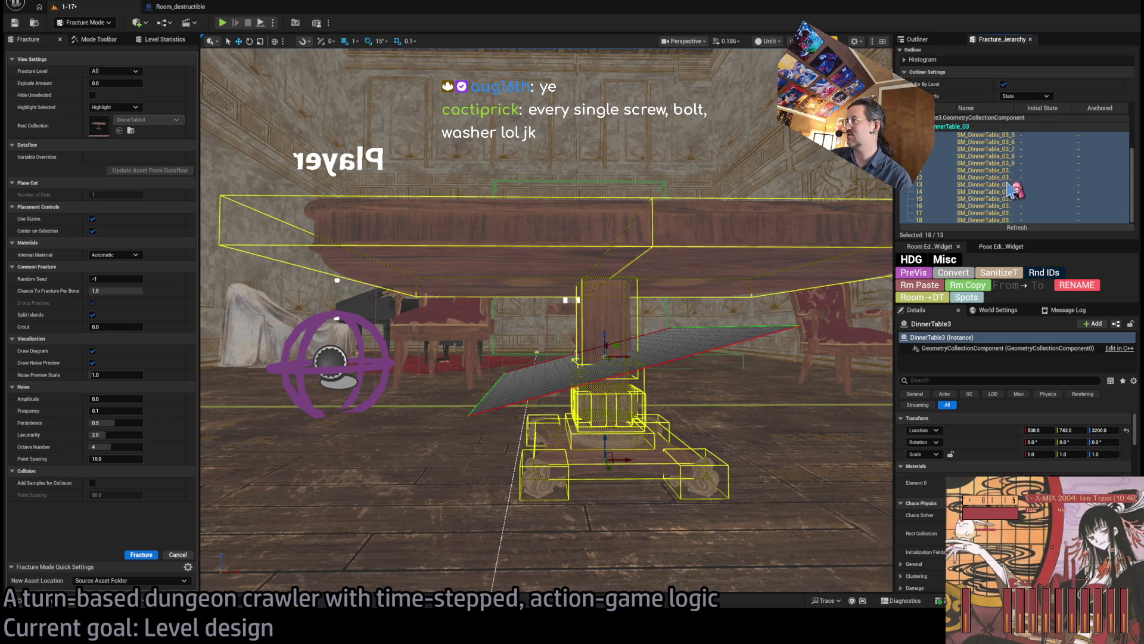
pyautogui.scroll(2, 984, 179)
pyautogui.scroll(3, 888, 284)
pyautogui.moveTo(888, 285); pyautogui.dragTo(596, 280)
pyautogui.scroll(5, 632, 338)
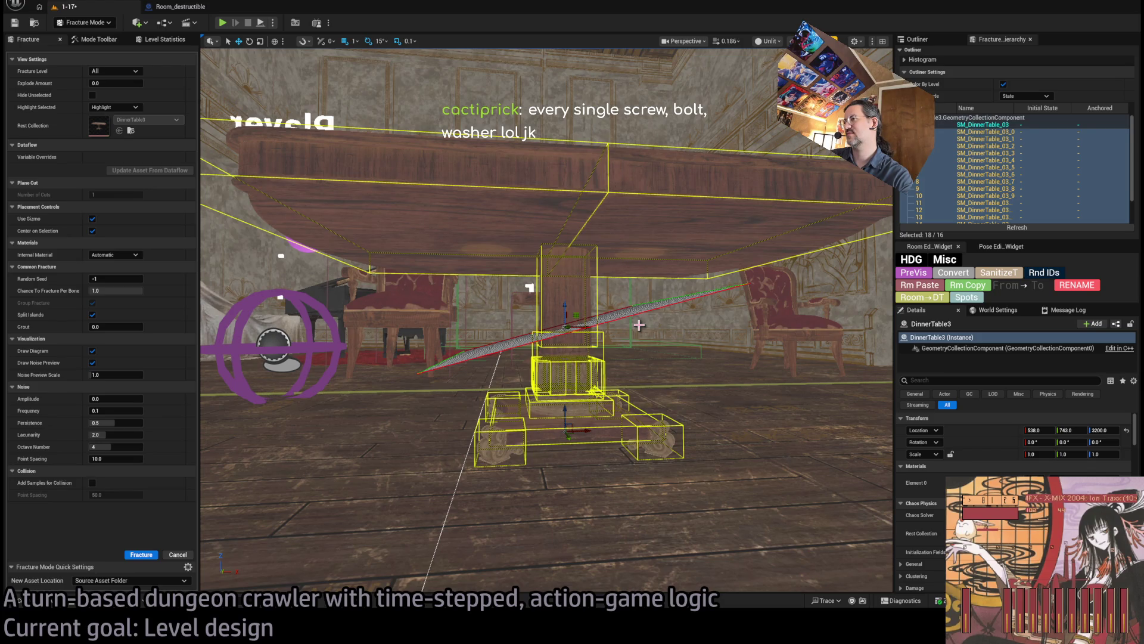
pyautogui.press('f')
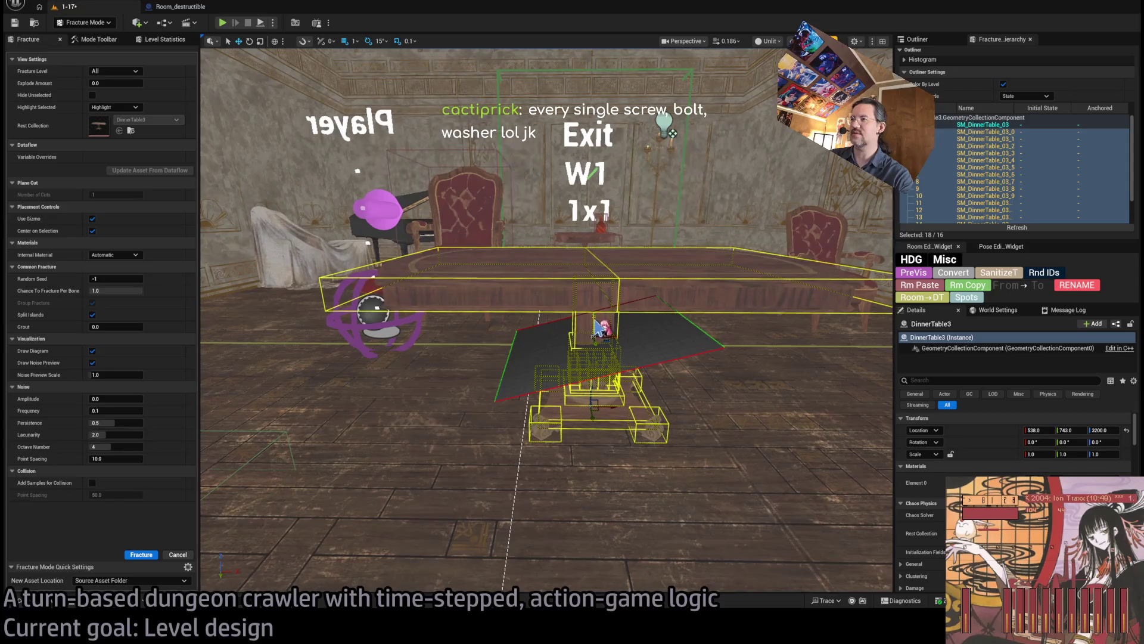
pyautogui.moveTo(598, 327)
pyautogui.mouseDown()
pyautogui.moveTo(554, 393)
pyautogui.moveTo(498, 289)
pyautogui.moveTo(564, 289)
pyautogui.mouseUp()
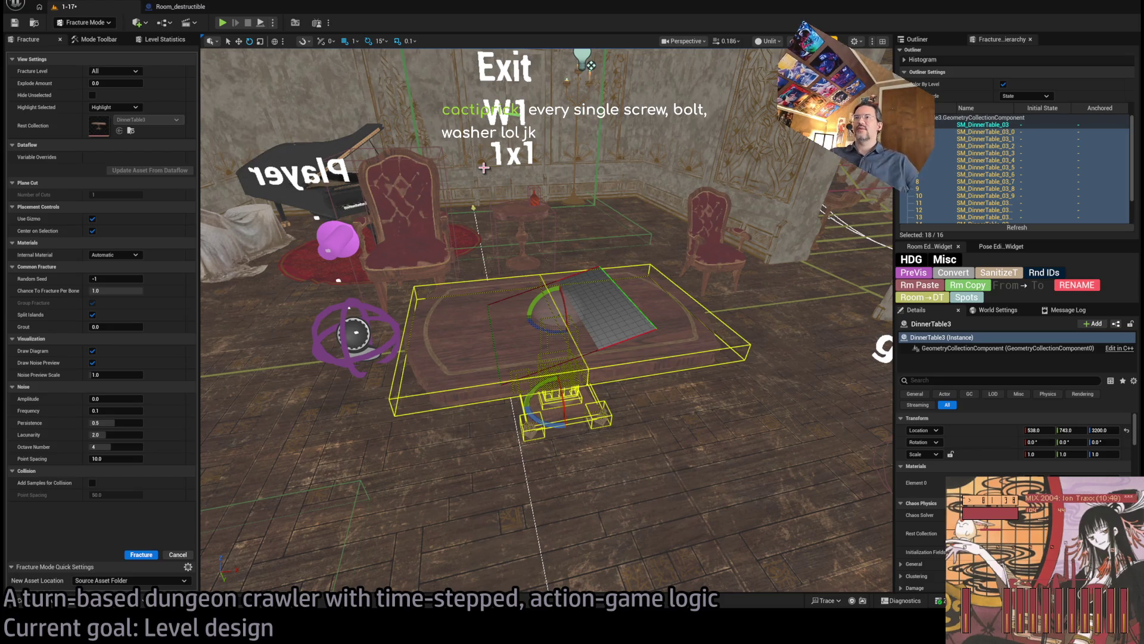
pyautogui.moveTo(714, 268)
pyautogui.mouseDown()
pyautogui.moveTo(688, 276)
pyautogui.moveTo(591, 360)
pyautogui.mouseUp()
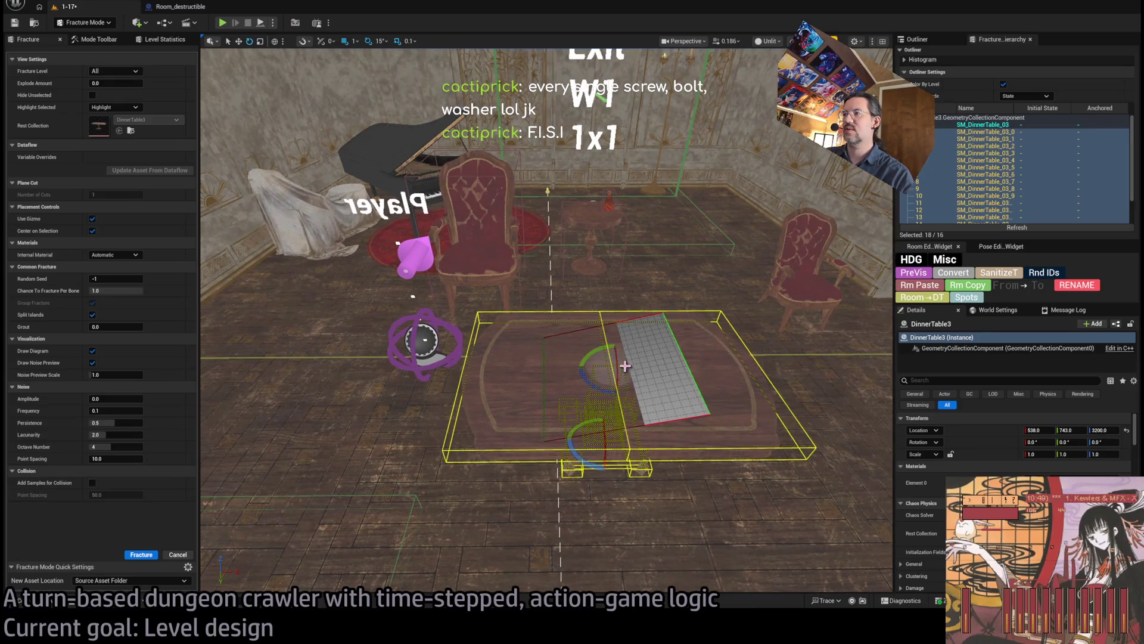
pyautogui.moveTo(607, 397)
pyautogui.mouseDown()
pyautogui.moveTo(608, 355)
pyautogui.moveTo(592, 375)
pyautogui.moveTo(573, 369)
pyautogui.moveTo(608, 396)
pyautogui.moveTo(605, 432)
pyautogui.moveTo(620, 425)
pyautogui.mouseUp()
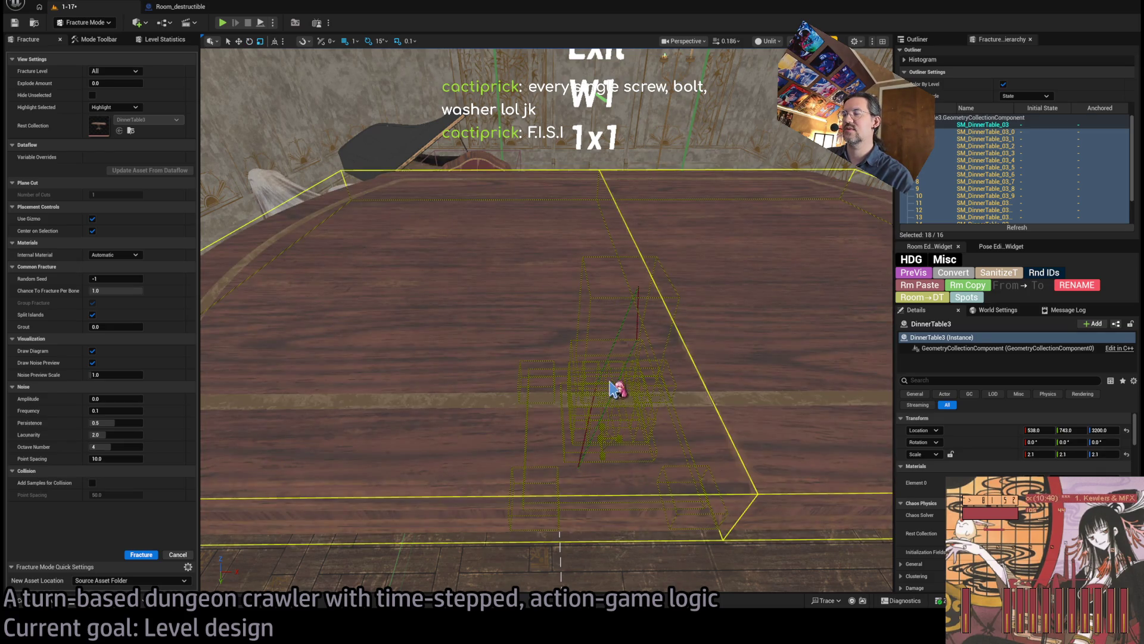
# Step: Undo the accidental 2.1 table scale and reposition the view around the table
pyautogui.hotkey('ctrl', 'z')
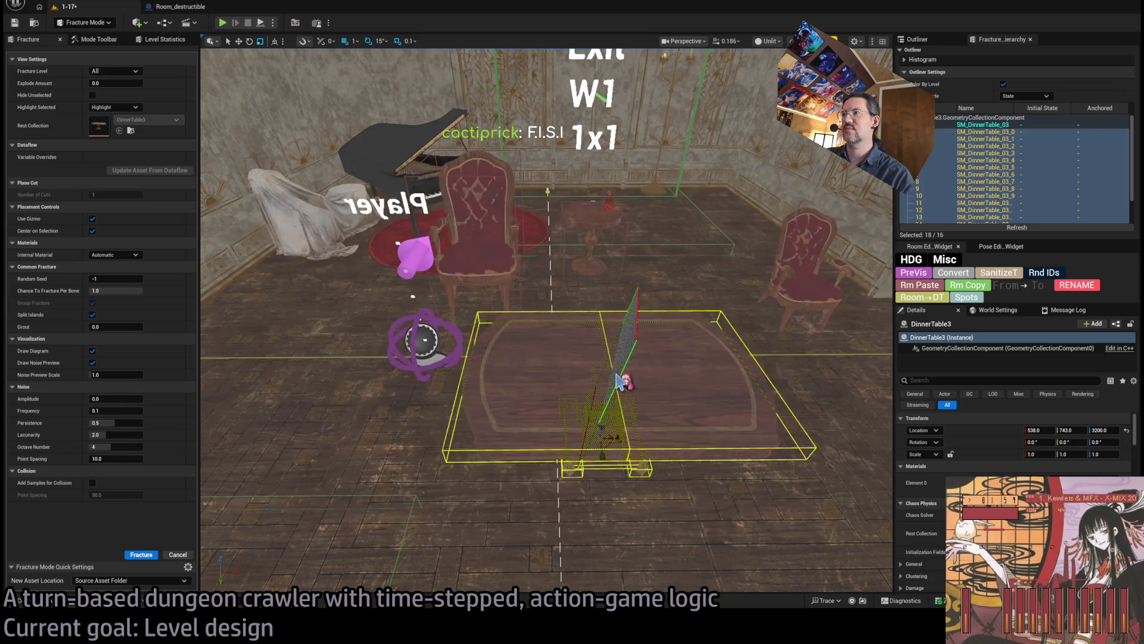
pyautogui.press('f')
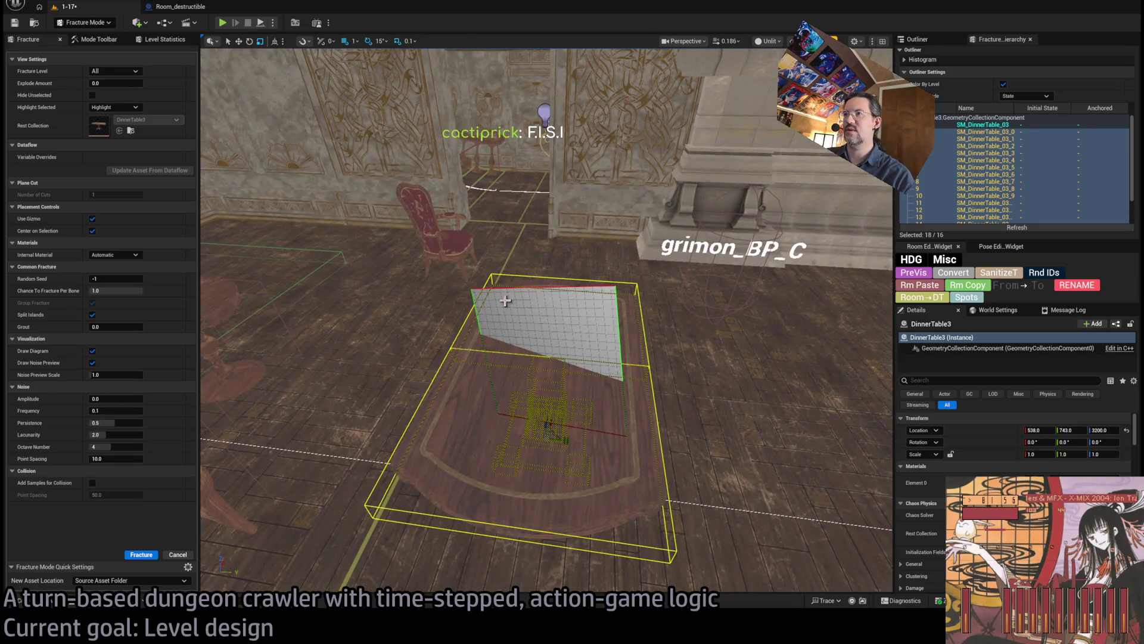
pyautogui.click(97, 40)
pyautogui.click(28, 40)
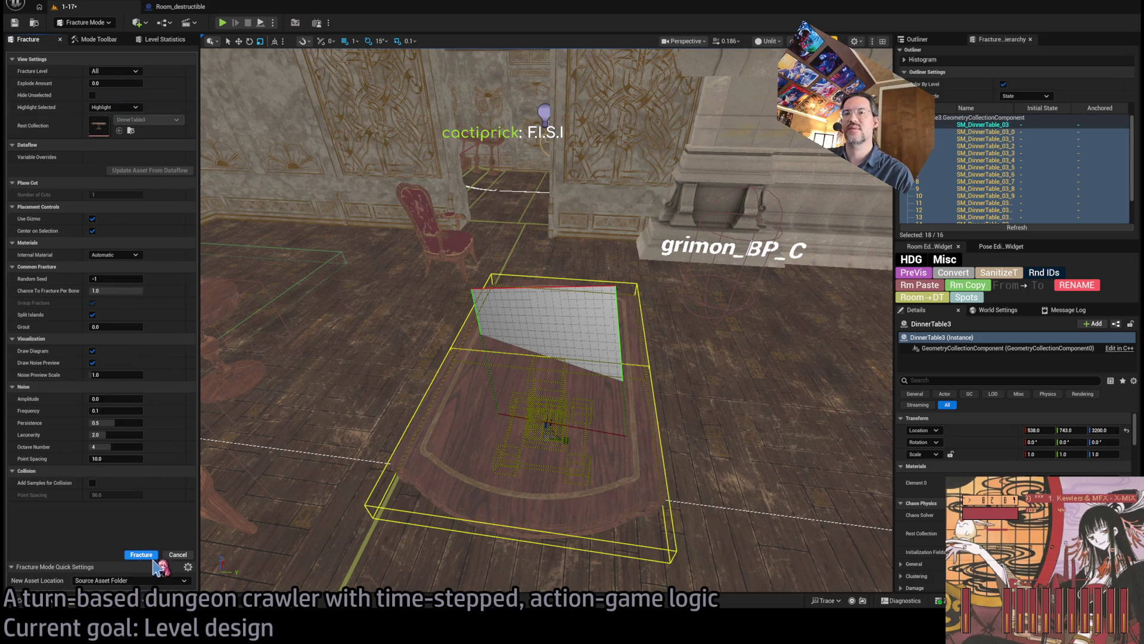
pyautogui.moveTo(463, 361)
pyautogui.mouseDown()
pyautogui.moveTo(557, 375)
pyautogui.moveTo(519, 385)
pyautogui.mouseUp()
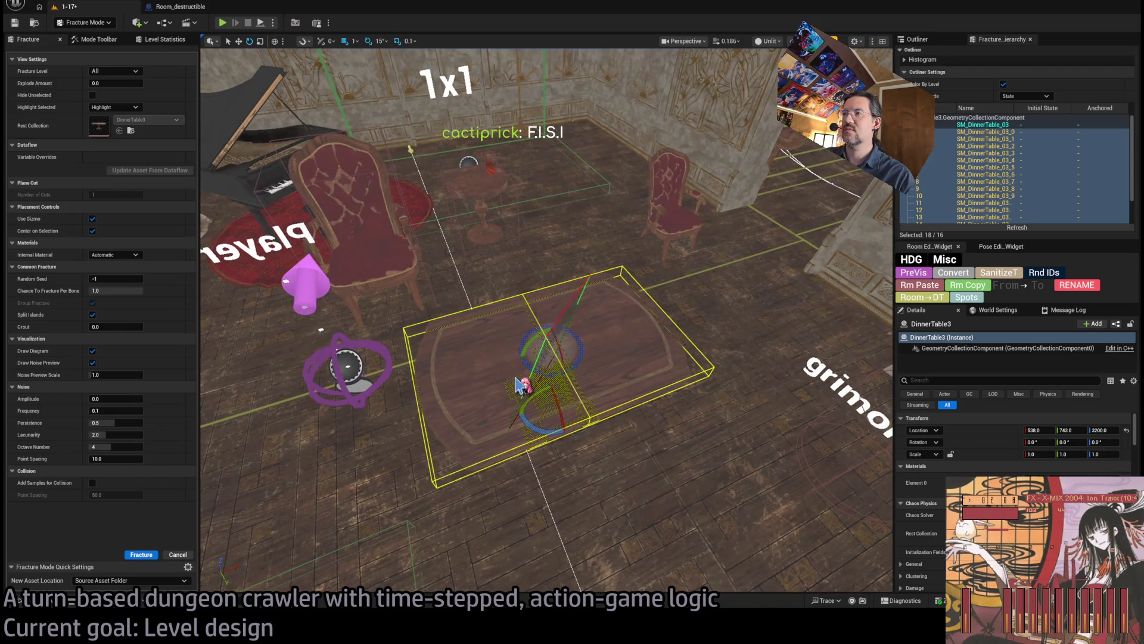
pyautogui.moveTo(560, 417)
pyautogui.mouseDown()
pyautogui.moveTo(560, 385)
pyautogui.moveTo(435, 386)
pyautogui.mouseUp()
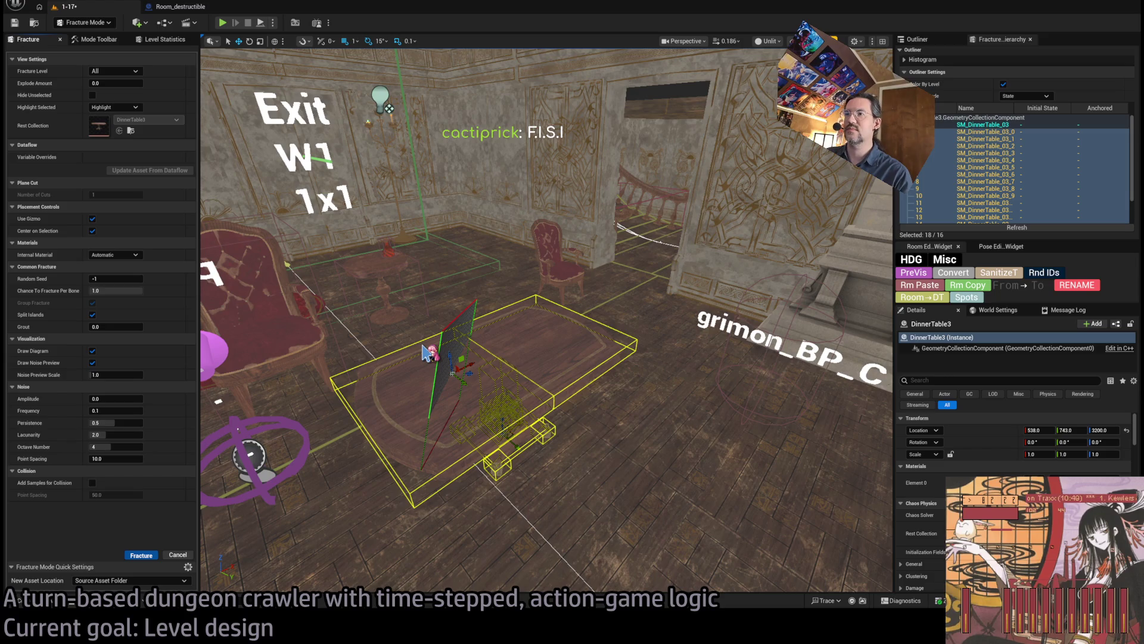
# Step: Select table pieces and adjust Explode Amount to spread them apart and inspect the cuts
pyautogui.click(375, 427)
pyautogui.moveTo(471, 377)
pyautogui.mouseDown()
pyautogui.moveTo(453, 379)
pyautogui.moveTo(453, 325)
pyautogui.moveTo(453, 379)
pyautogui.mouseUp()
pyautogui.moveTo(113, 83)
pyautogui.mouseDown()
pyautogui.moveTo(134, 83)
pyautogui.moveTo(110, 83)
pyautogui.mouseUp()
pyautogui.moveTo(537, 310); pyautogui.dragTo(536, 345)
pyautogui.moveTo(124, 82)
pyautogui.mouseDown()
pyautogui.moveTo(135, 83)
pyautogui.moveTo(95, 82)
pyautogui.mouseUp()
pyautogui.scroll(10, 460, 329)
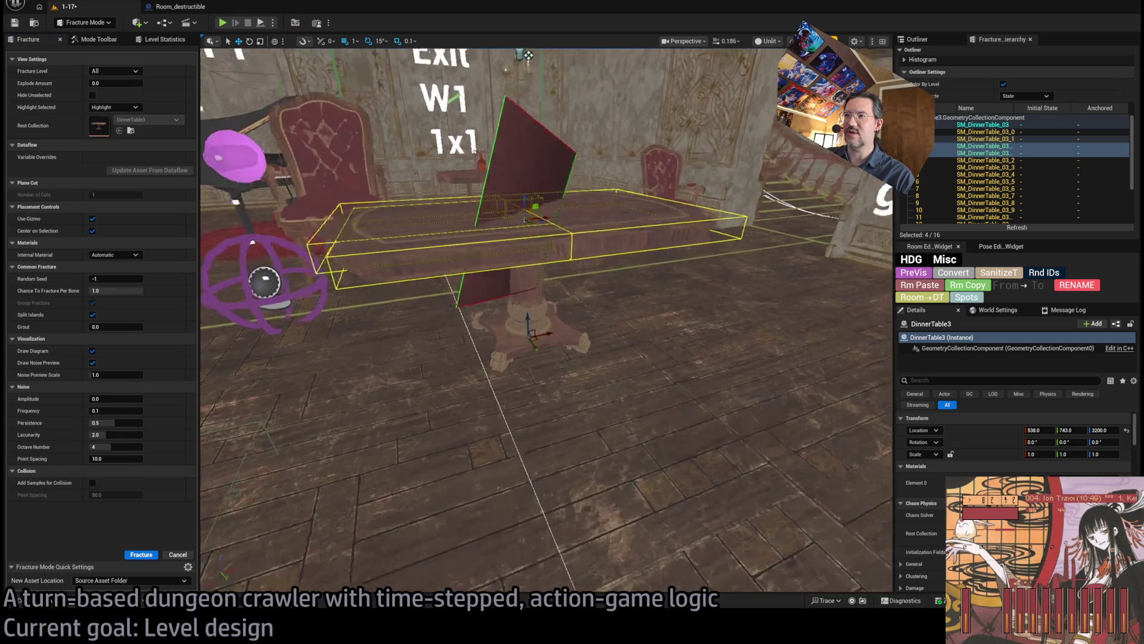
pyautogui.scroll(3, 460, 329)
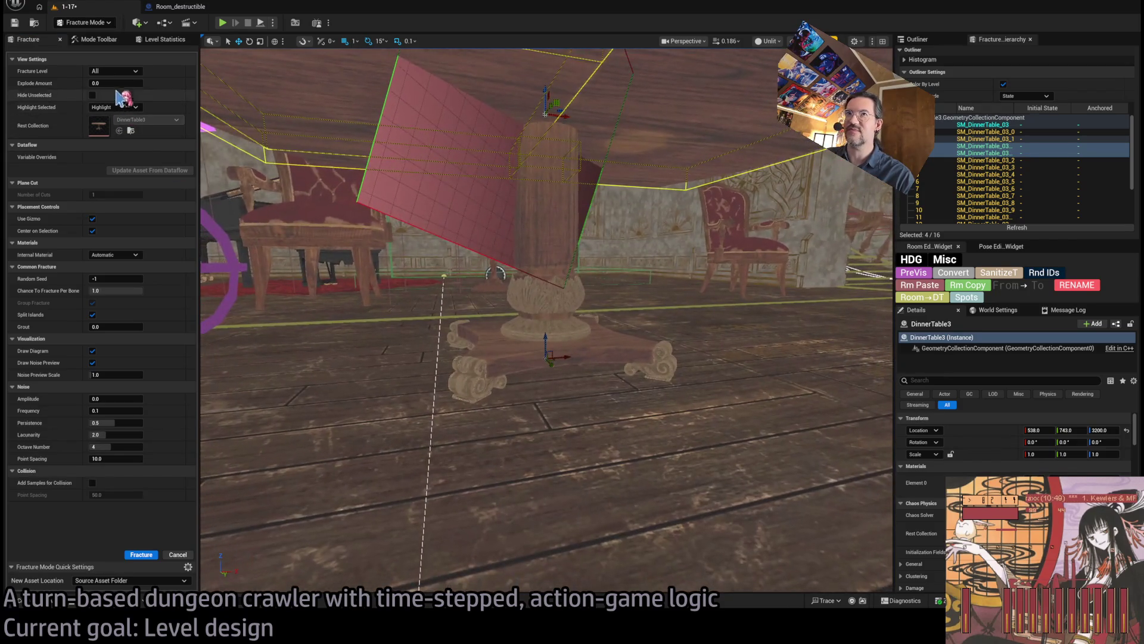
pyautogui.moveTo(95, 83)
pyautogui.mouseDown()
pyautogui.moveTo(179, 83)
pyautogui.moveTo(111, 88)
pyautogui.mouseUp()
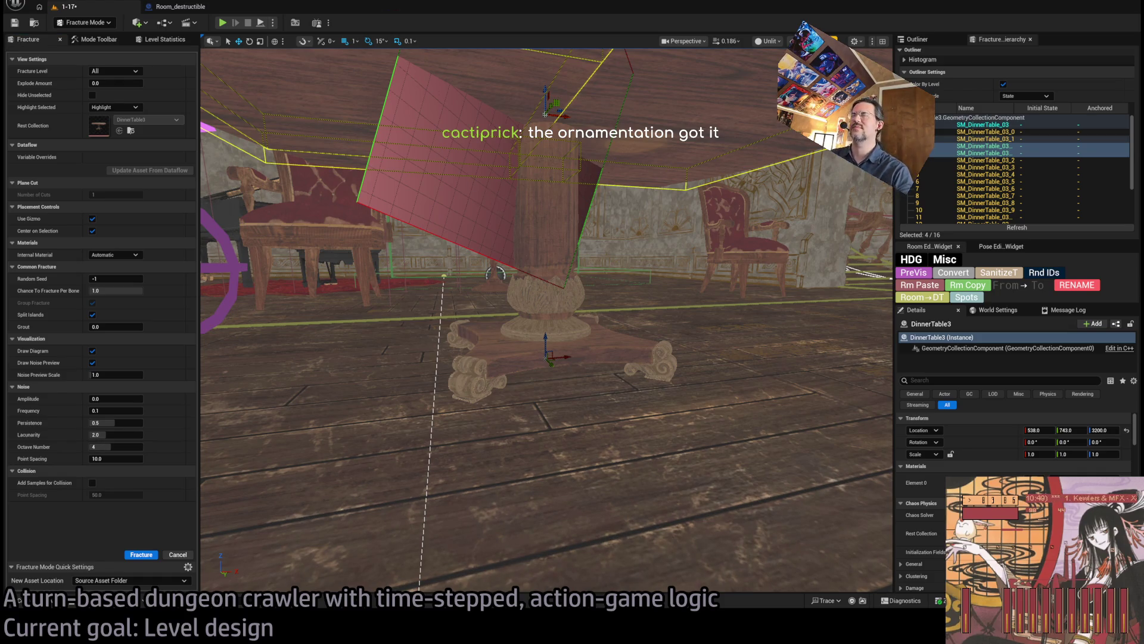
pyautogui.press('w')
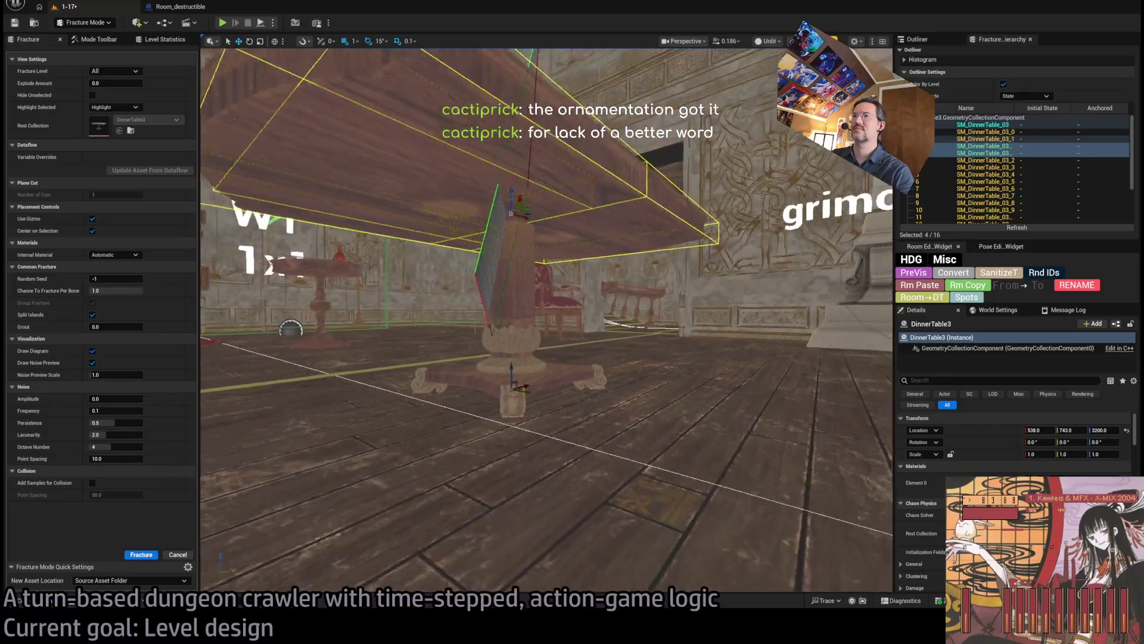
pyautogui.press('s')
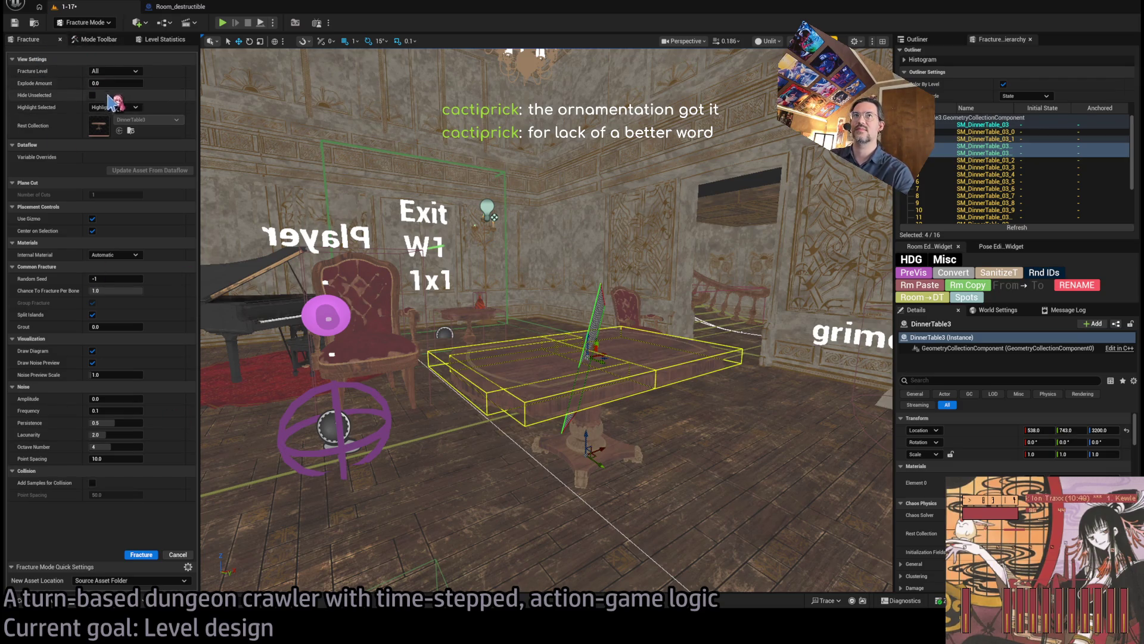
# Step: Select table pieces in the Fracture hierarchy, switching between all pieces and a single one
pyautogui.click(566, 367)
pyautogui.click(99, 41)
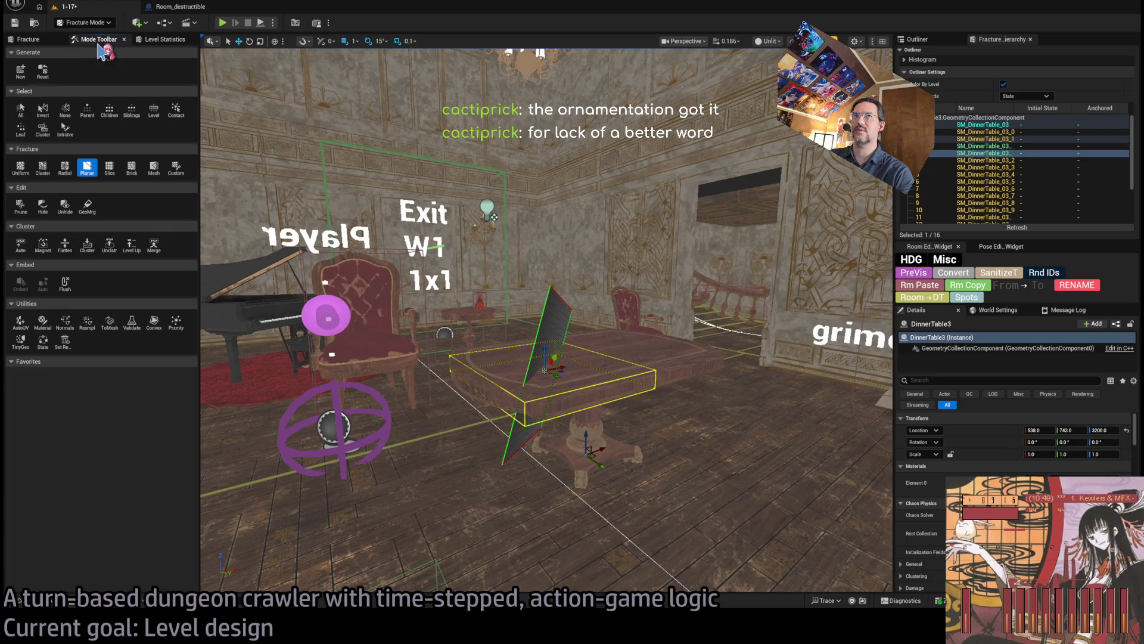
pyautogui.click(24, 107)
pyautogui.click(596, 379)
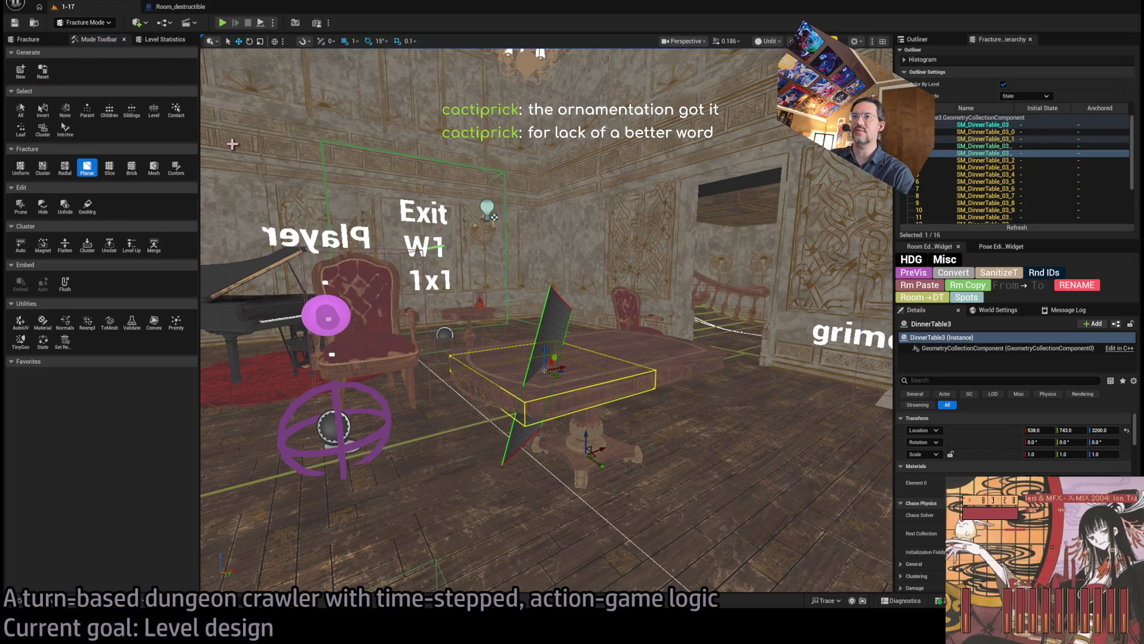
# Step: Duplicate Chair_DA in TheMansion/Destructible as DinnerTable3_DA, open it and save
pyautogui.click(29, 599)
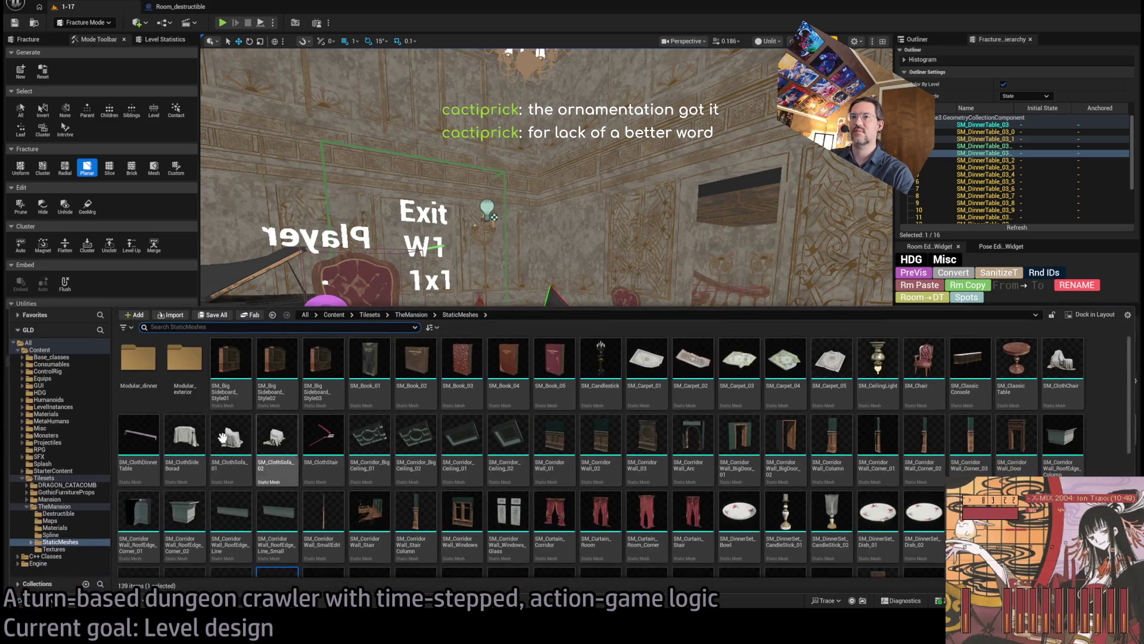
pyautogui.click(86, 514)
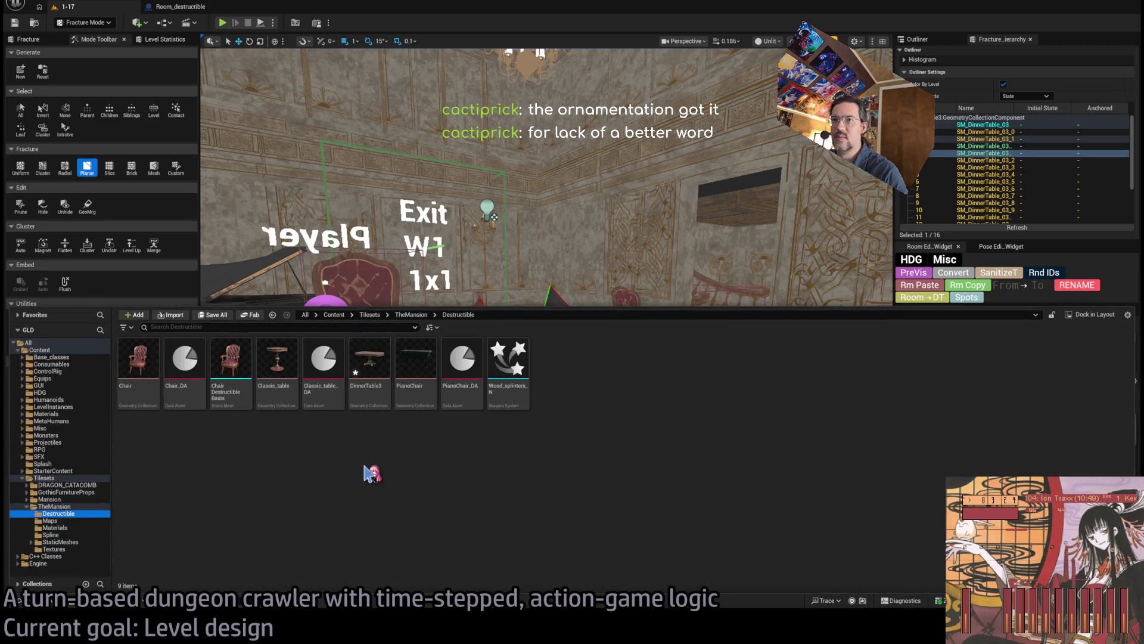
pyautogui.click(364, 366)
pyautogui.click(323, 361)
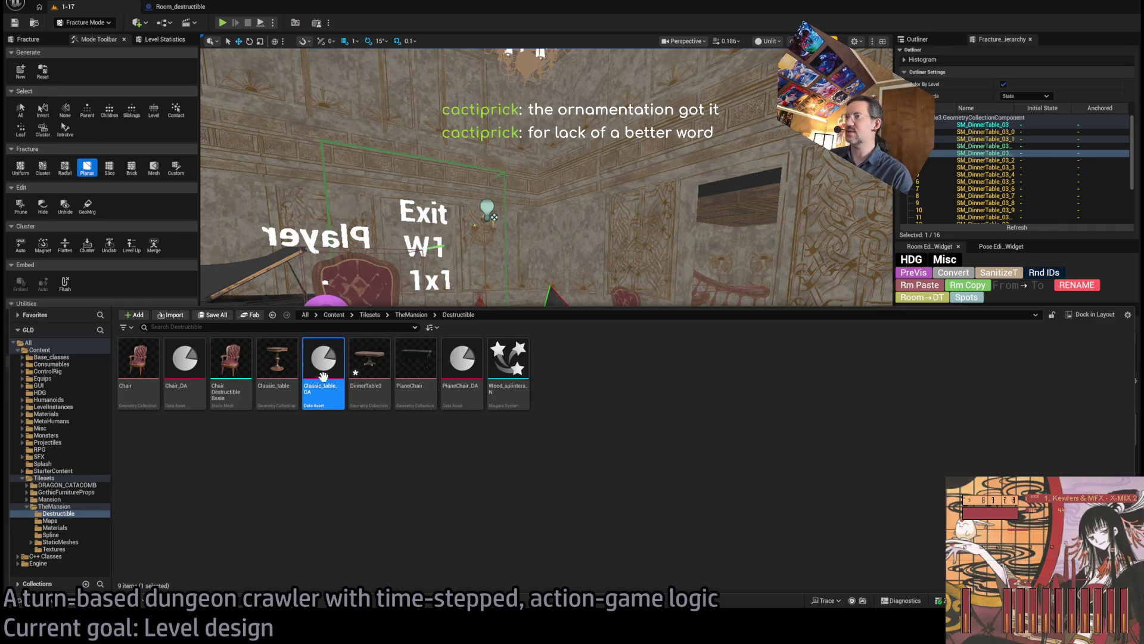
pyautogui.click(185, 360)
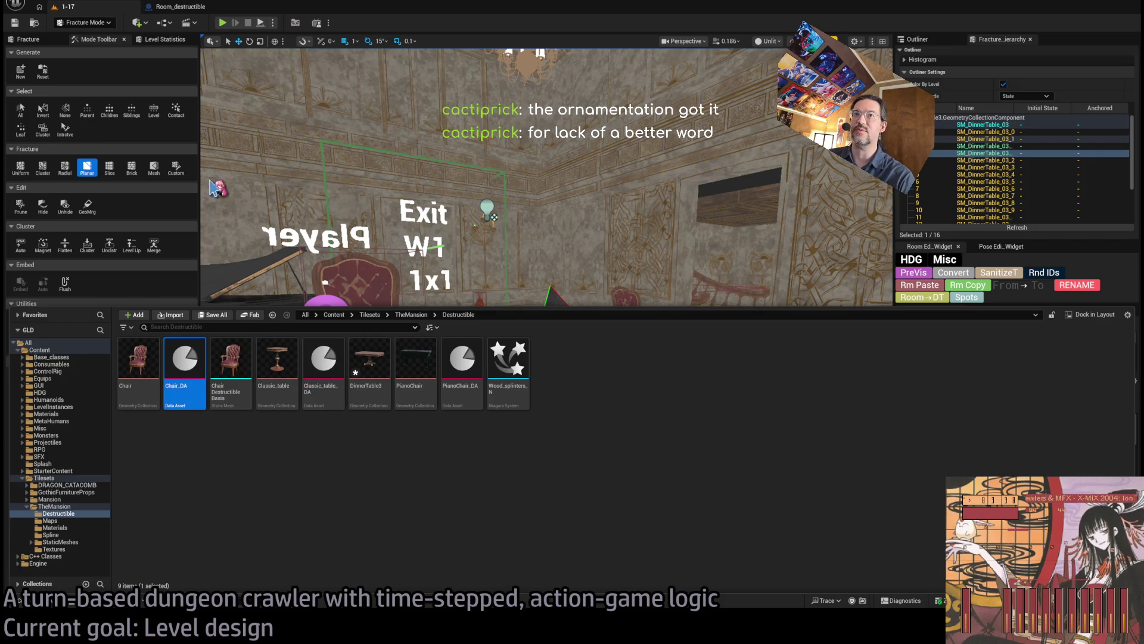
pyautogui.hotkey('ctrl', 'd')
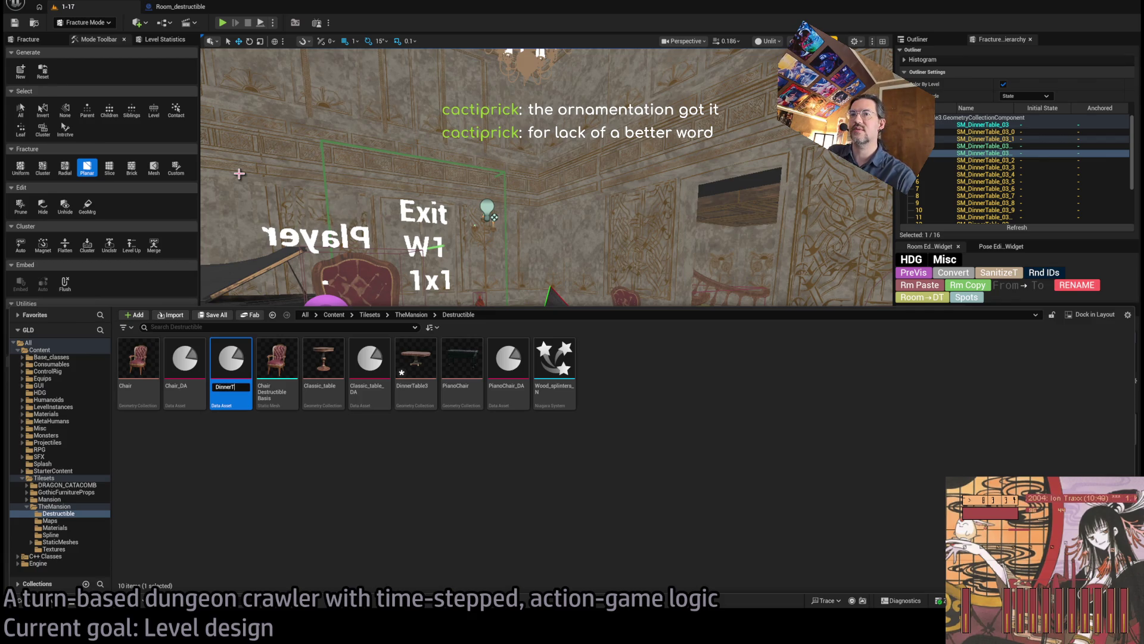
pyautogui.press('Return')
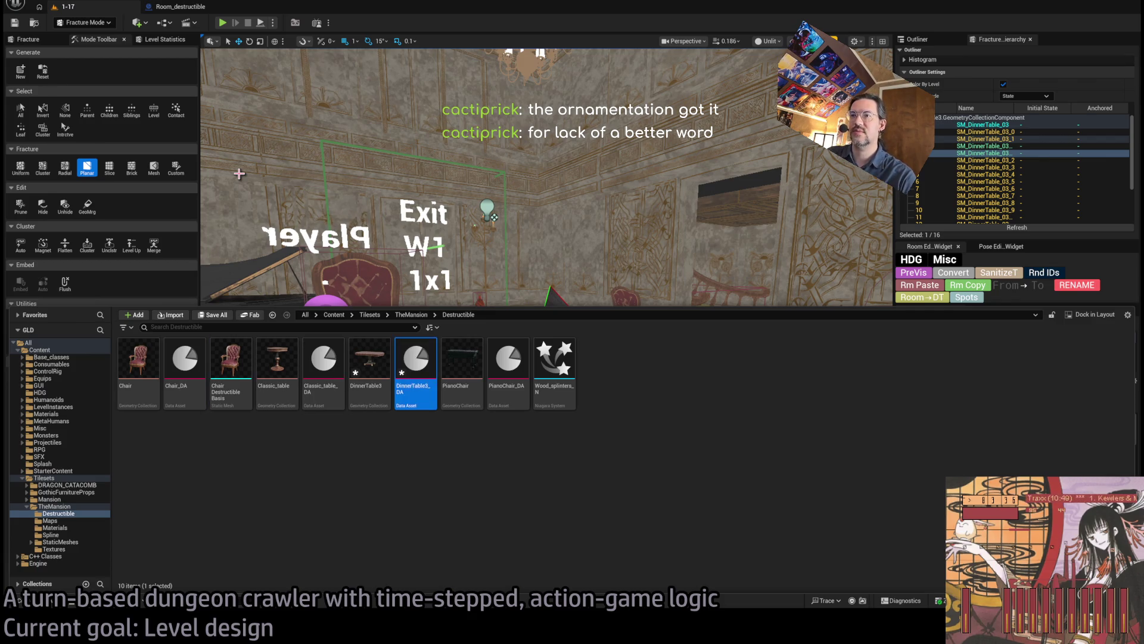
pyautogui.press('Return')
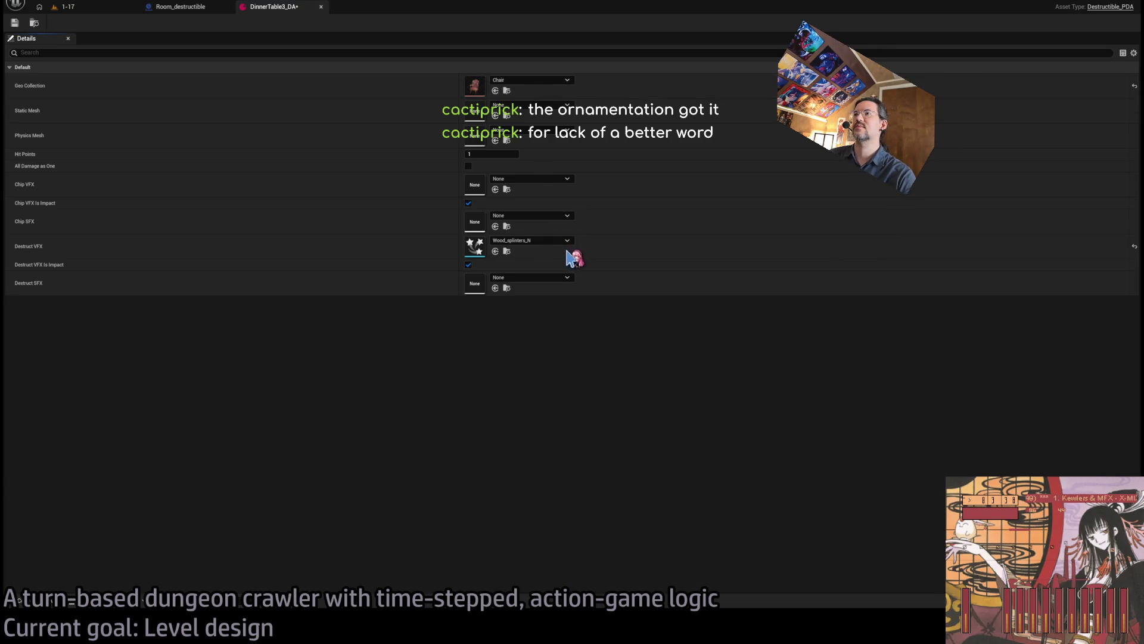
pyautogui.click(14, 23)
# Step: Return to level 1-17, playtest an attack turn, then stop playing
pyautogui.click(84, 7)
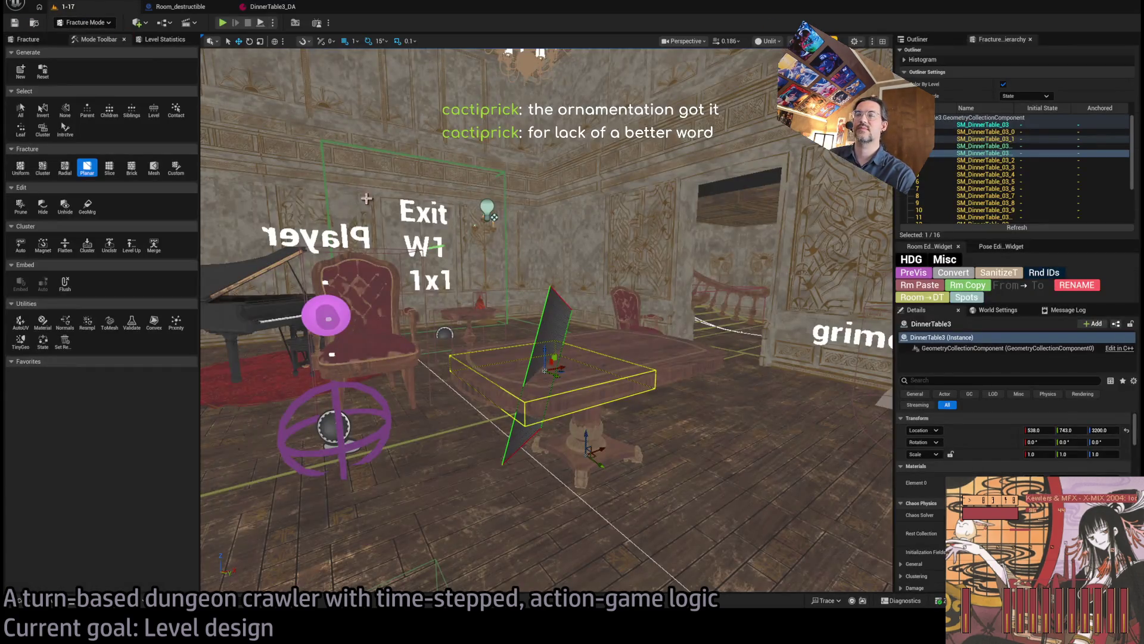
pyautogui.click(223, 24)
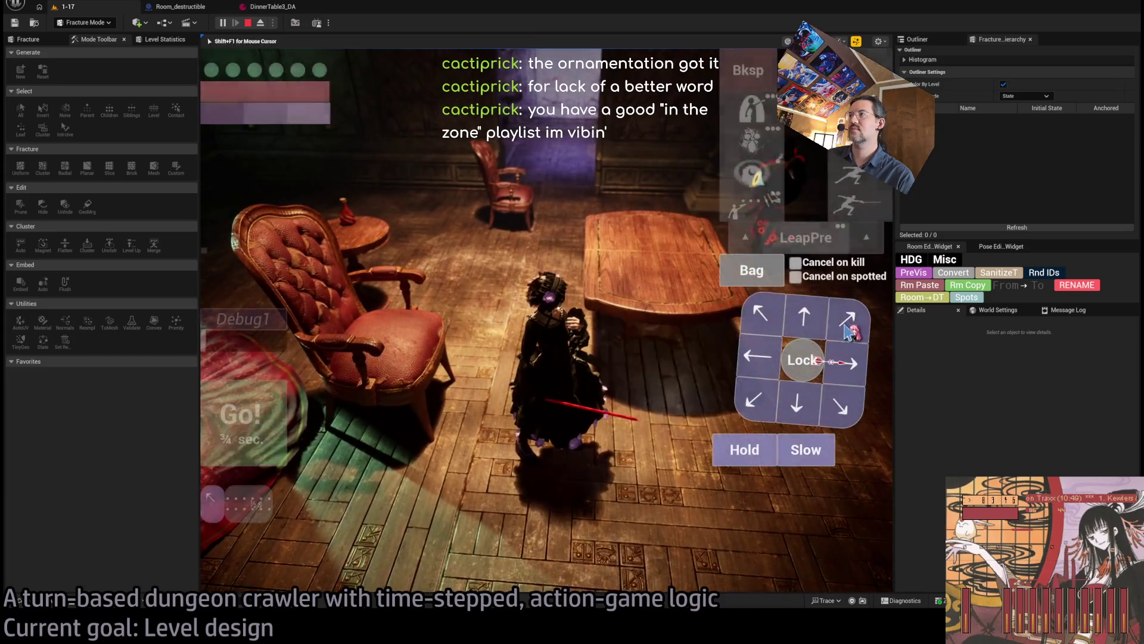
pyautogui.click(249, 423)
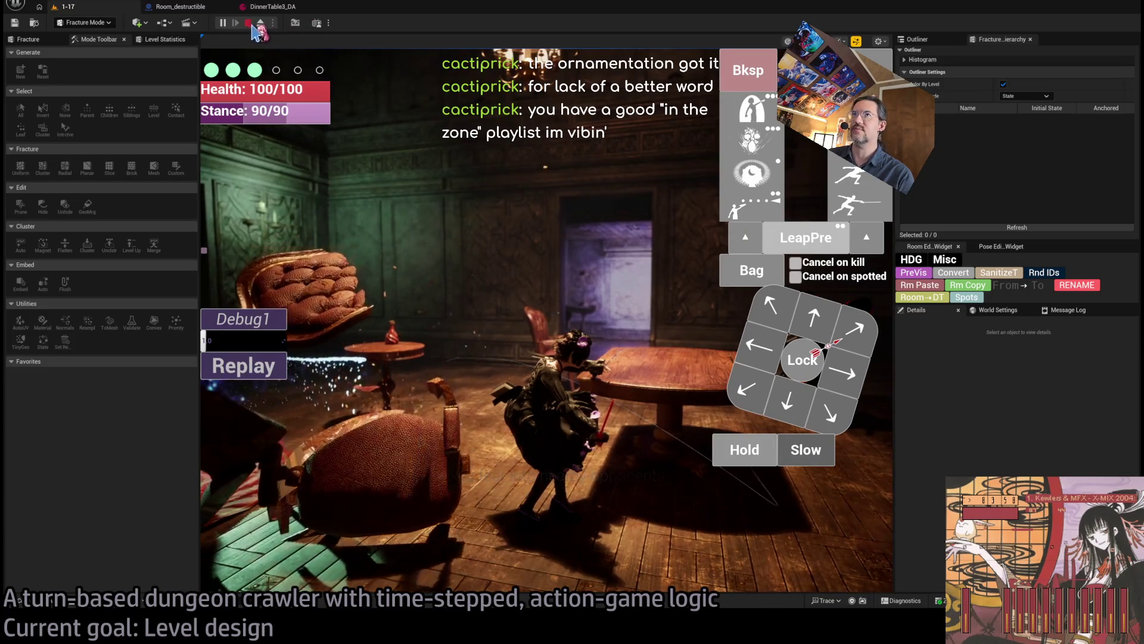
pyautogui.press('Escape')
# Step: Swap Room_destructible12 to the dinner table at scale 1.0 and start a playtest
pyautogui.click(505, 379)
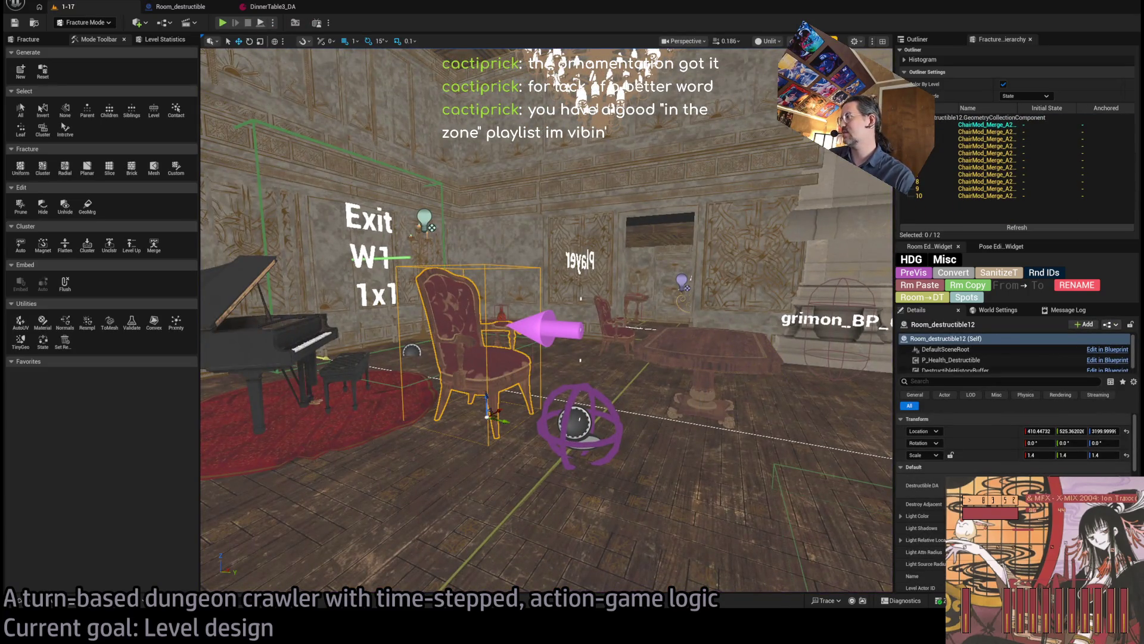
pyautogui.hotkey('ctrl', 'z')
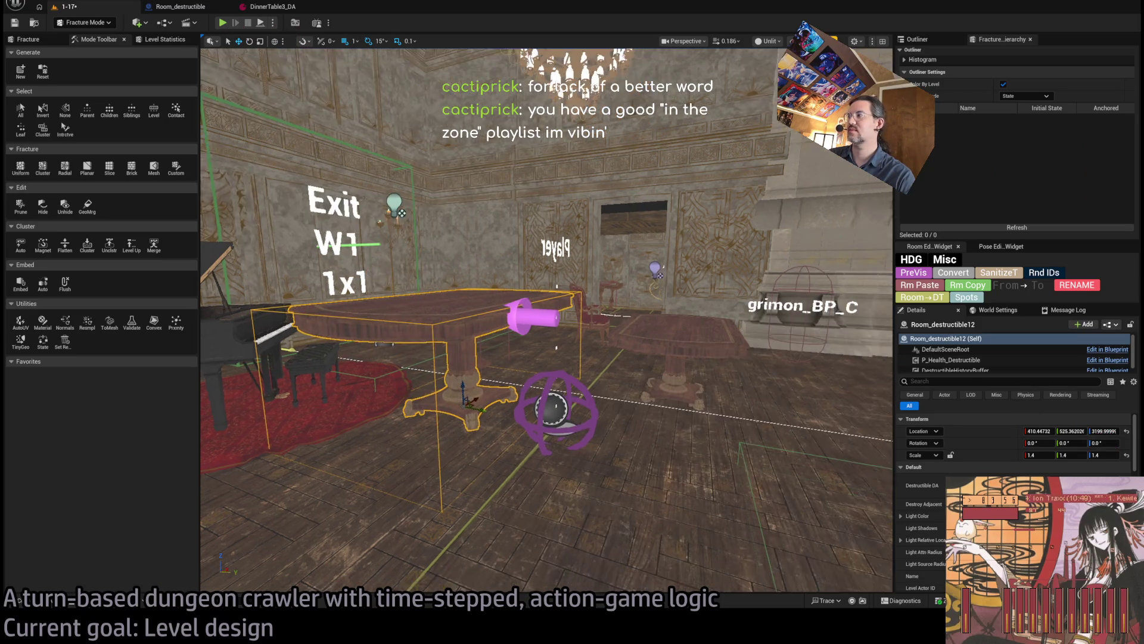
pyautogui.click(396, 336)
pyautogui.click(396, 336)
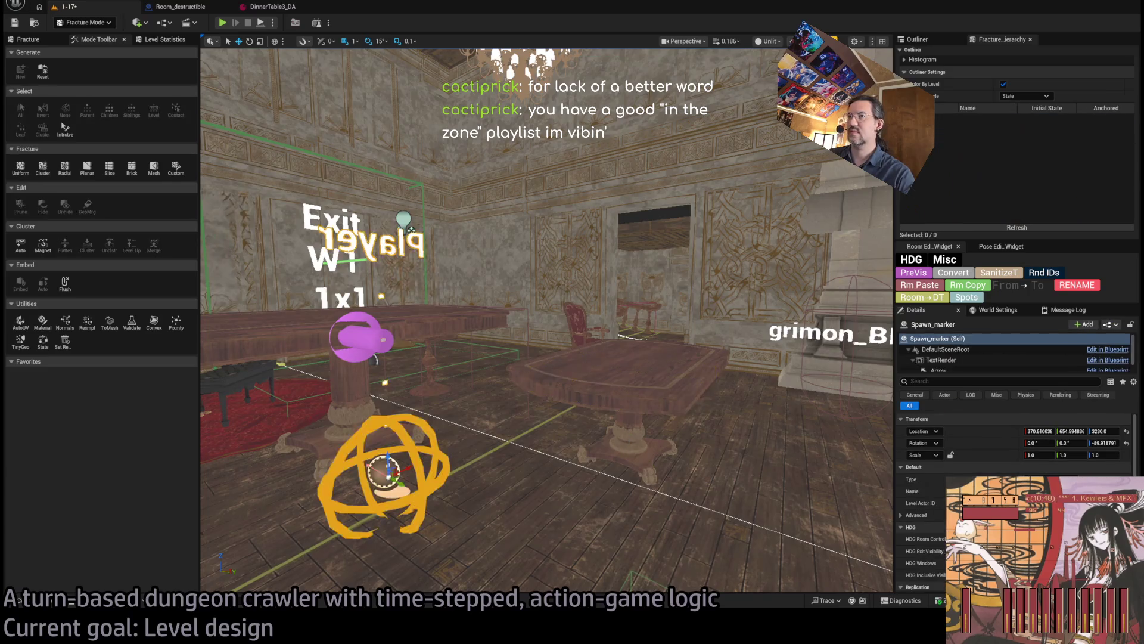
pyautogui.press('f')
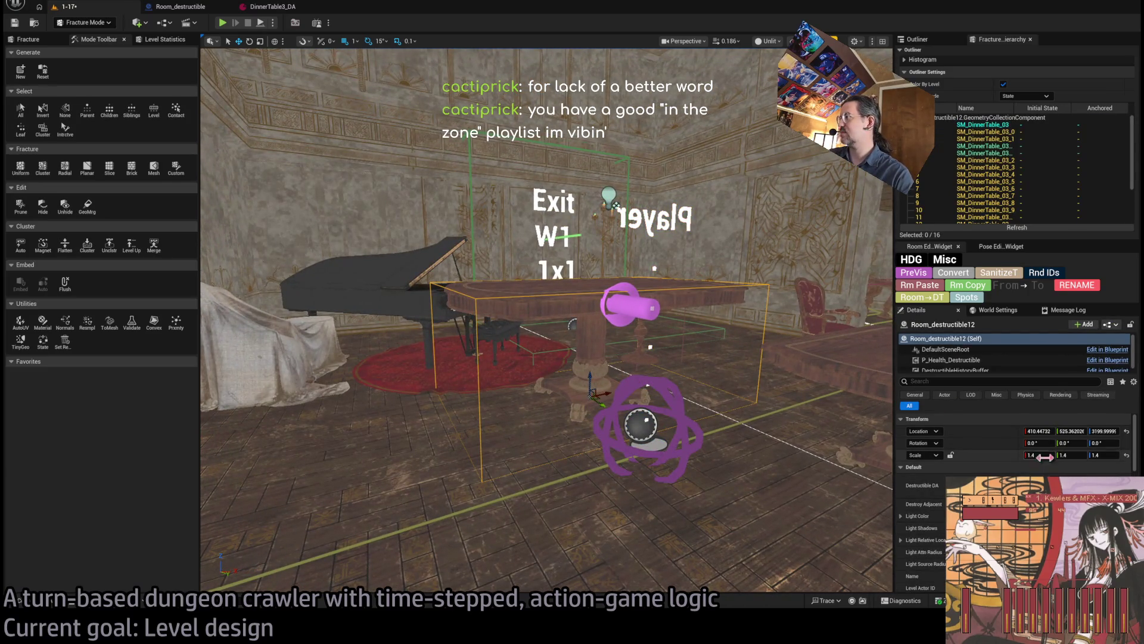
pyautogui.click(1044, 458)
pyautogui.write('1')
pyautogui.press('Tab')
pyautogui.write('1')
pyautogui.press('Tab')
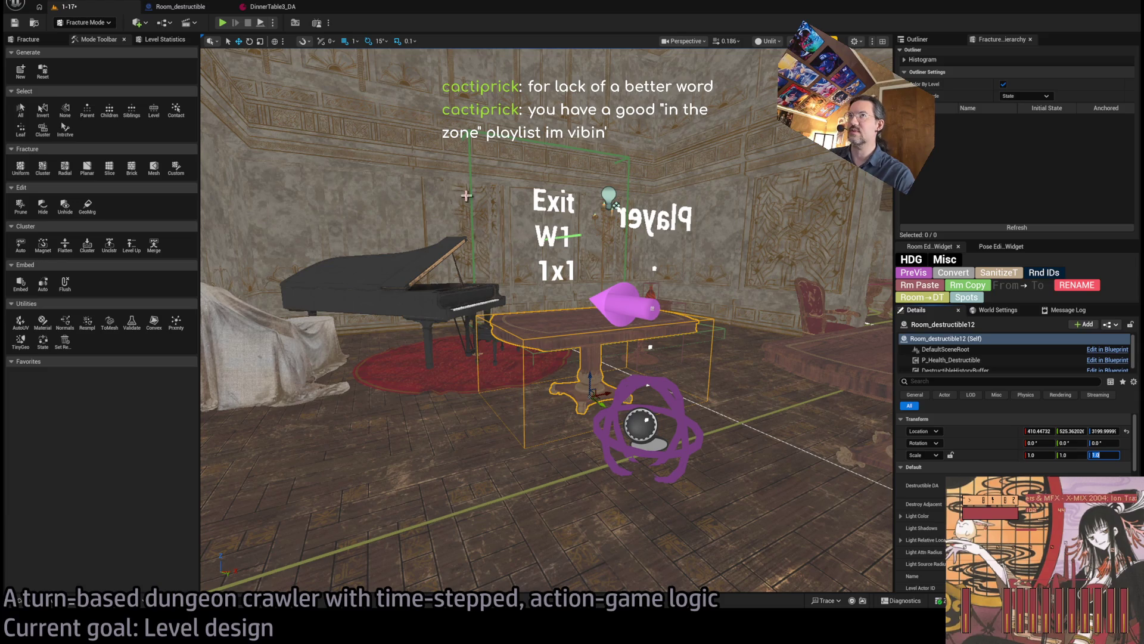
pyautogui.hotkey('alt', 'p')
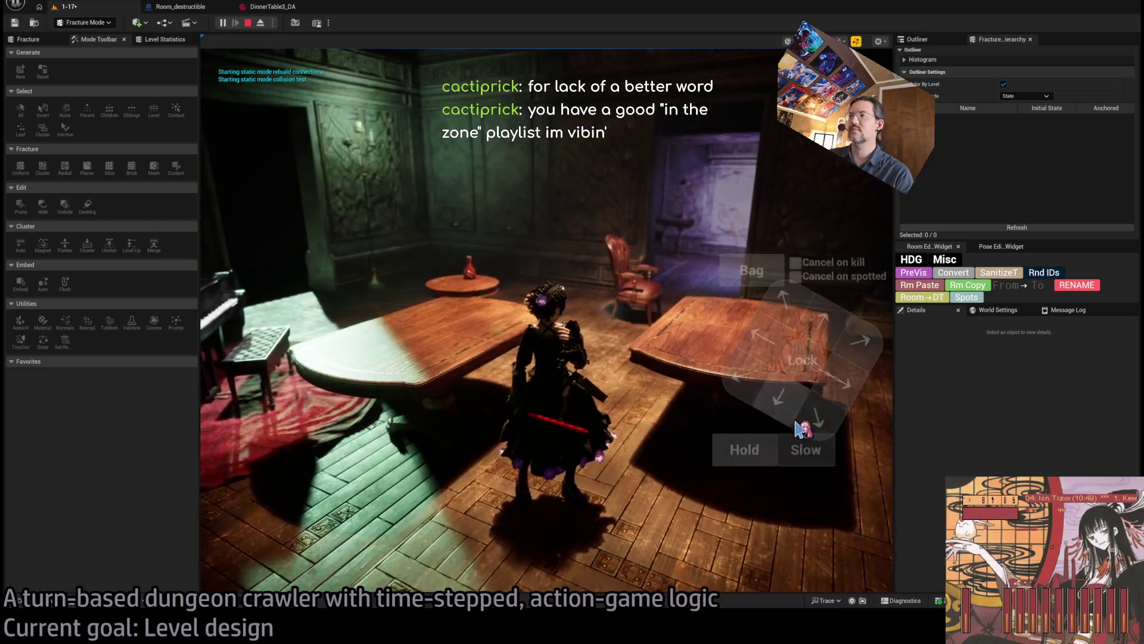
# Step: Queue a lunge, play the turn, replay it four times watching the table break, then stop
pyautogui.click(859, 203)
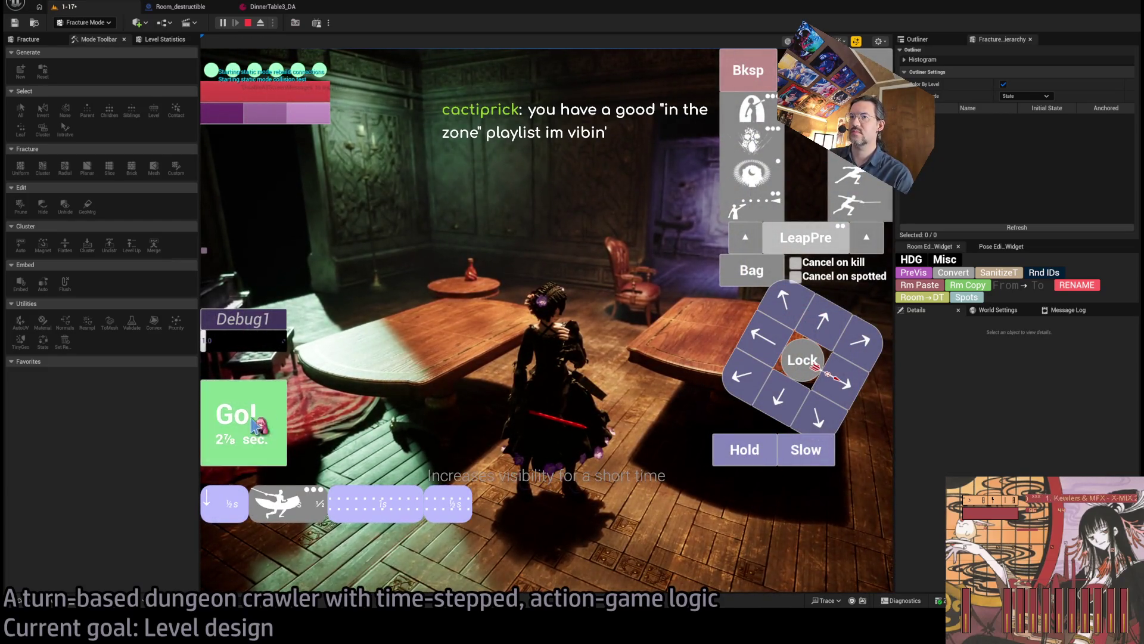
pyautogui.click(249, 450)
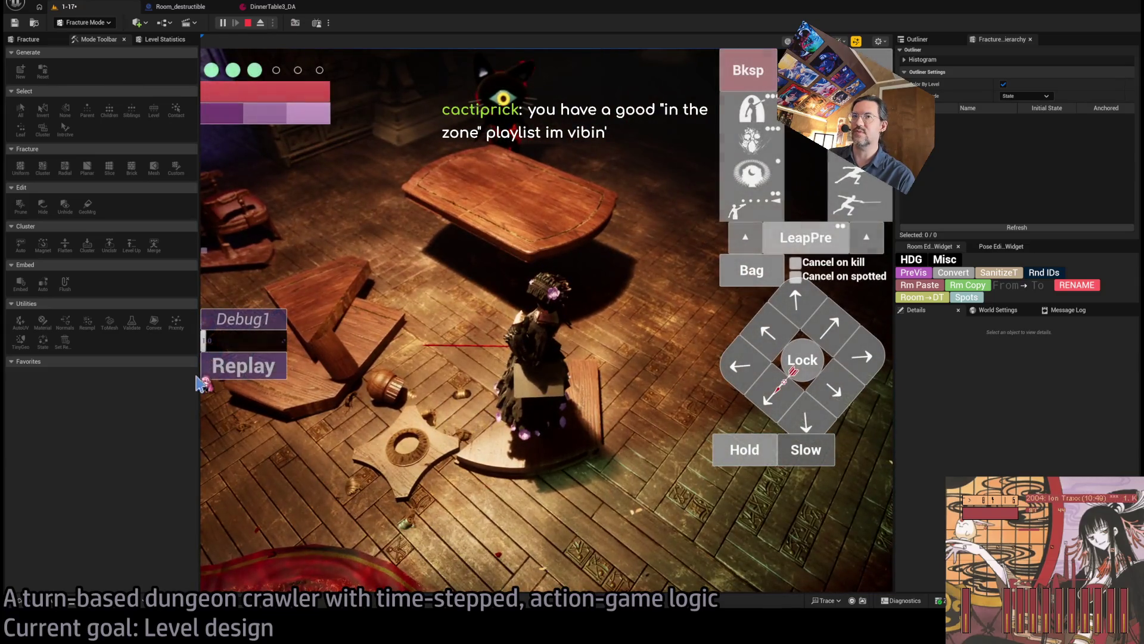
pyautogui.click(263, 372)
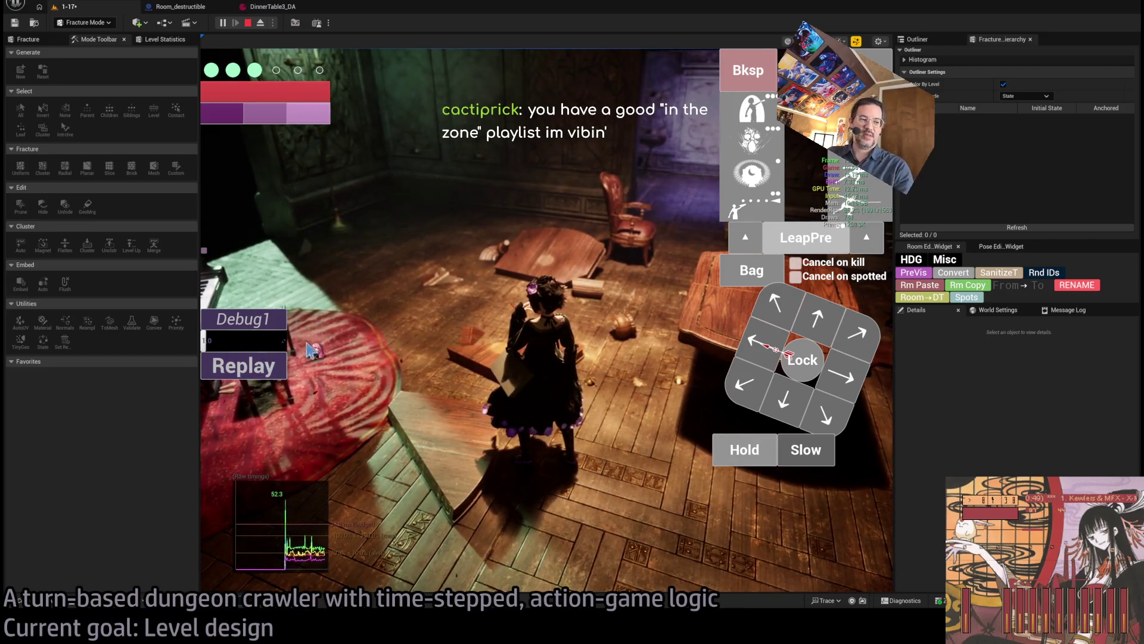
pyautogui.click(266, 377)
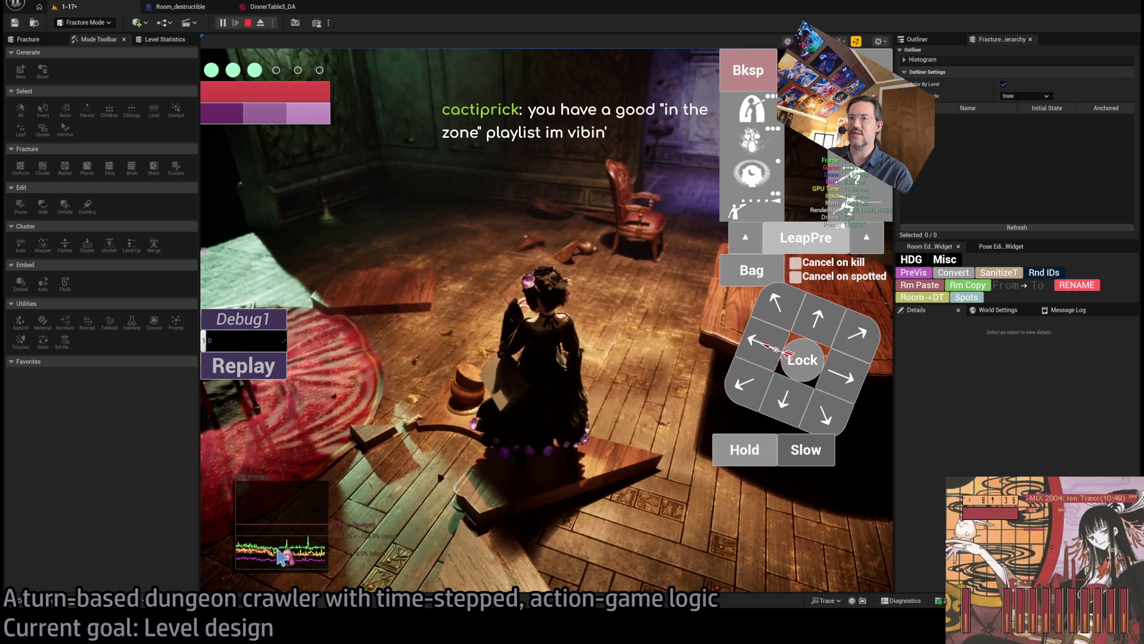
pyautogui.click(281, 376)
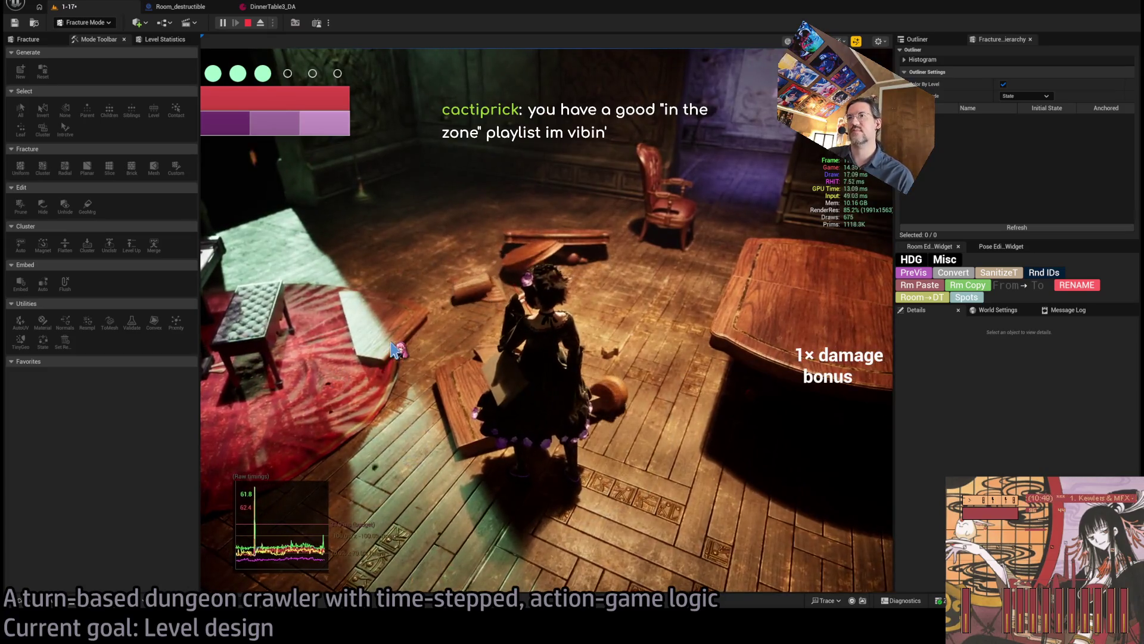
pyautogui.click(263, 371)
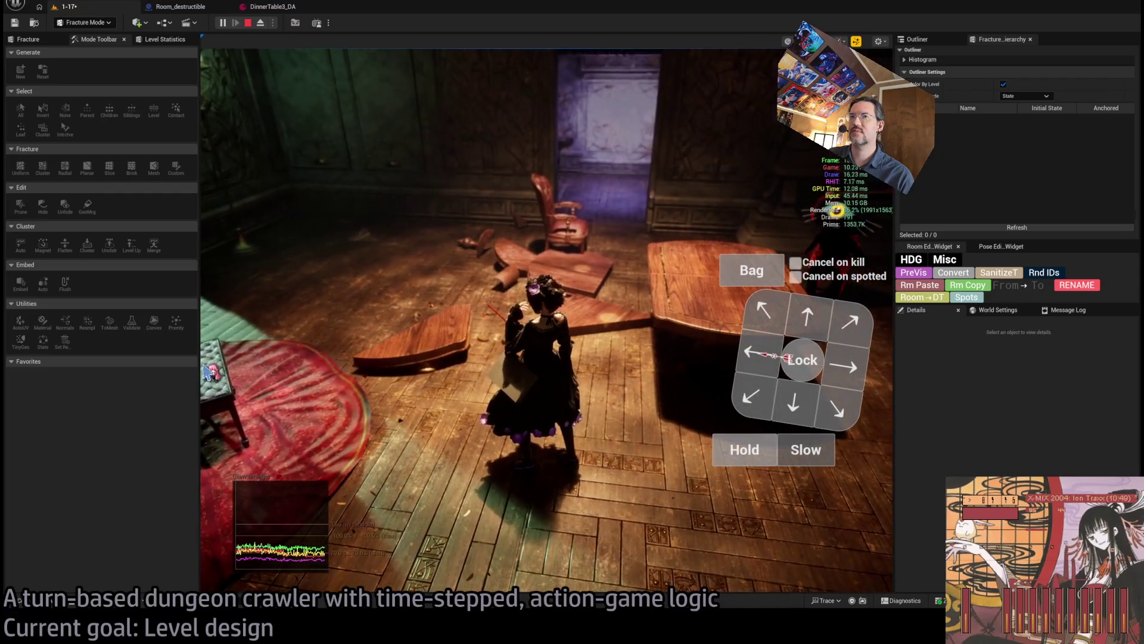
pyautogui.click(486, 361)
pyautogui.click(485, 361)
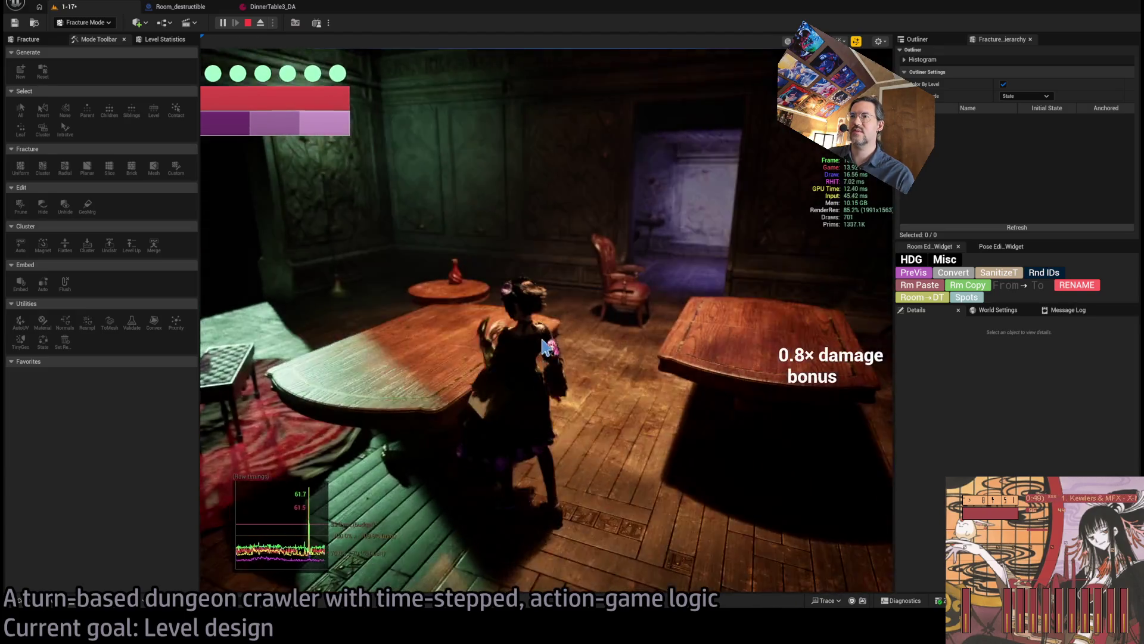
pyautogui.click(552, 346)
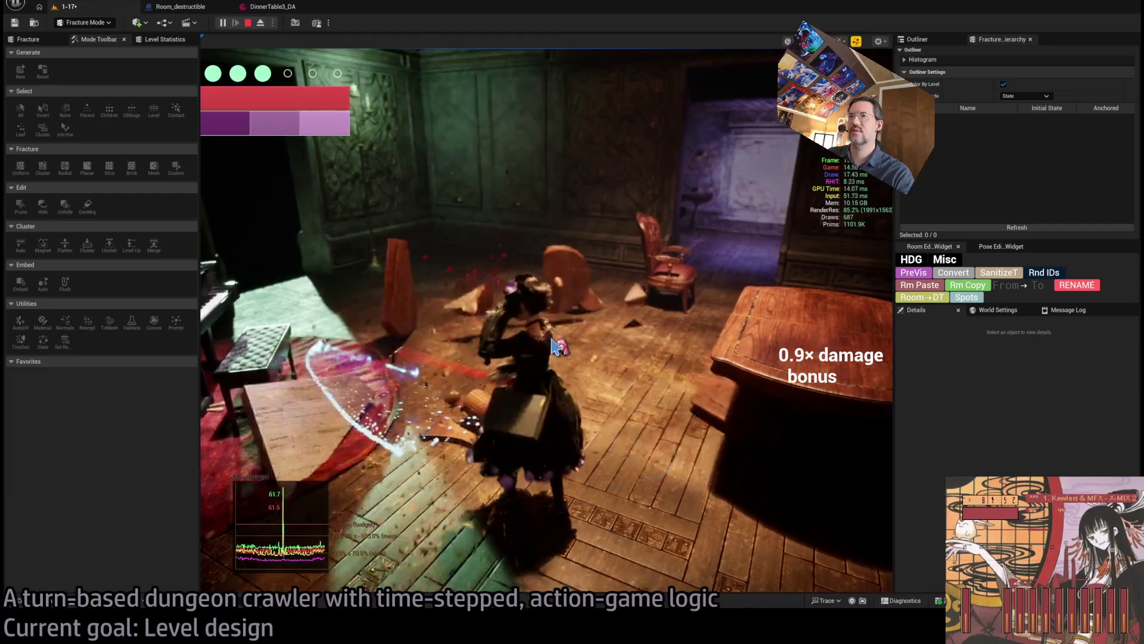
pyautogui.press('Escape')
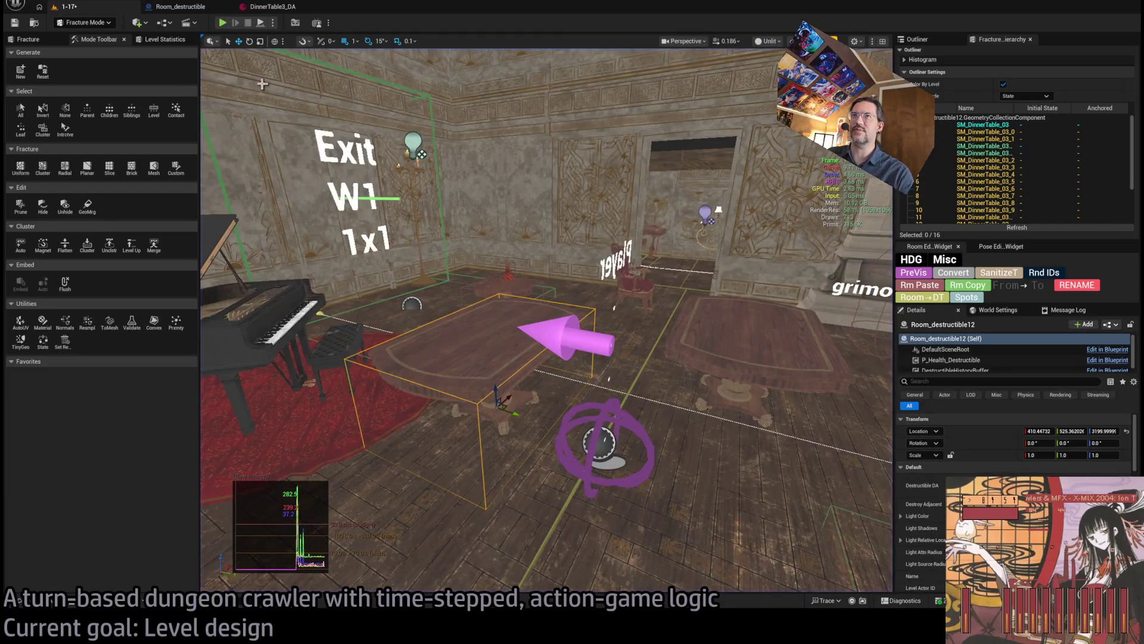
# Step: Leave Fracture Mode and delete the big dinner table from the level
pyautogui.click(504, 275)
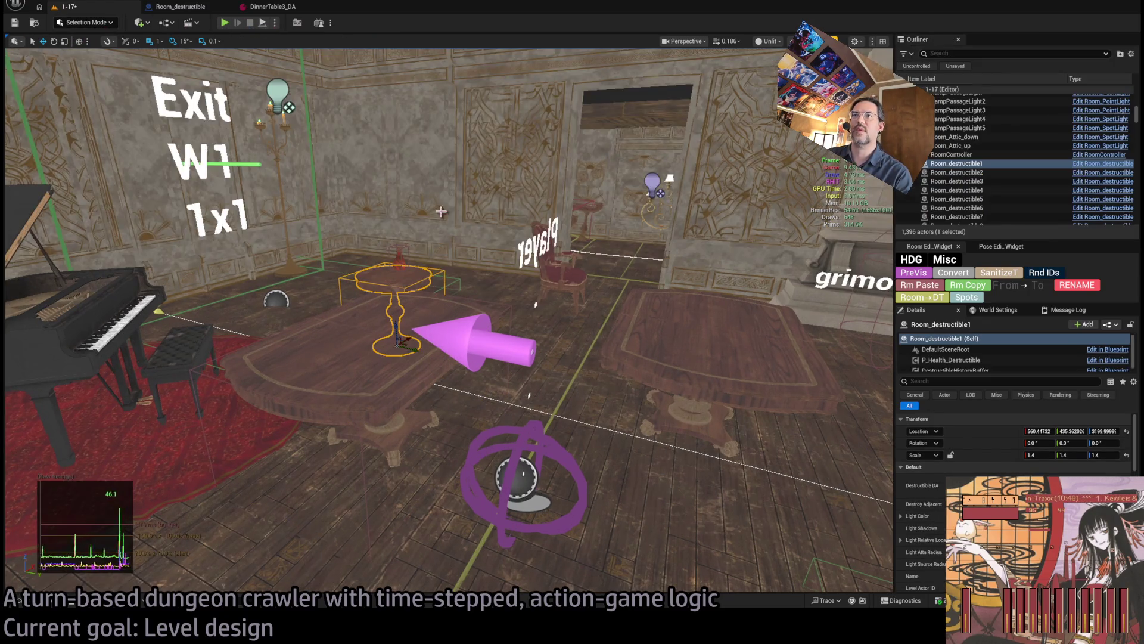
pyautogui.click(124, 39)
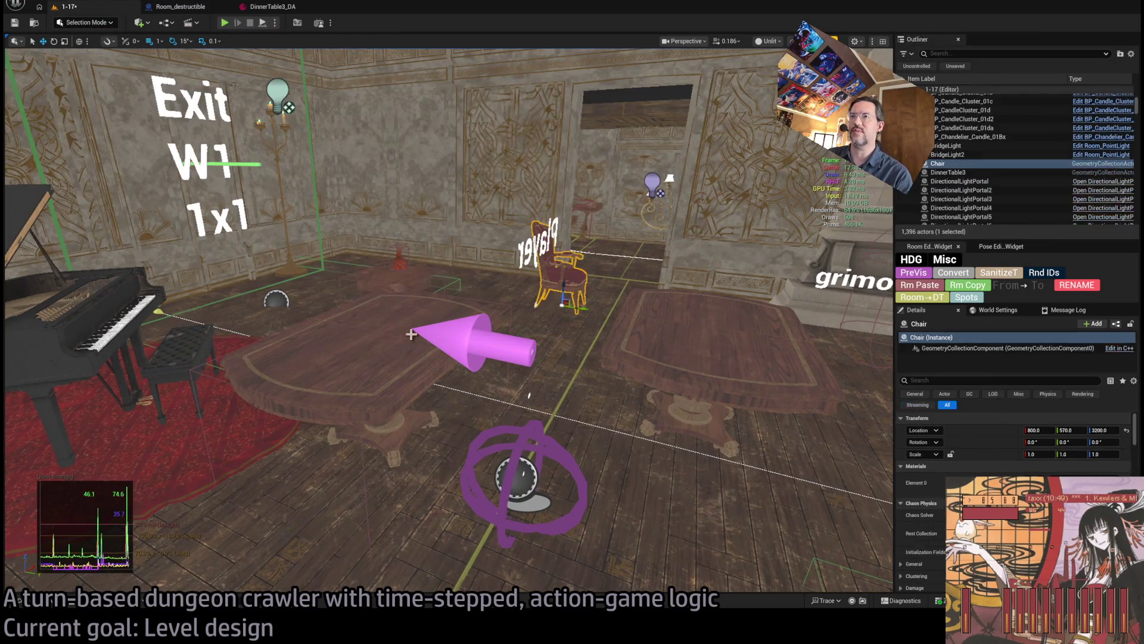
pyautogui.click(411, 335)
pyautogui.press('Delete')
# Step: Delete the DinnerTable3 geometry collection asset from the Destructible folder
pyautogui.hotkey('ctrl', 'space')
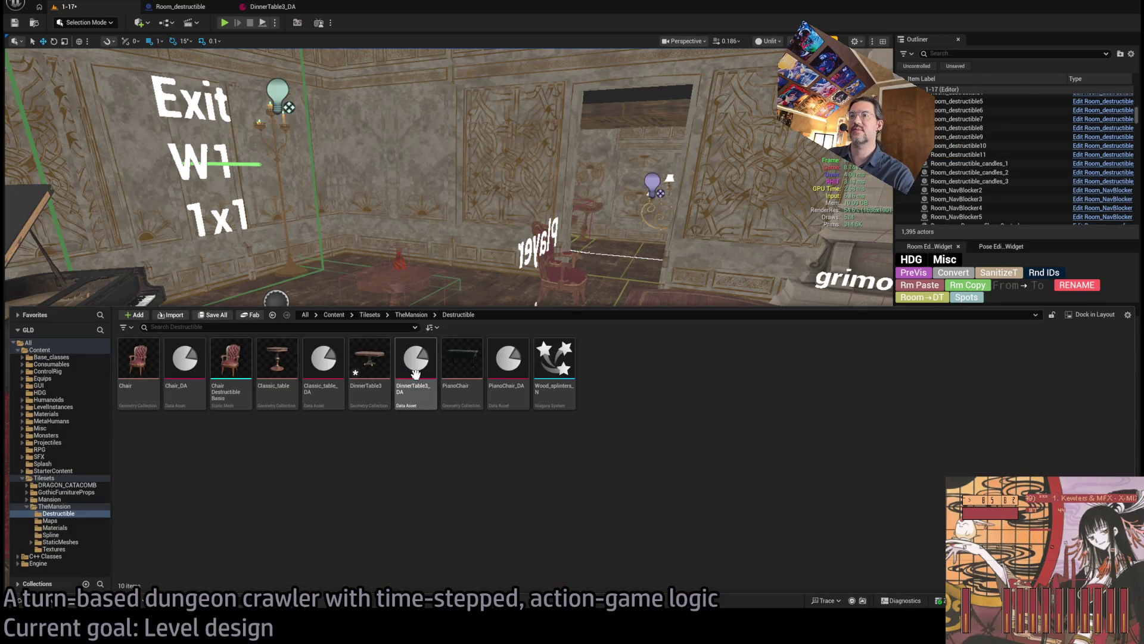
pyautogui.click(369, 365)
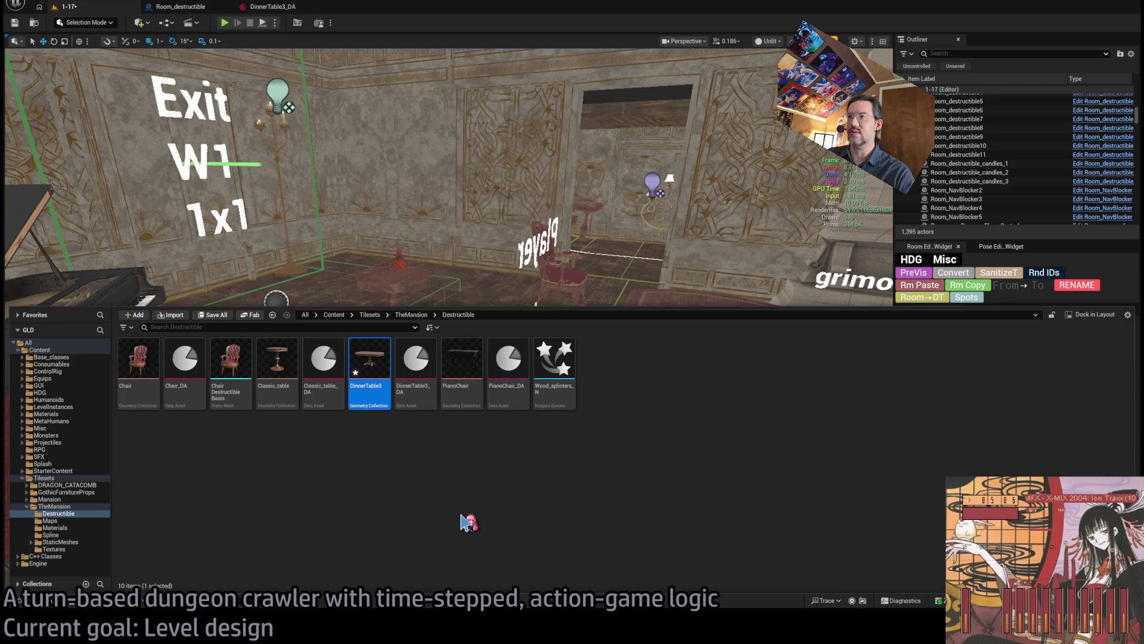
pyautogui.hotkey('ctrl', 'space')
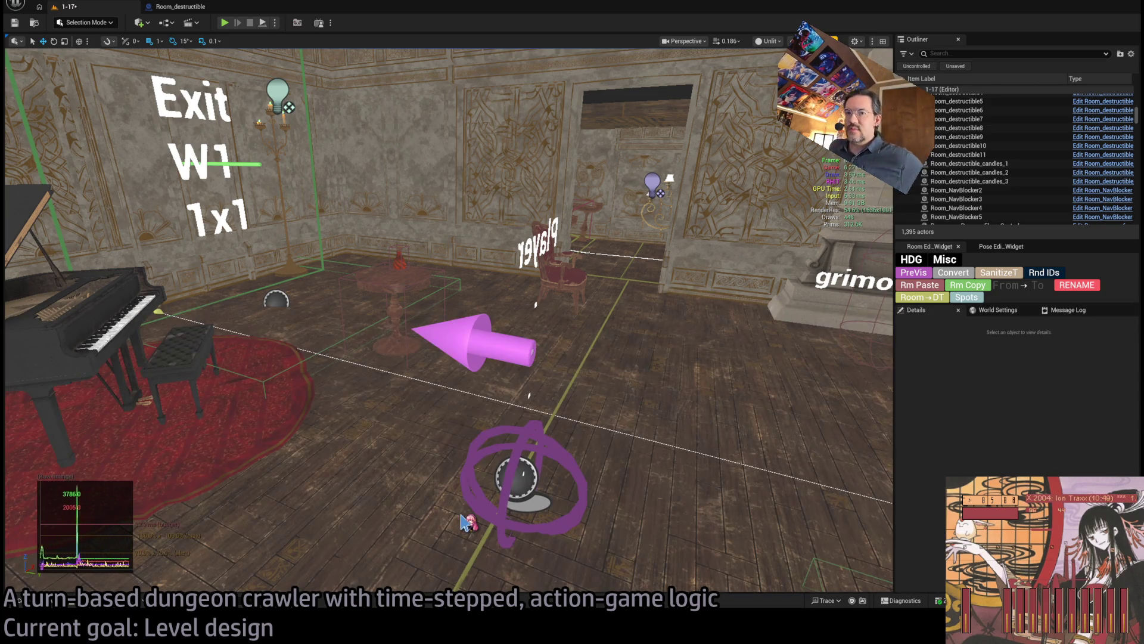
pyautogui.scroll(3, 462, 523)
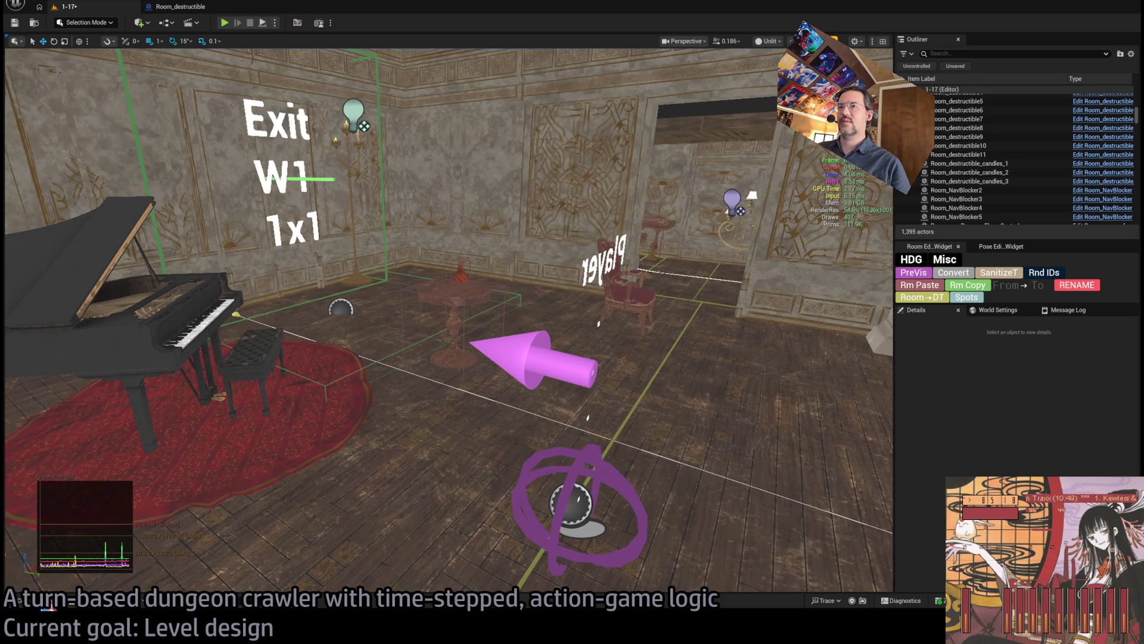
pyautogui.click(48, 603)
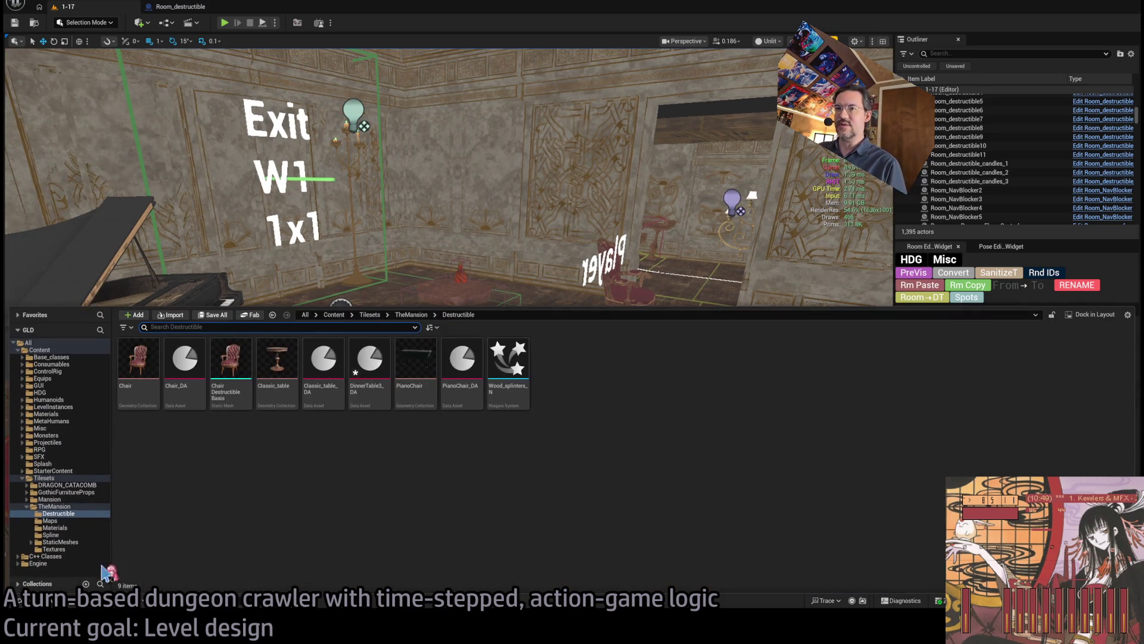
# Step: Drag SM_DinnerTable_03 from TheMansion/StaticMeshes into the room, focus on it, and enter Modeling Mode
pyautogui.click(72, 527)
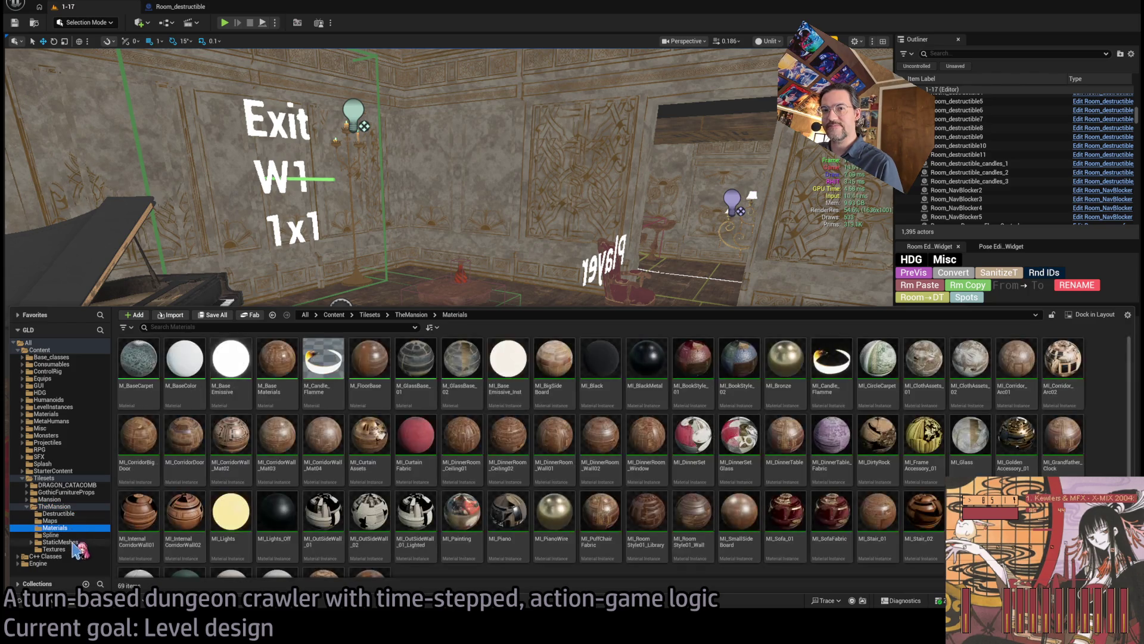
pyautogui.click(73, 542)
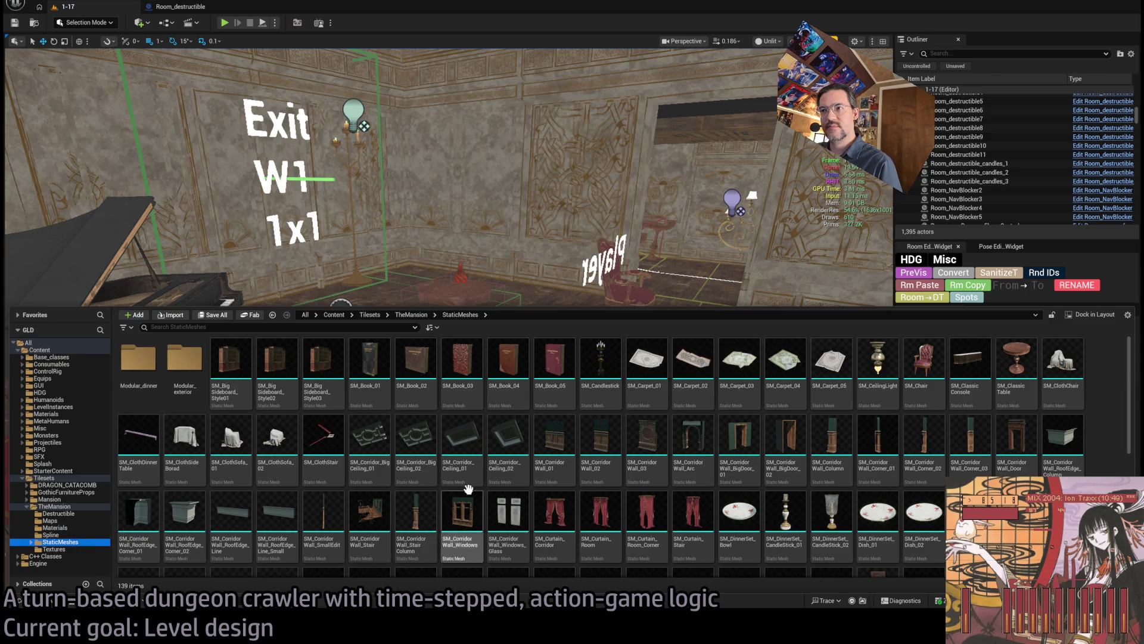
pyautogui.scroll(-5, 468, 489)
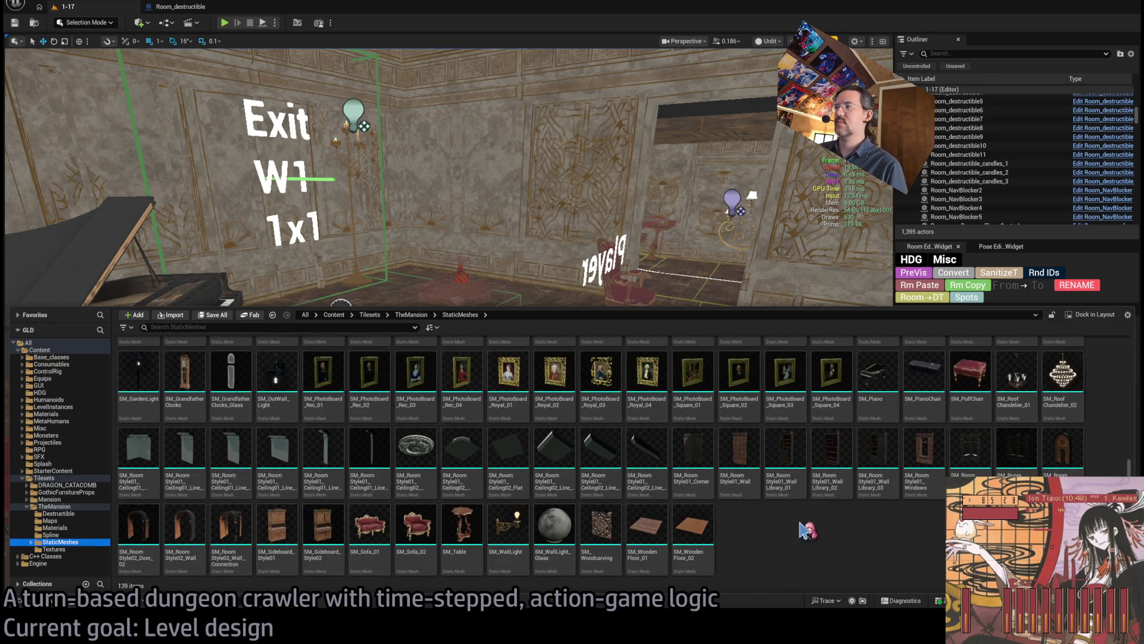
pyautogui.scroll(3, 823, 537)
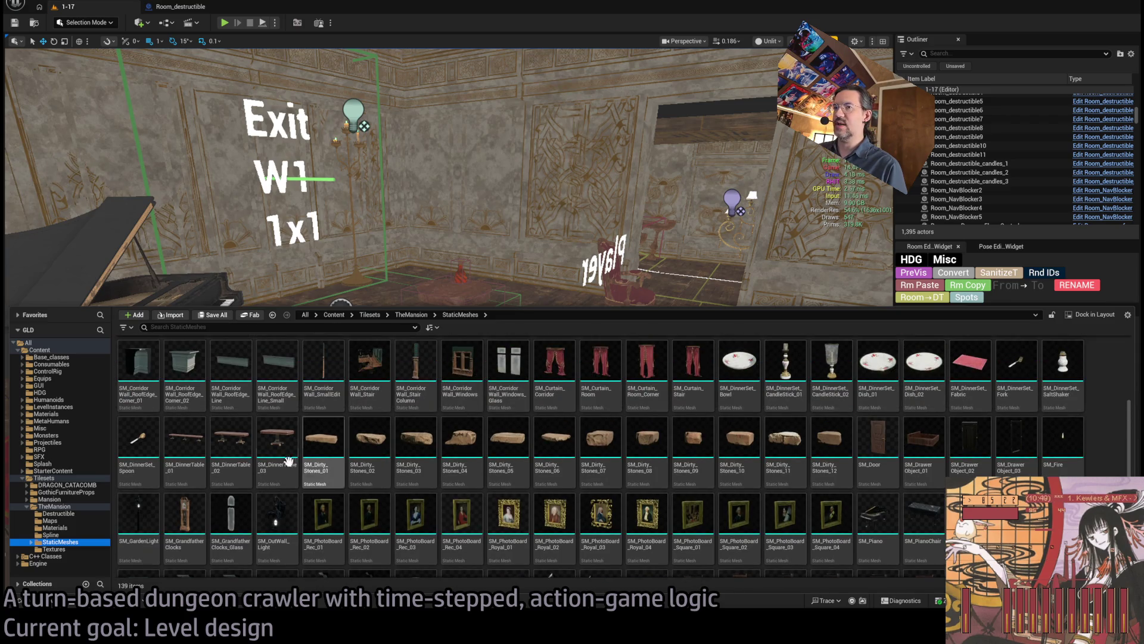
pyautogui.moveTo(280, 450)
pyautogui.mouseDown()
pyautogui.moveTo(536, 387)
pyautogui.moveTo(735, 427)
pyautogui.mouseUp()
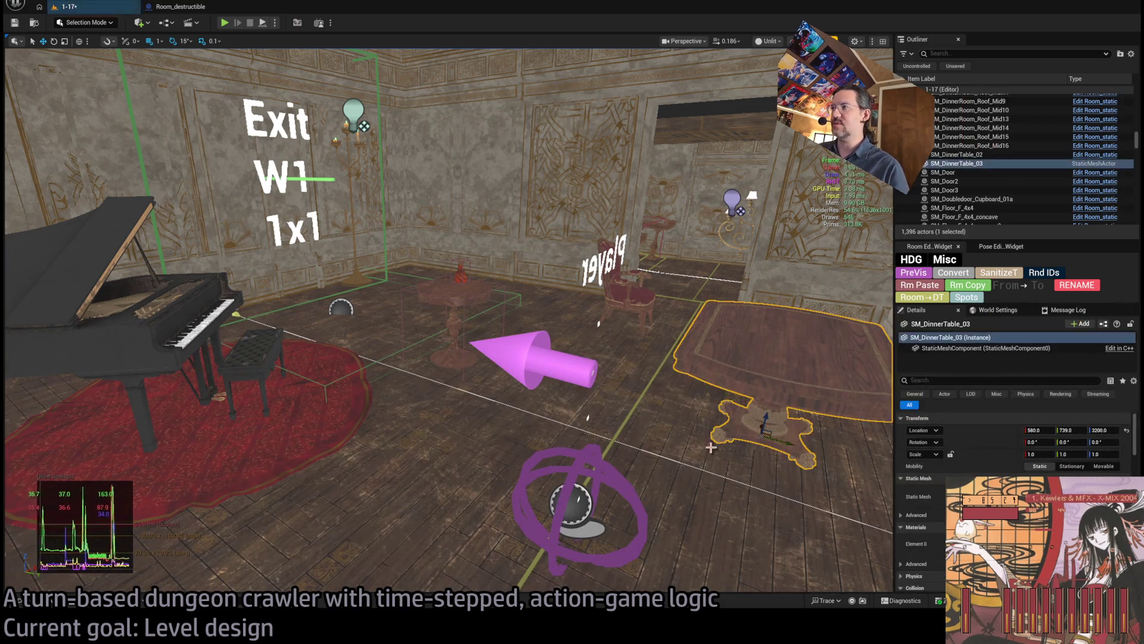
pyautogui.scroll(2, 734, 426)
pyautogui.press('f')
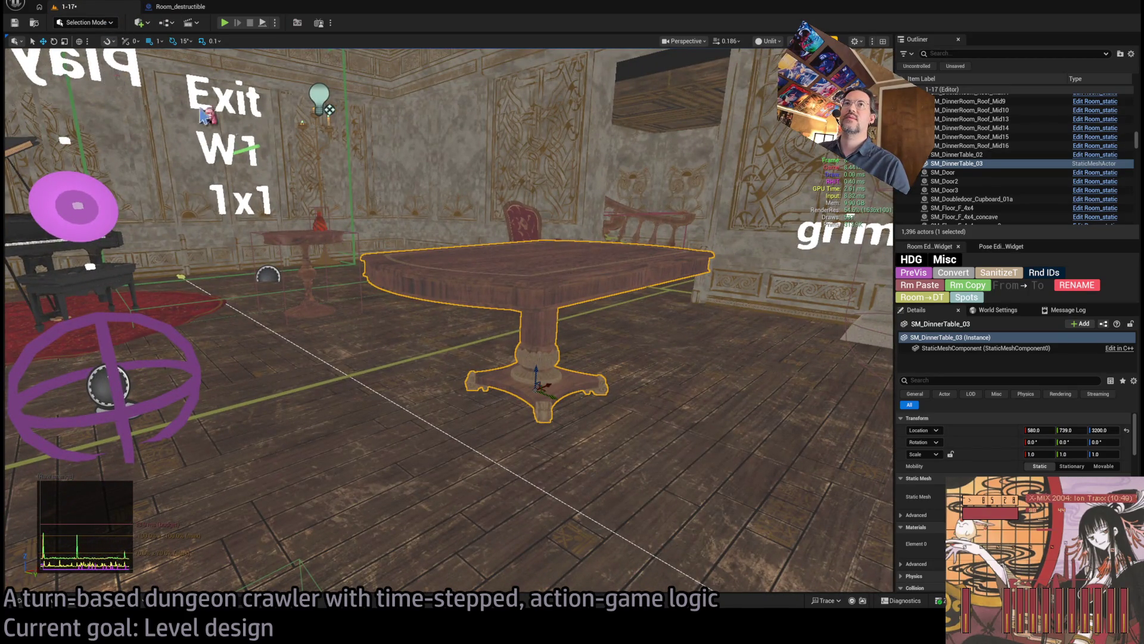
pyautogui.hotkey('shift', '5')
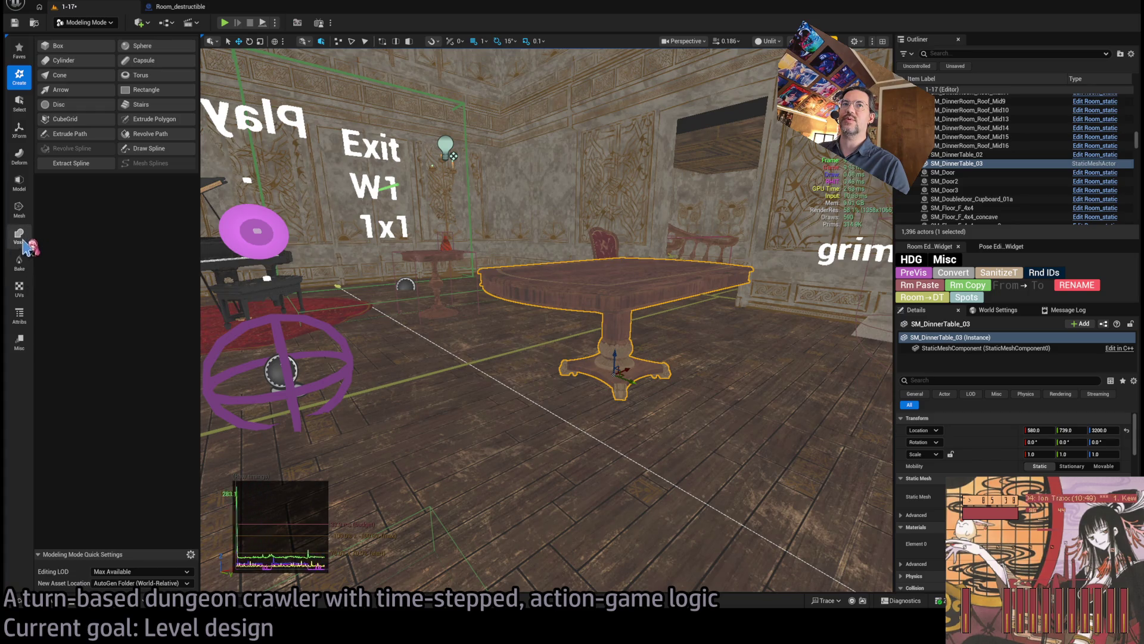
# Step: Merge the table's mesh parts into a new static mesh asset saved in the current folder
pyautogui.click(19, 210)
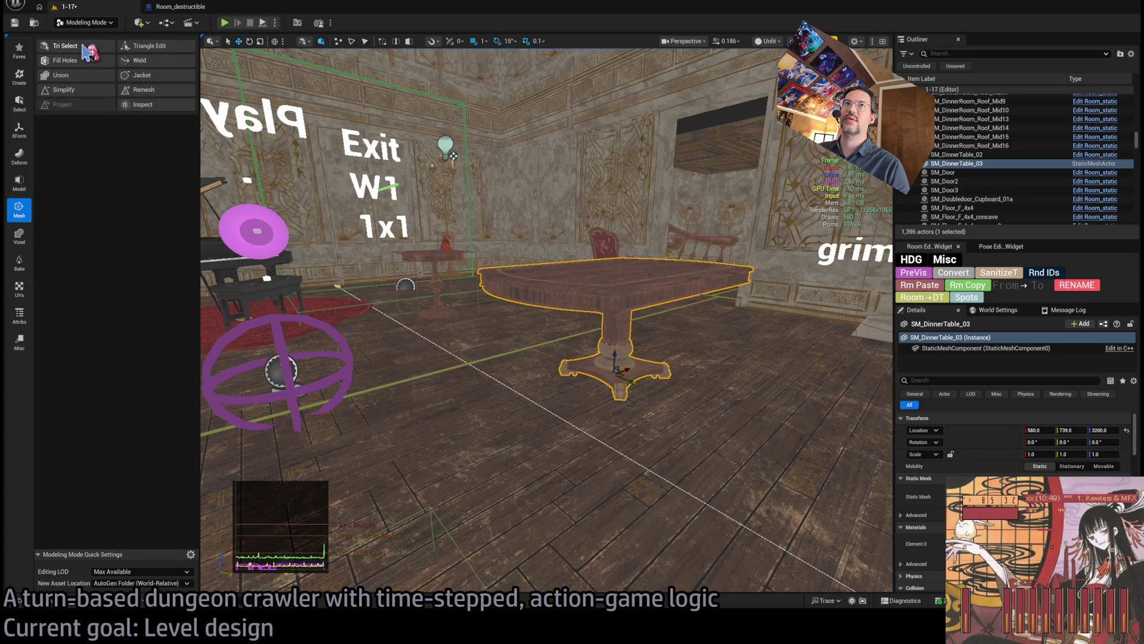
pyautogui.click(95, 76)
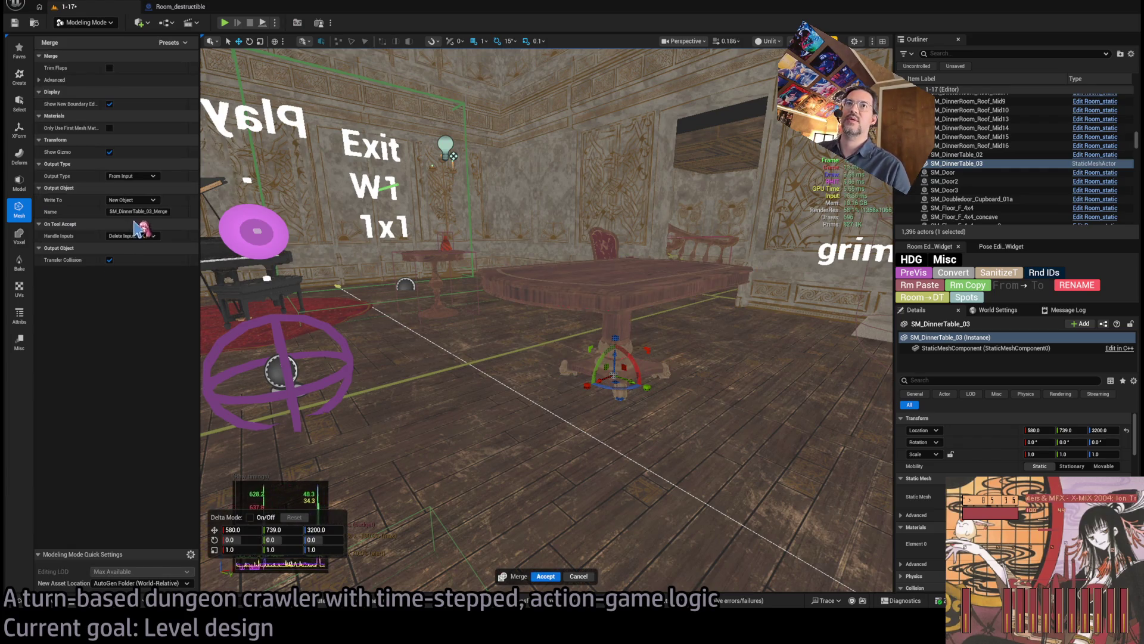
pyautogui.click(141, 211)
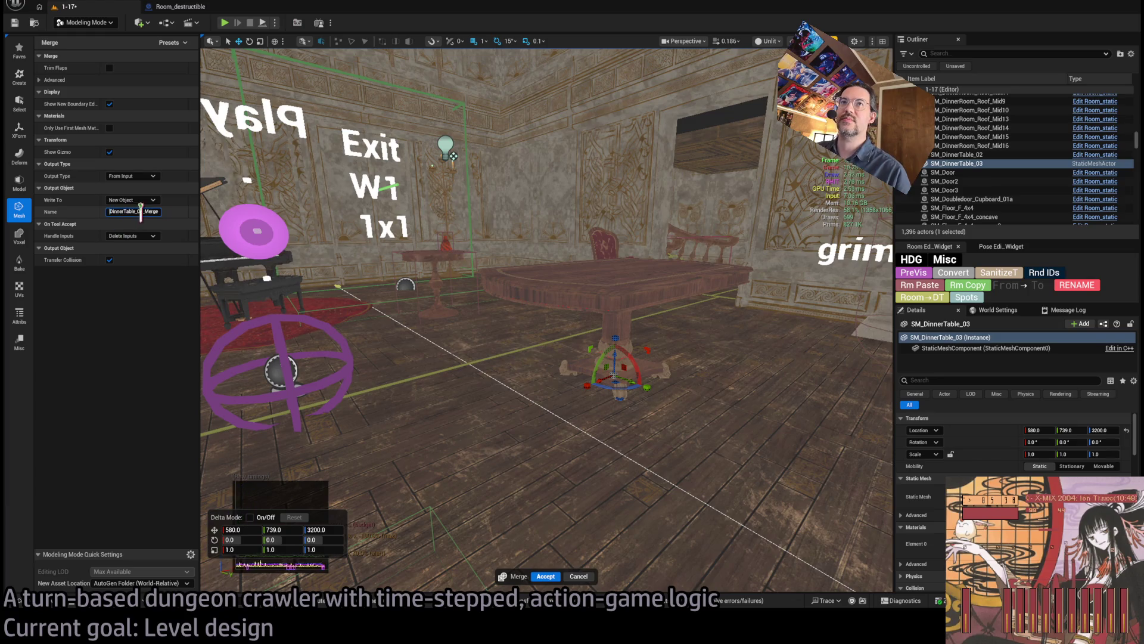
pyautogui.hotkey('shift', 'End')
pyautogui.write('D')
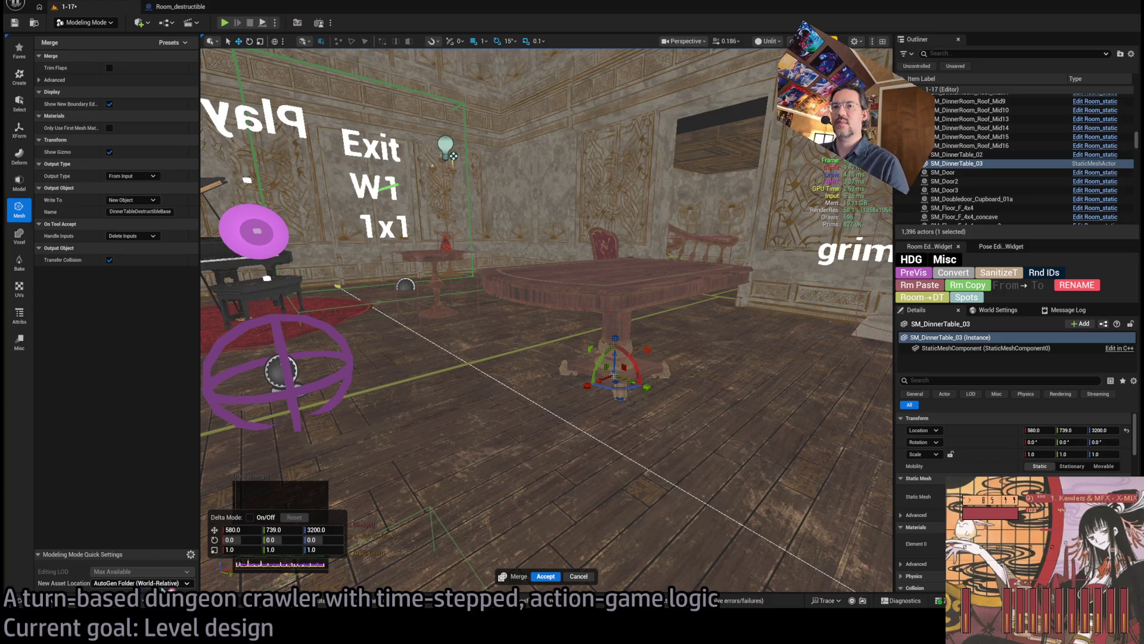
pyautogui.click(143, 583)
pyautogui.click(128, 572)
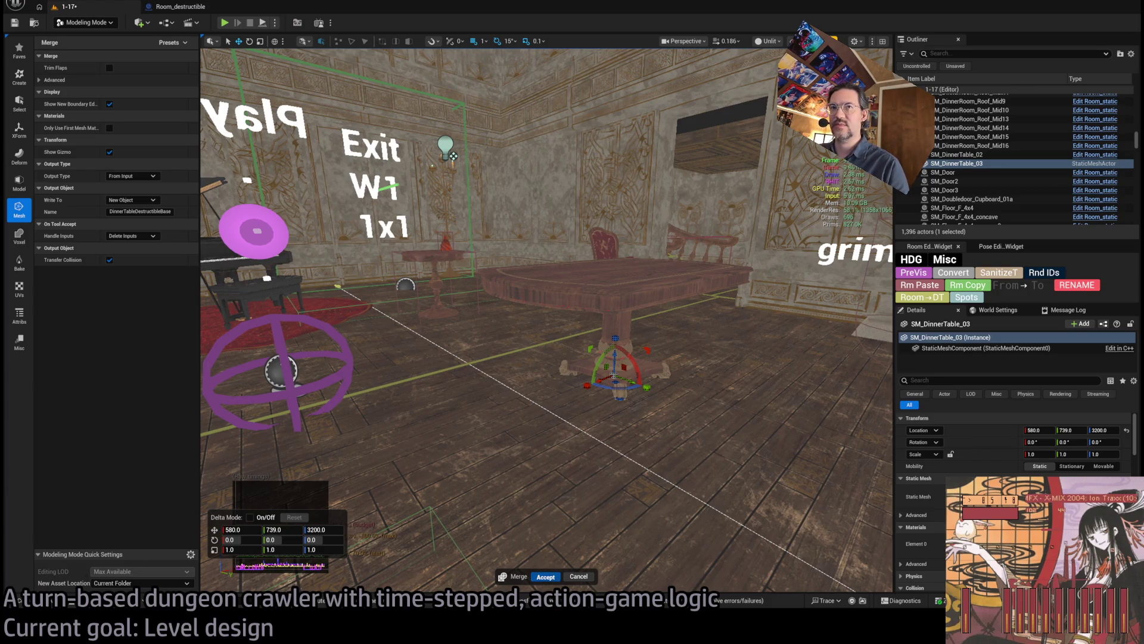
pyautogui.press('Return')
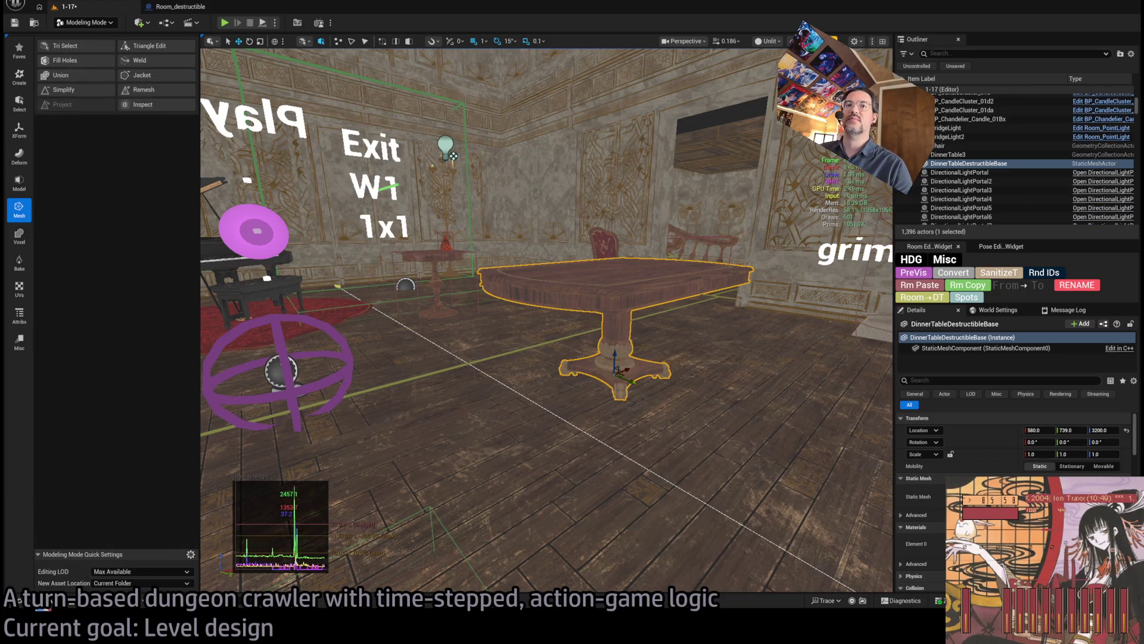
# Step: Check the content browser and reopen the merge tool on the new table
pyautogui.hotkey('ctrl', 'space')
pyautogui.scroll(3, 355, 417)
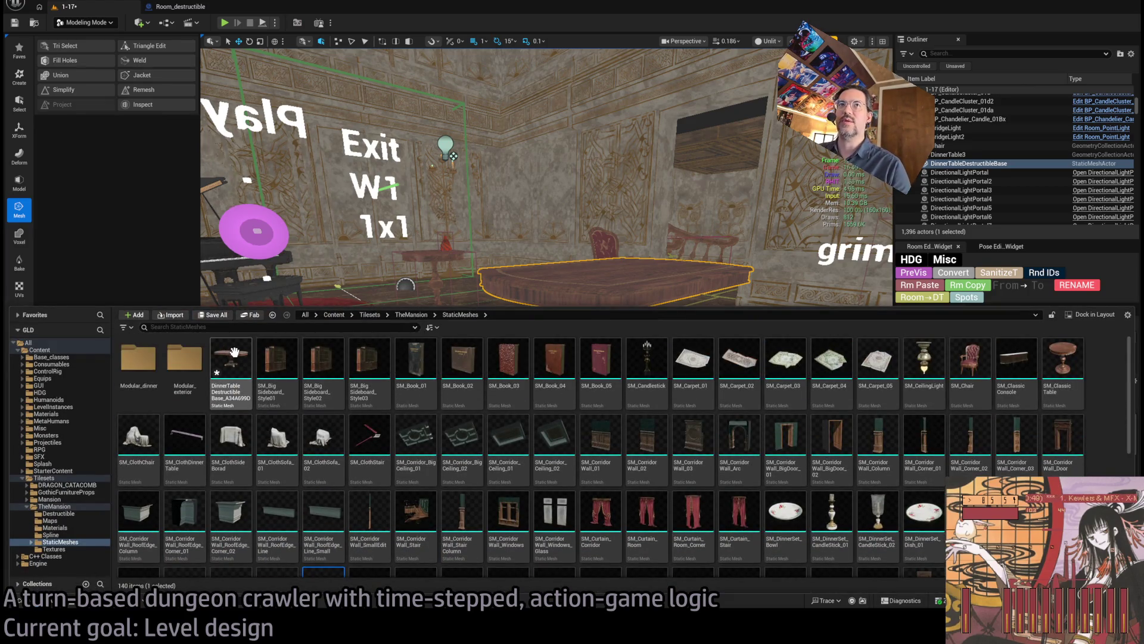
pyautogui.click(104, 215)
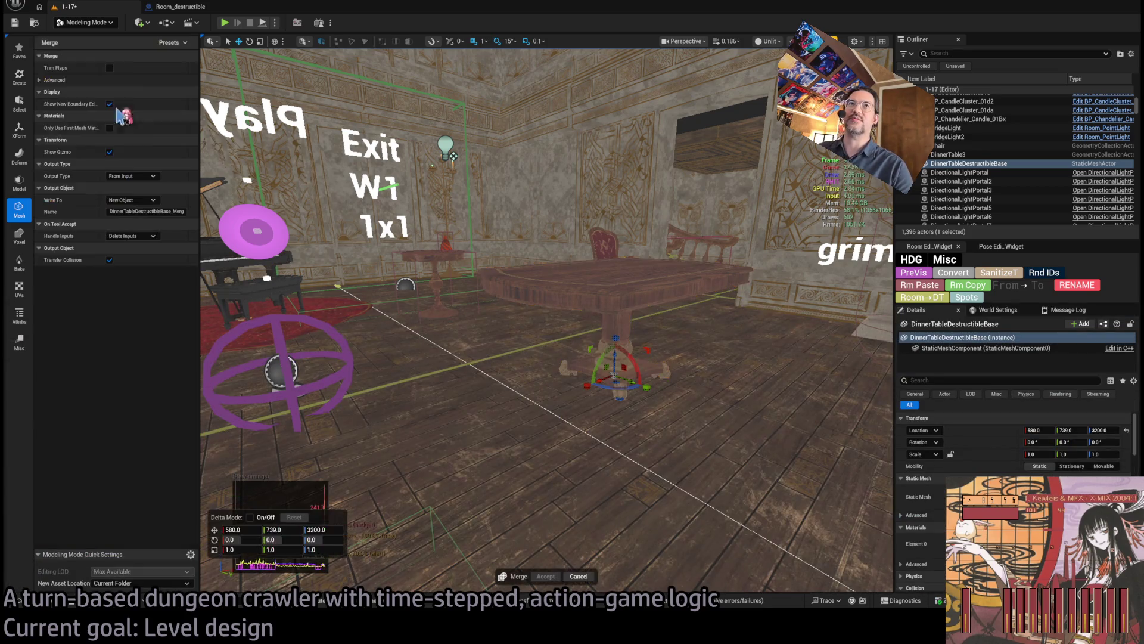
pyautogui.click(61, 76)
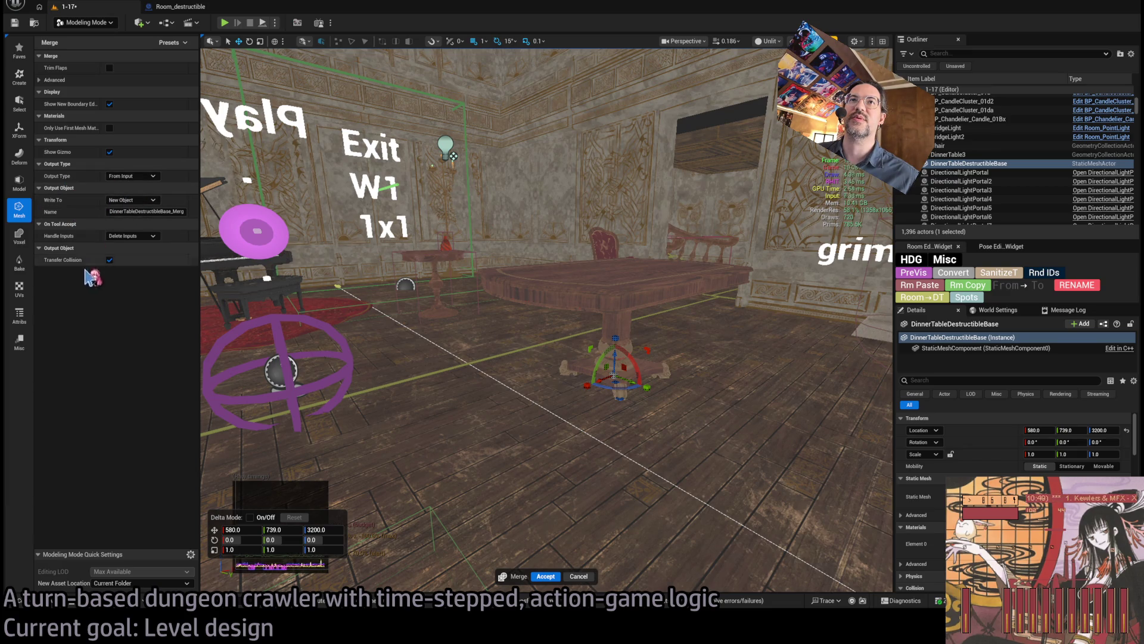
# Step: Drag DinnerTable Destructible Base from the Destructible folder into the room
pyautogui.click(42, 600)
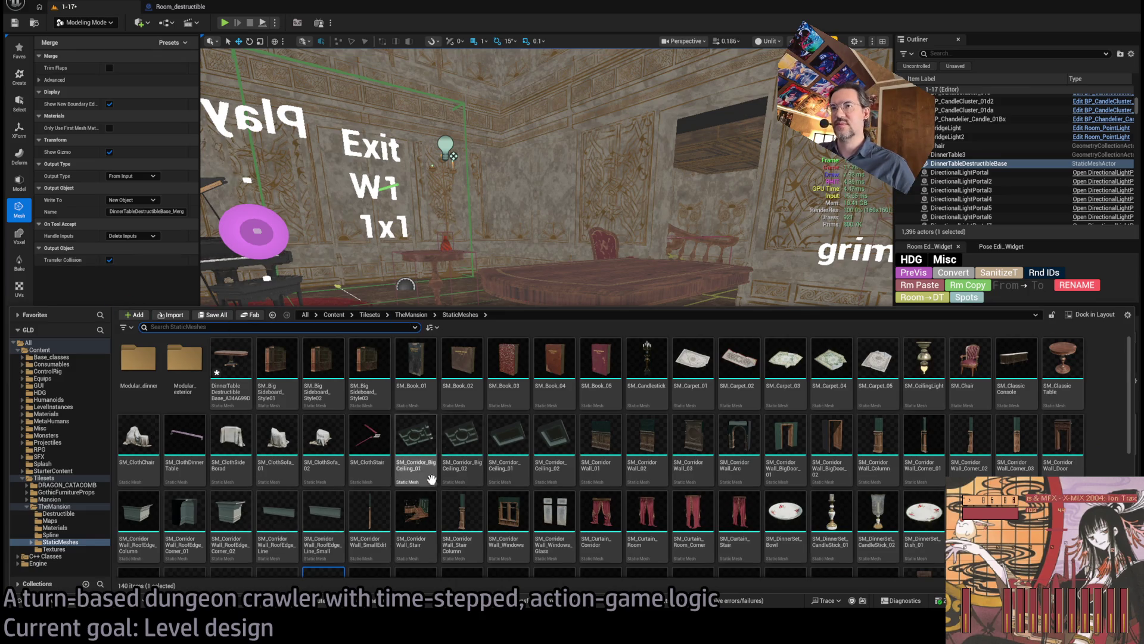
pyautogui.scroll(-2, 415, 465)
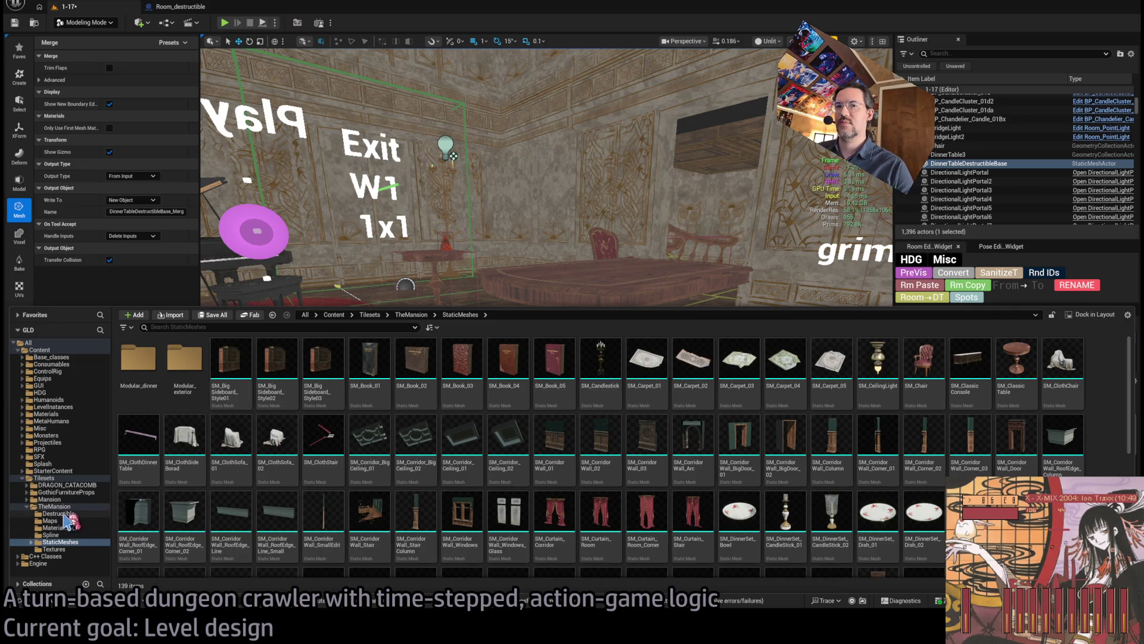
pyautogui.click(66, 513)
pyautogui.click(413, 401)
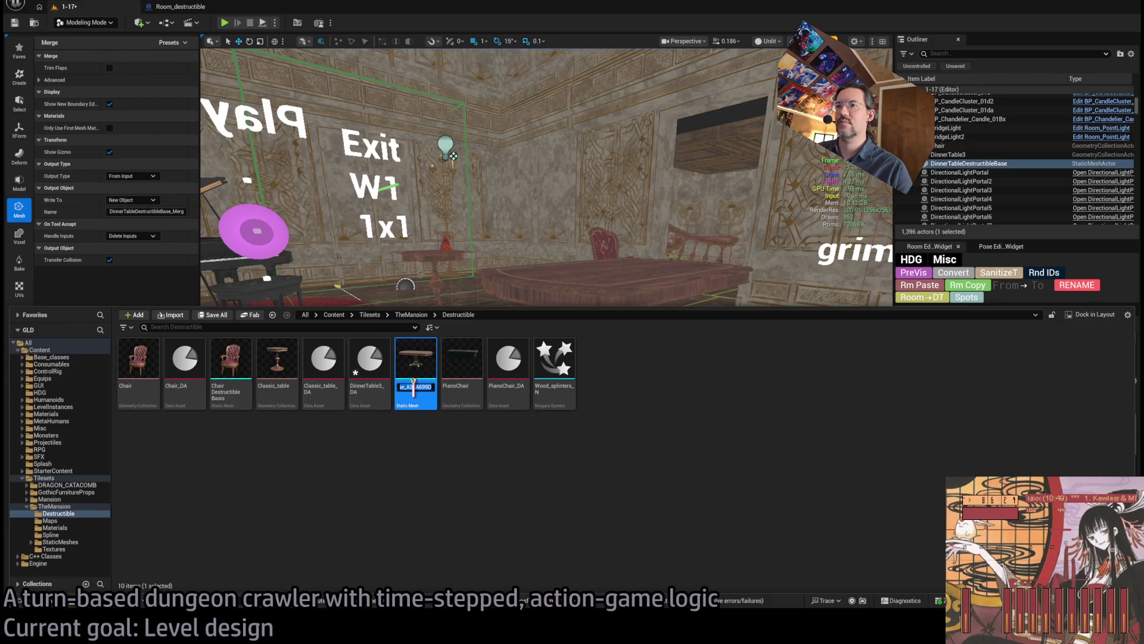
pyautogui.press('Escape')
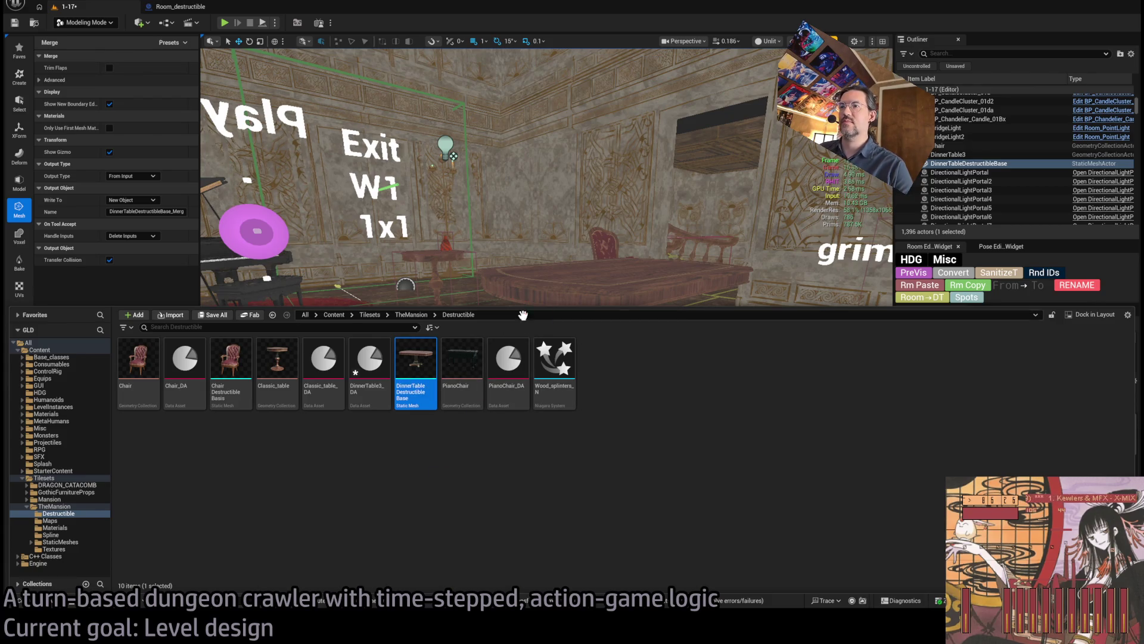
pyautogui.moveTo(441, 362)
pyautogui.mouseDown()
pyautogui.moveTo(415, 318)
pyautogui.moveTo(474, 441)
pyautogui.mouseUp()
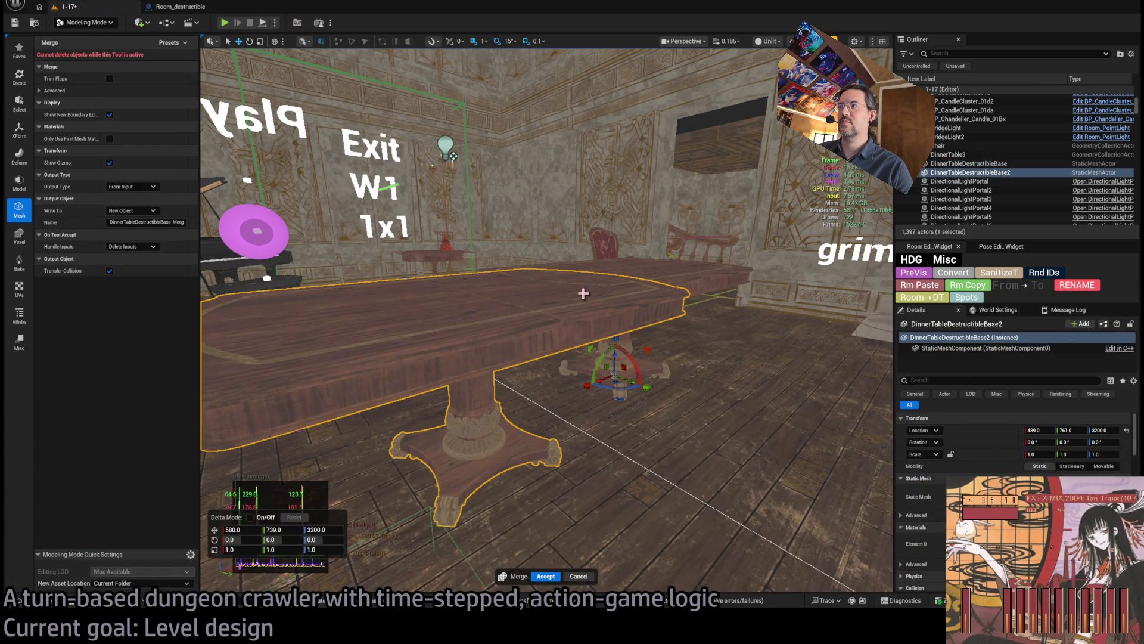
# Step: Leave Modeling Mode, move the new table right, and run the stat command to hide the overlay
pyautogui.scroll(-3, 582, 288)
pyautogui.scroll(-3, 547, 320)
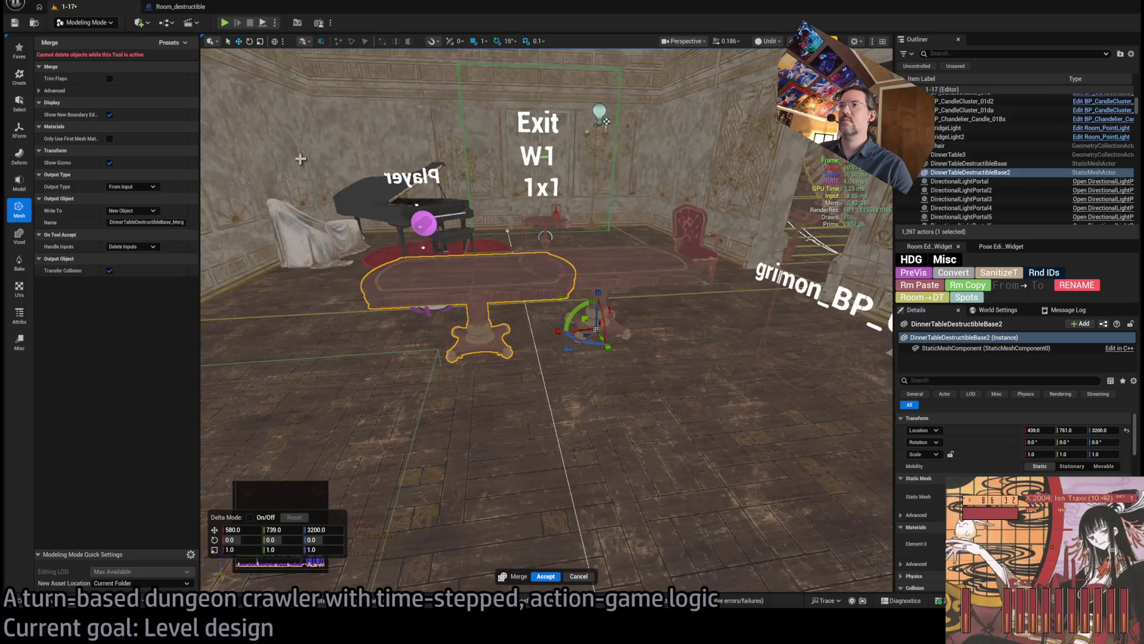
pyautogui.hotkey('shift', '1')
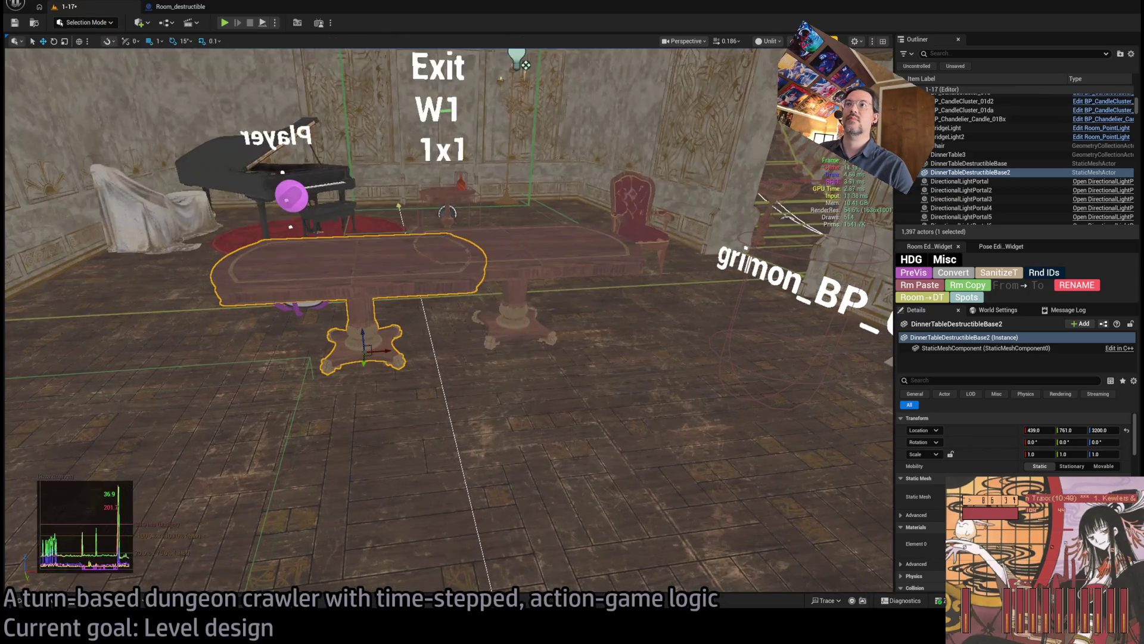
pyautogui.moveTo(380, 354); pyautogui.dragTo(586, 339)
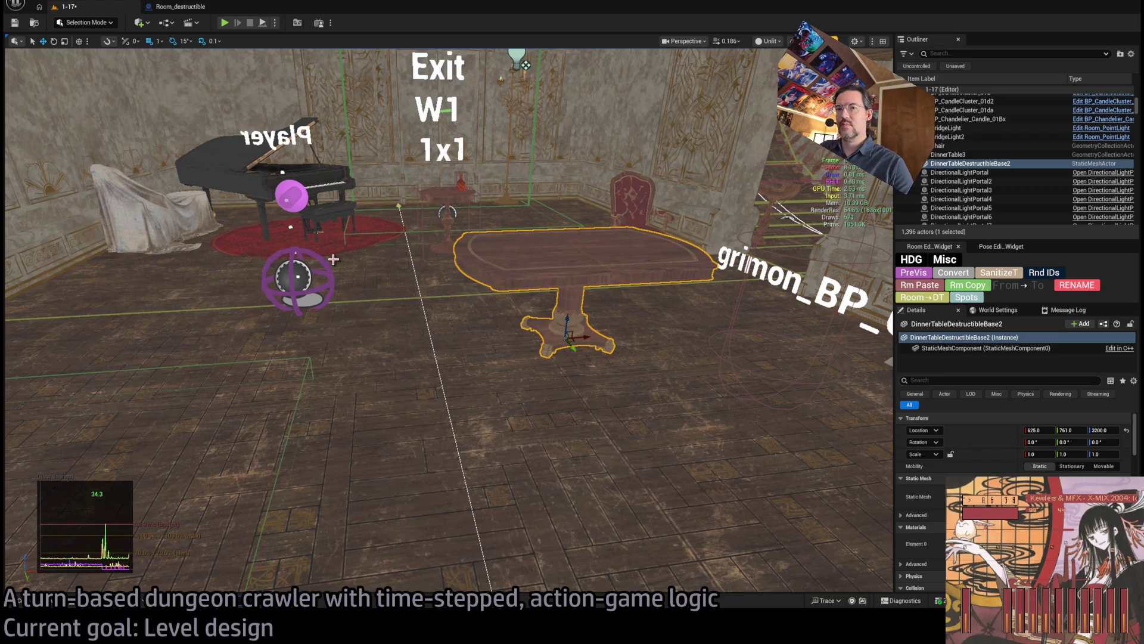
pyautogui.press('`')
pyautogui.write('stat')
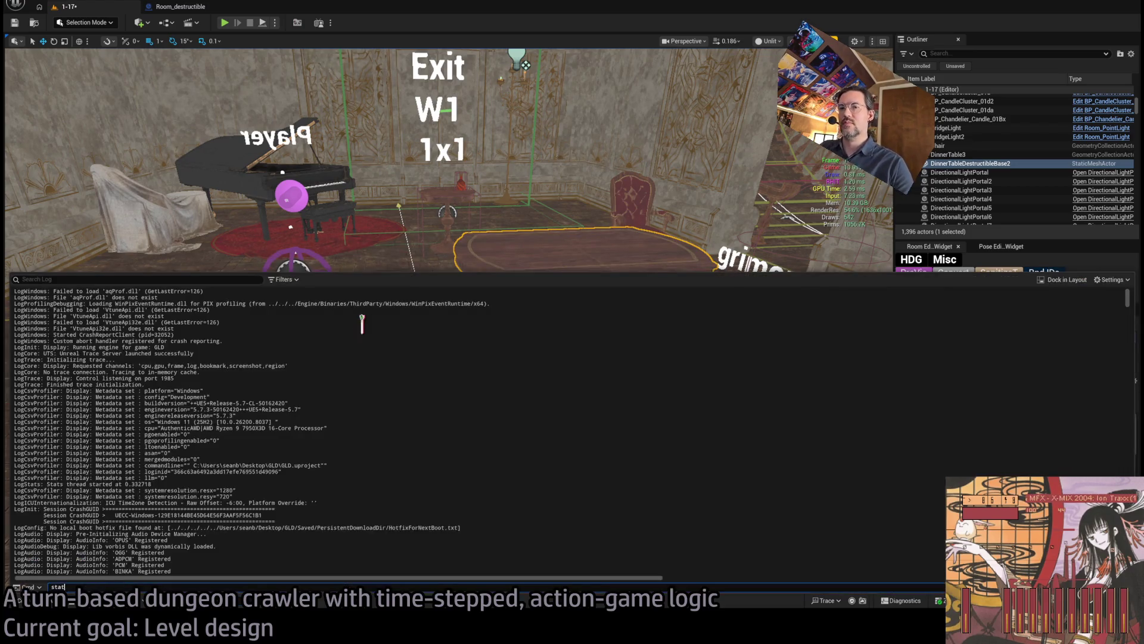
pyautogui.write('t')
pyautogui.press('Return')
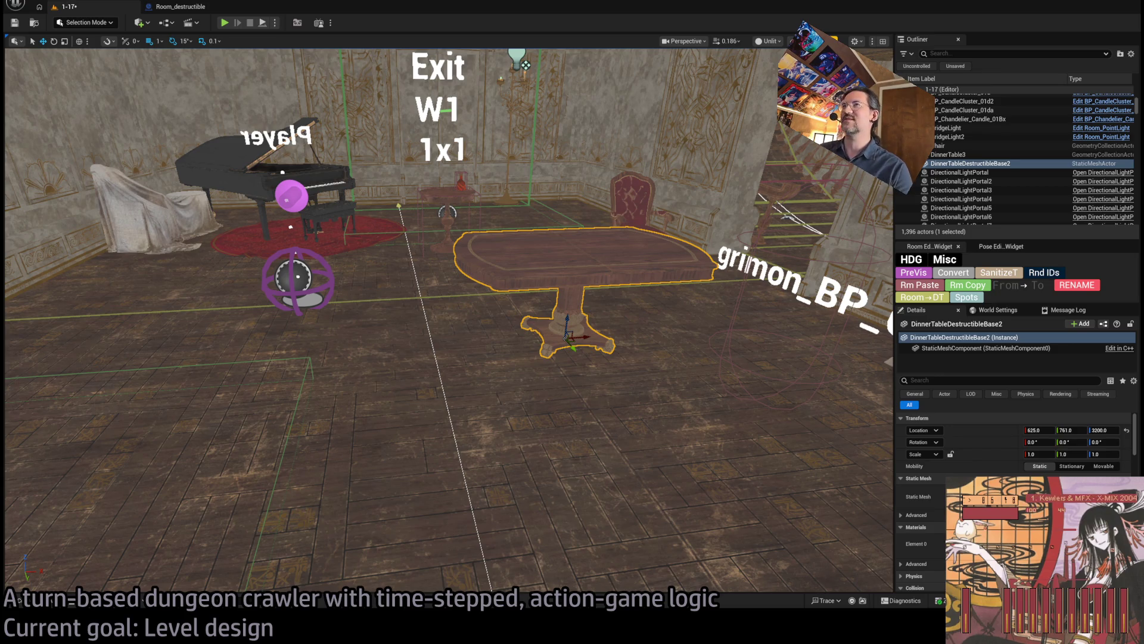
# Step: Slide the table back to X 591, zoom in on it, and enter Fracture Mode
pyautogui.scroll(3, 447, 320)
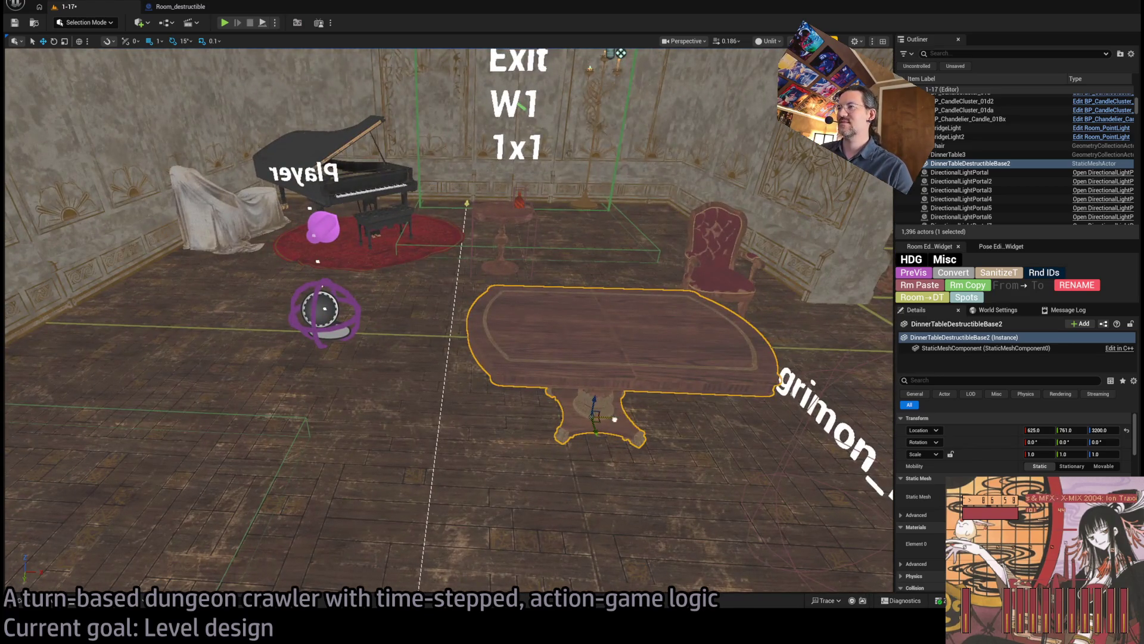
pyautogui.moveTo(614, 419); pyautogui.dragTo(572, 425)
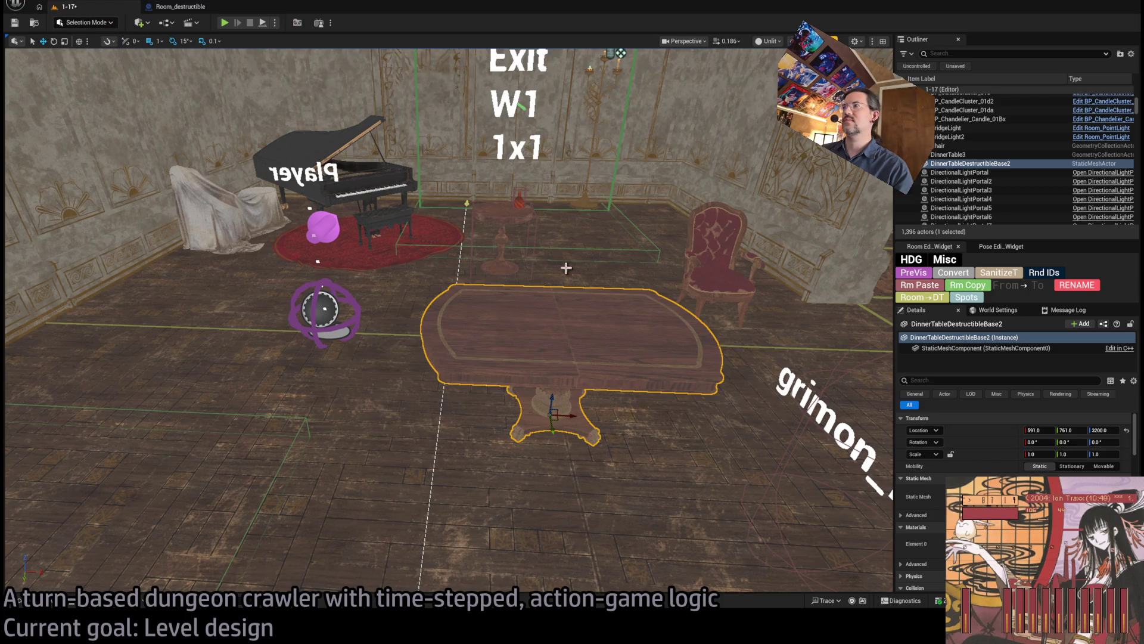
pyautogui.moveTo(566, 263); pyautogui.dragTo(536, 224)
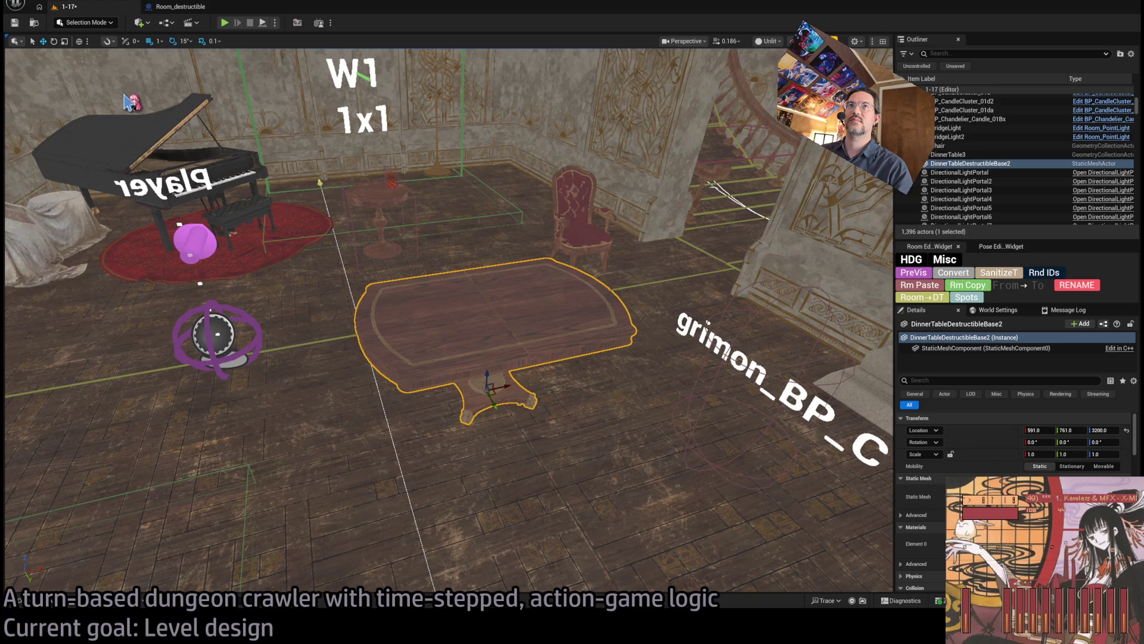
pyautogui.hotkey('shift', '6')
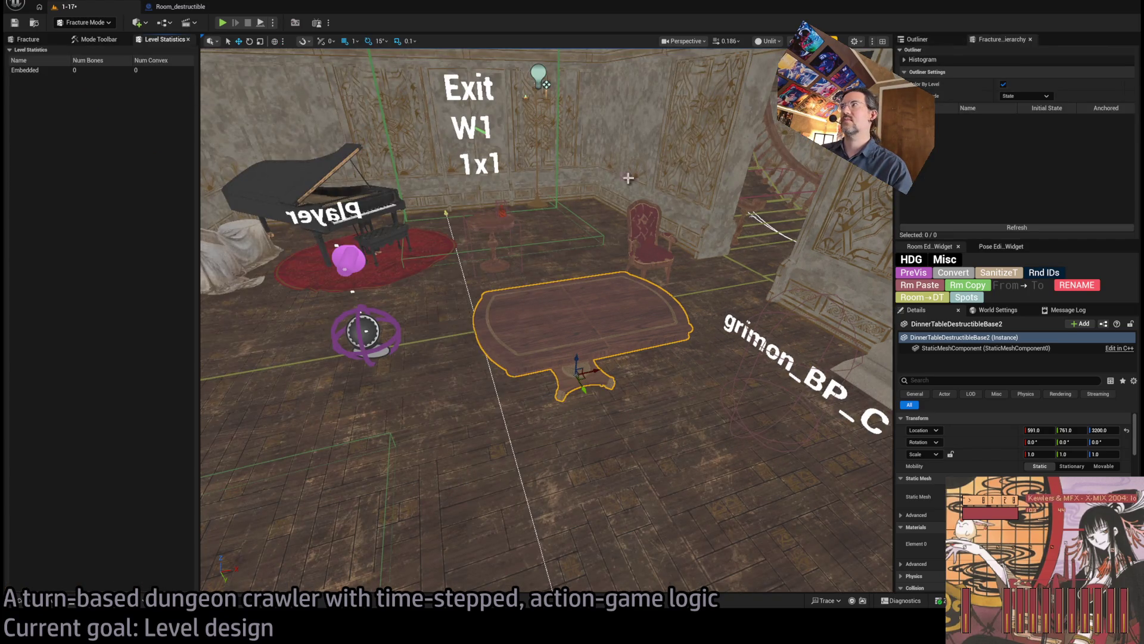
# Step: Move the DinnerTable3 geometry collection up into Destructible and delete the empty table subfolder
pyautogui.click(97, 40)
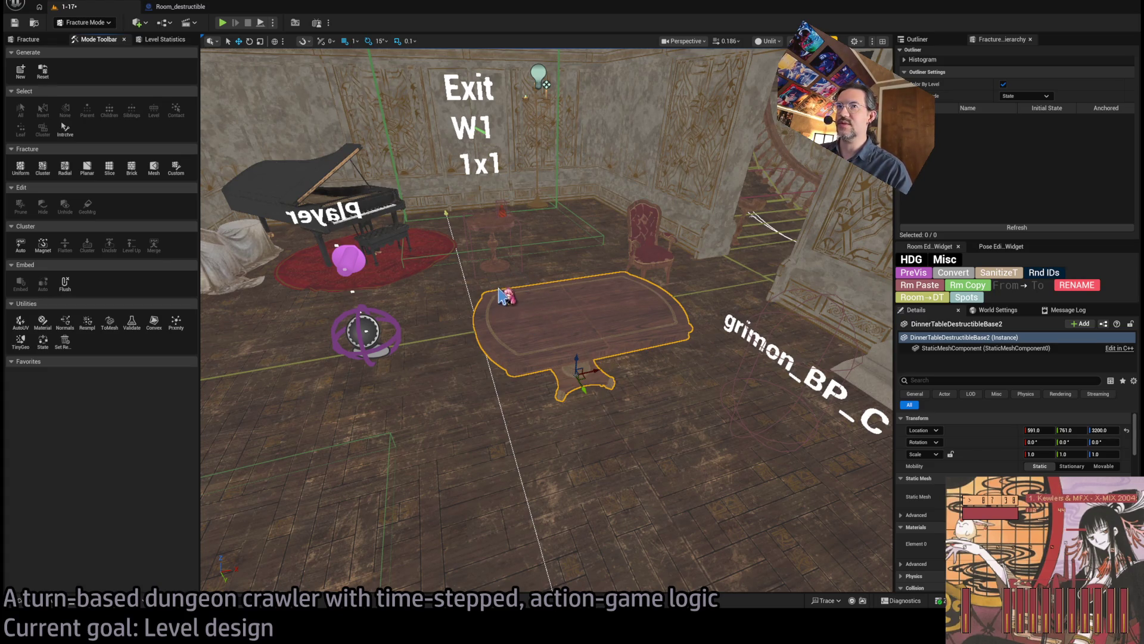
pyautogui.click(51, 606)
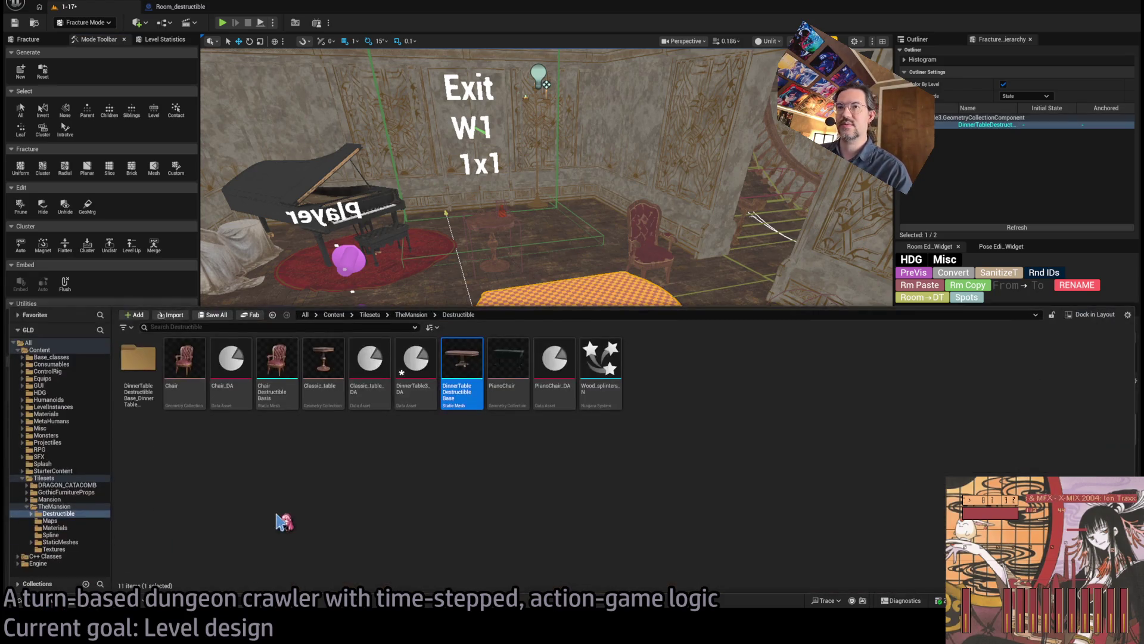
pyautogui.doubleClick(137, 372)
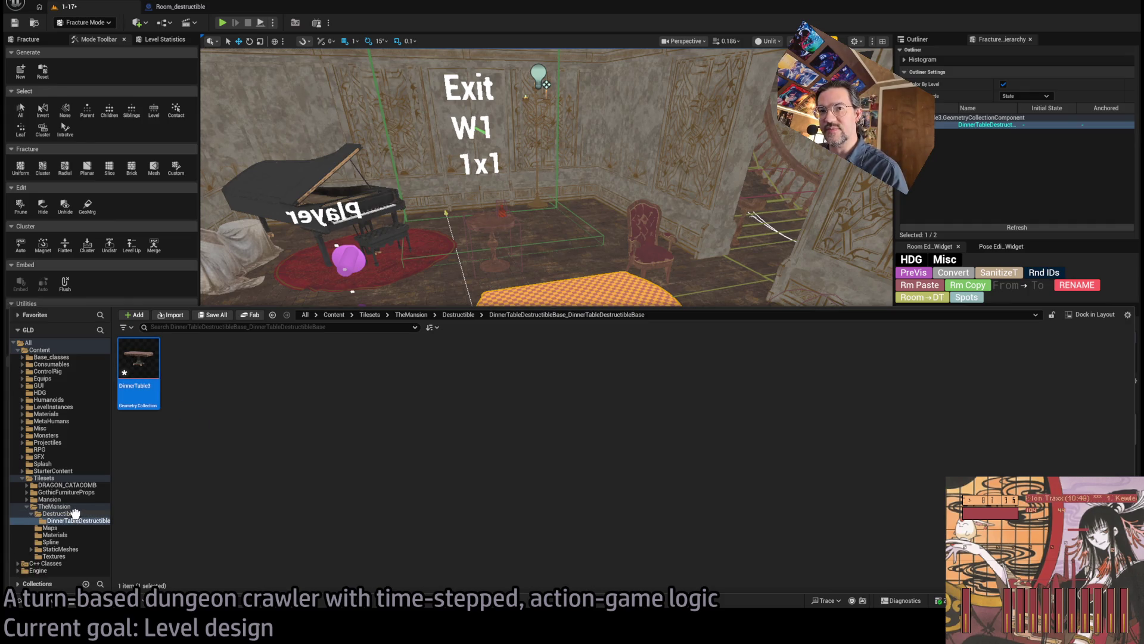
pyautogui.click(66, 514)
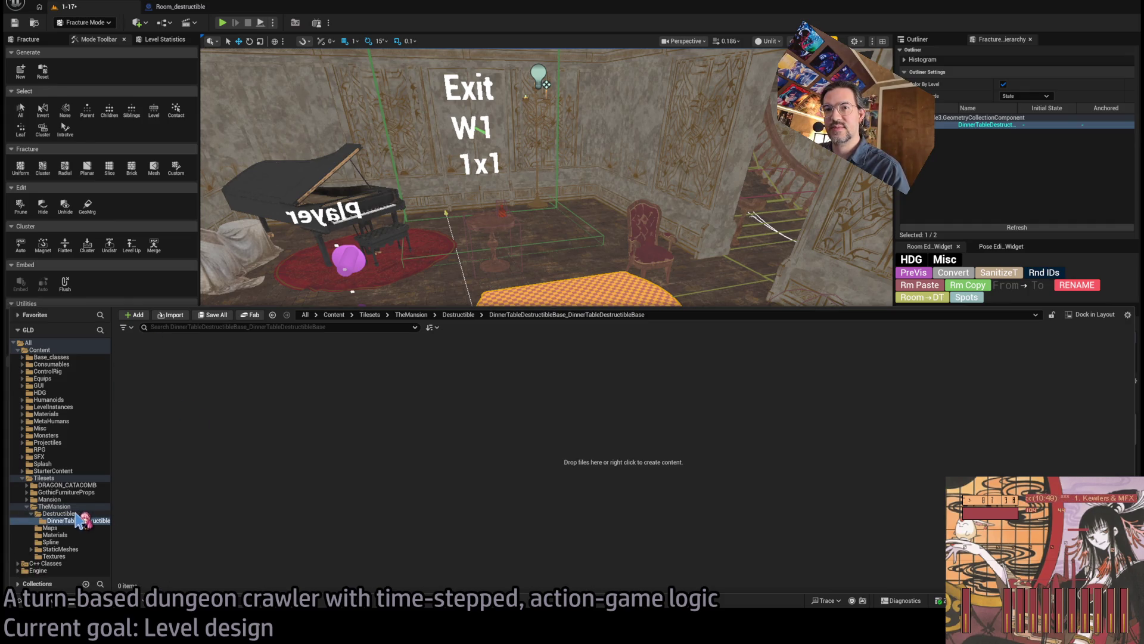
pyautogui.click(141, 376)
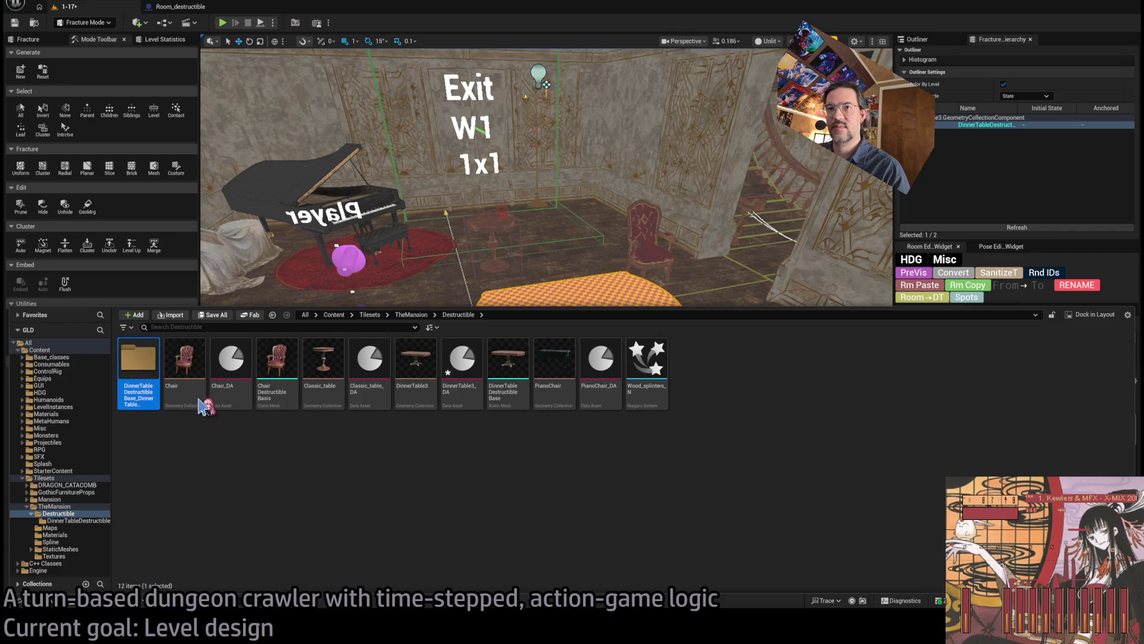
pyautogui.press('Delete')
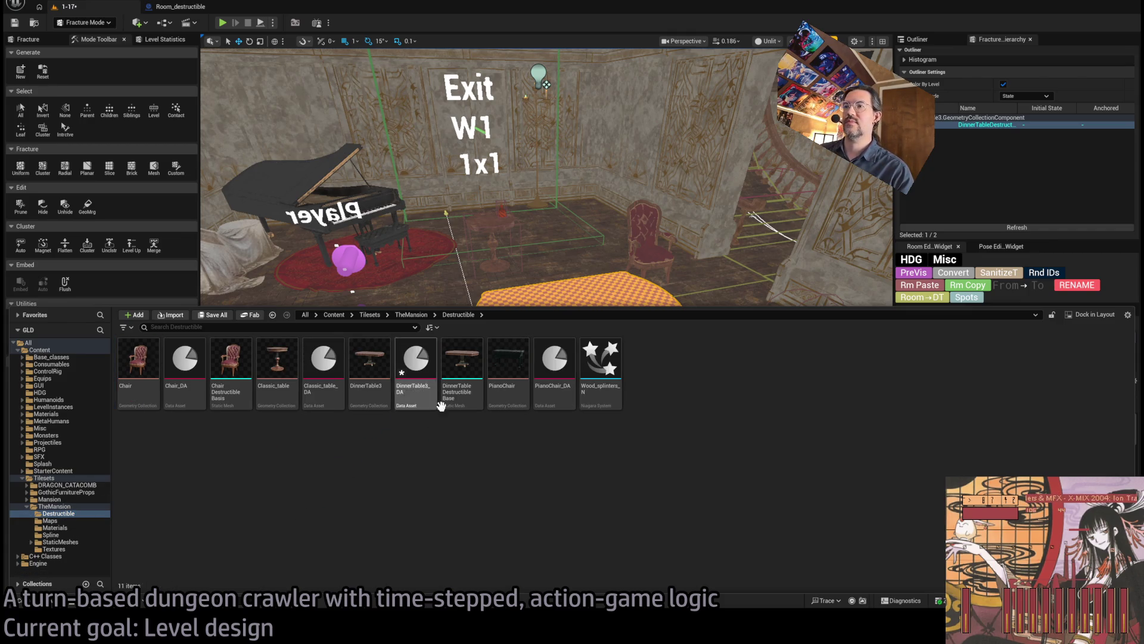
pyautogui.hotkey('ctrl', 'space')
pyautogui.scroll(5, 542, 361)
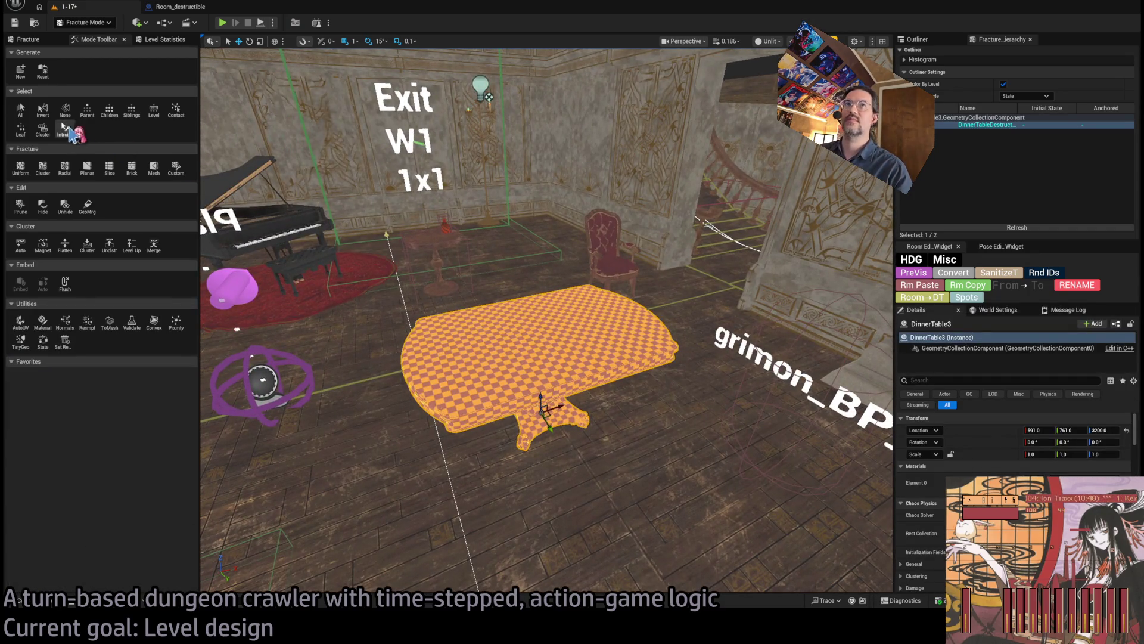
# Step: Start a Planar fracture and lower the cutting plane down the table's pedestal
pyautogui.click(87, 168)
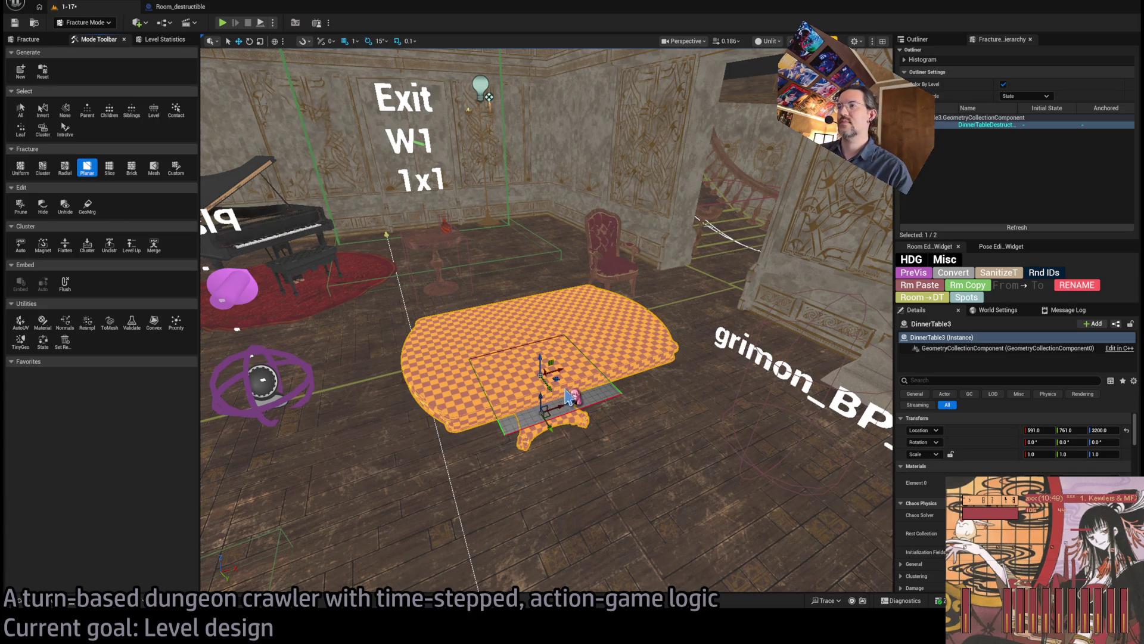
pyautogui.moveTo(570, 397); pyautogui.dragTo(546, 370)
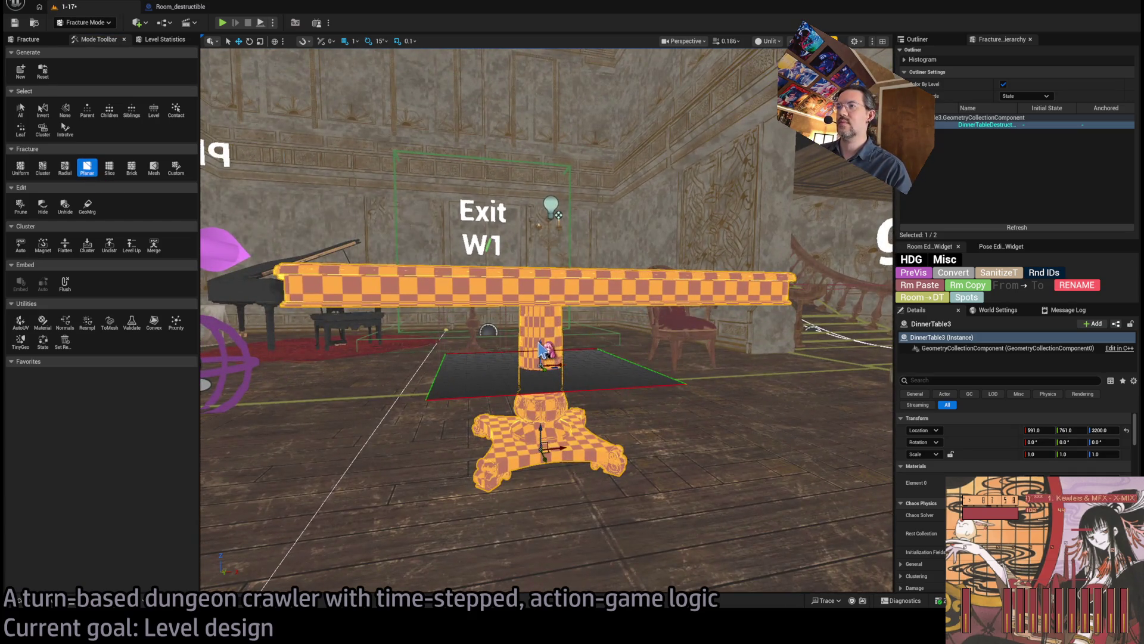
pyautogui.scroll(10, 543, 352)
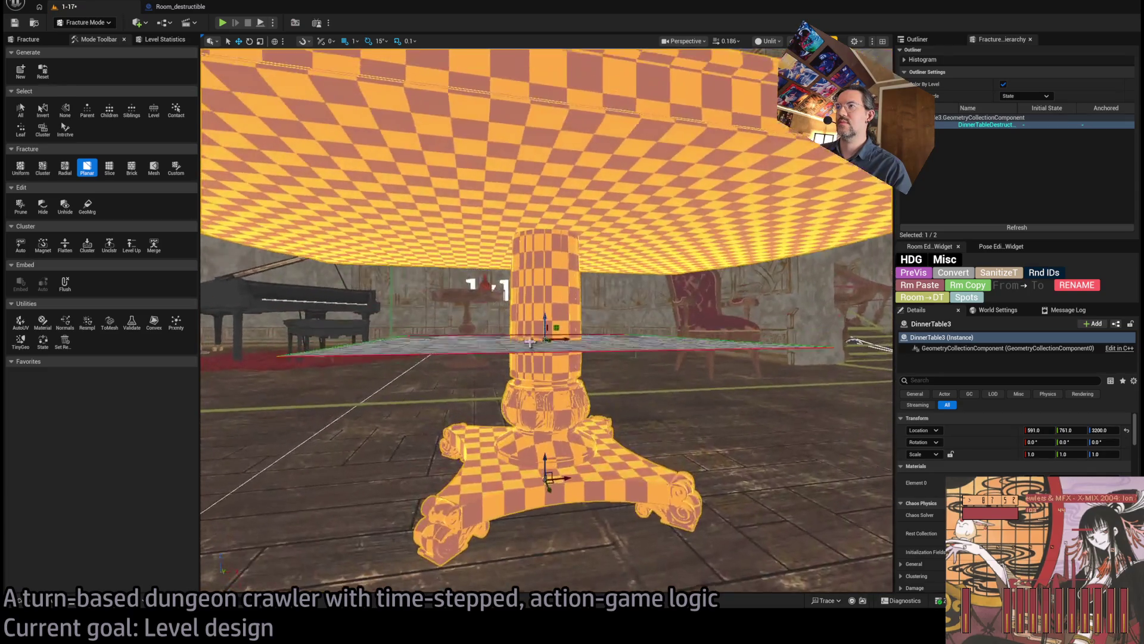
pyautogui.moveTo(546, 340); pyautogui.dragTo(544, 368)
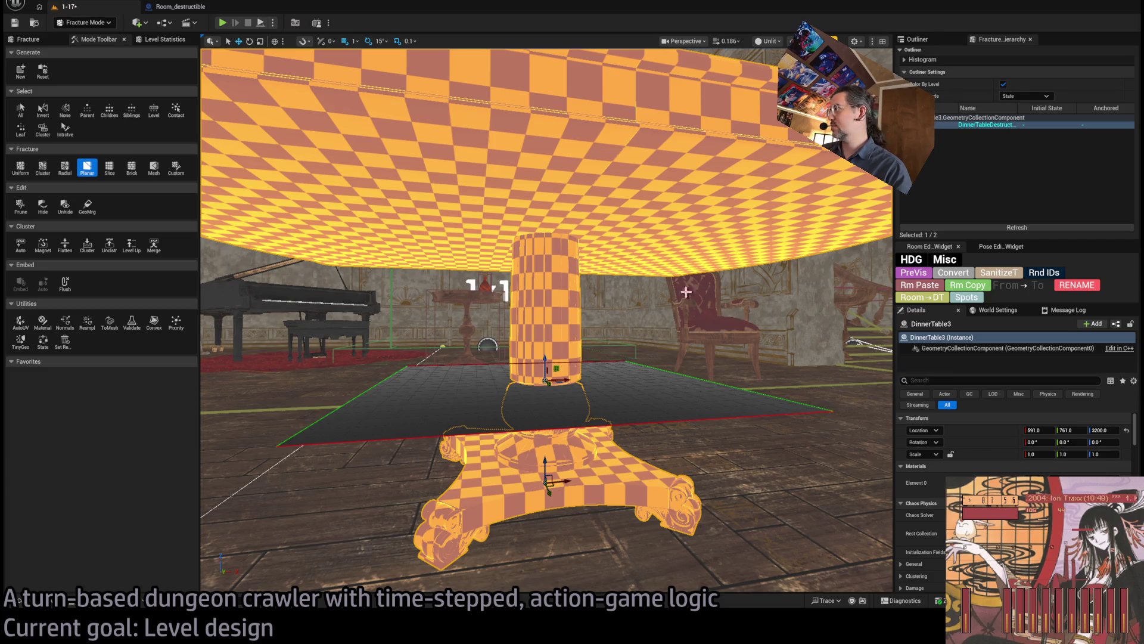
pyautogui.click(30, 39)
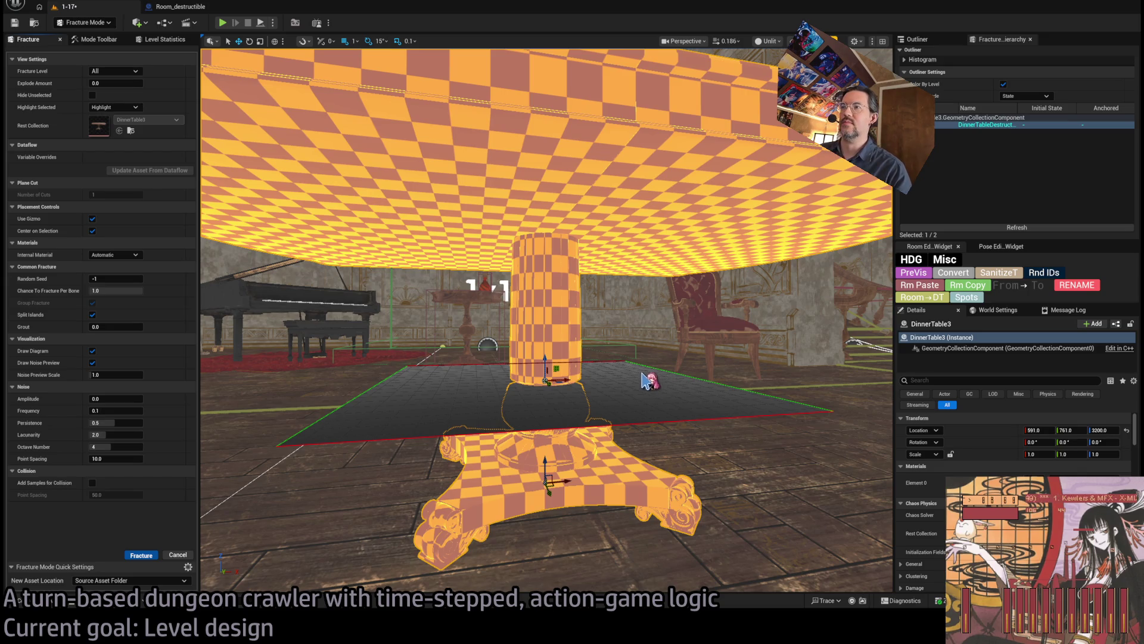
# Step: Move the cut plane to the base and rotate it to stand upright through the base
pyautogui.moveTo(604, 384); pyautogui.dragTo(584, 369)
pyautogui.moveTo(572, 341)
pyautogui.mouseDown()
pyautogui.moveTo(582, 415)
pyautogui.moveTo(539, 397)
pyautogui.moveTo(486, 395)
pyautogui.mouseUp()
pyautogui.moveTo(402, 408); pyautogui.dragTo(370, 417)
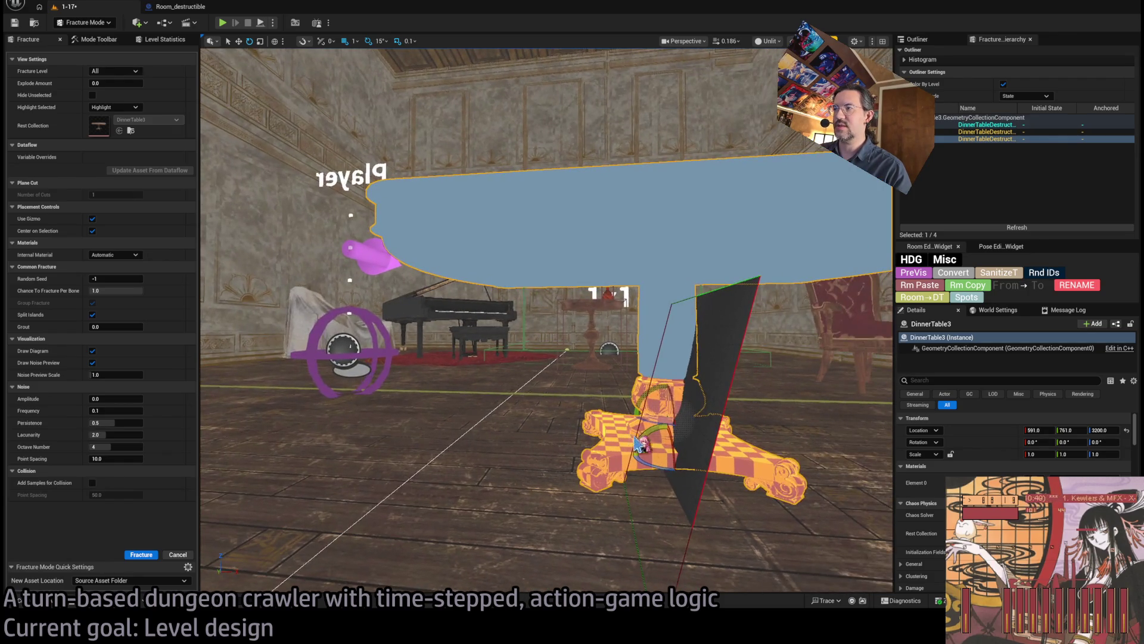
pyautogui.moveTo(644, 417)
pyautogui.mouseDown()
pyautogui.moveTo(697, 458)
pyautogui.moveTo(688, 403)
pyautogui.moveTo(647, 436)
pyautogui.moveTo(653, 453)
pyautogui.moveTo(614, 447)
pyautogui.moveTo(584, 424)
pyautogui.moveTo(582, 447)
pyautogui.moveTo(583, 423)
pyautogui.moveTo(530, 441)
pyautogui.moveTo(507, 465)
pyautogui.moveTo(489, 459)
pyautogui.moveTo(495, 429)
pyautogui.moveTo(480, 412)
pyautogui.mouseUp()
pyautogui.press('w')
pyautogui.scroll(3, 497, 472)
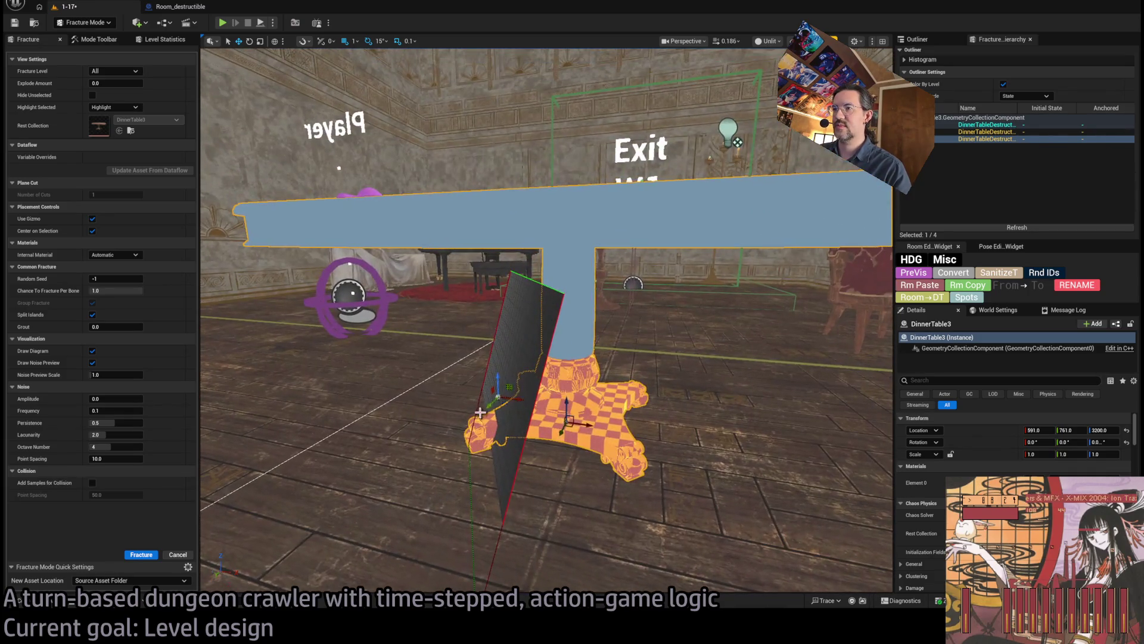
pyautogui.moveTo(509, 374); pyautogui.dragTo(500, 367)
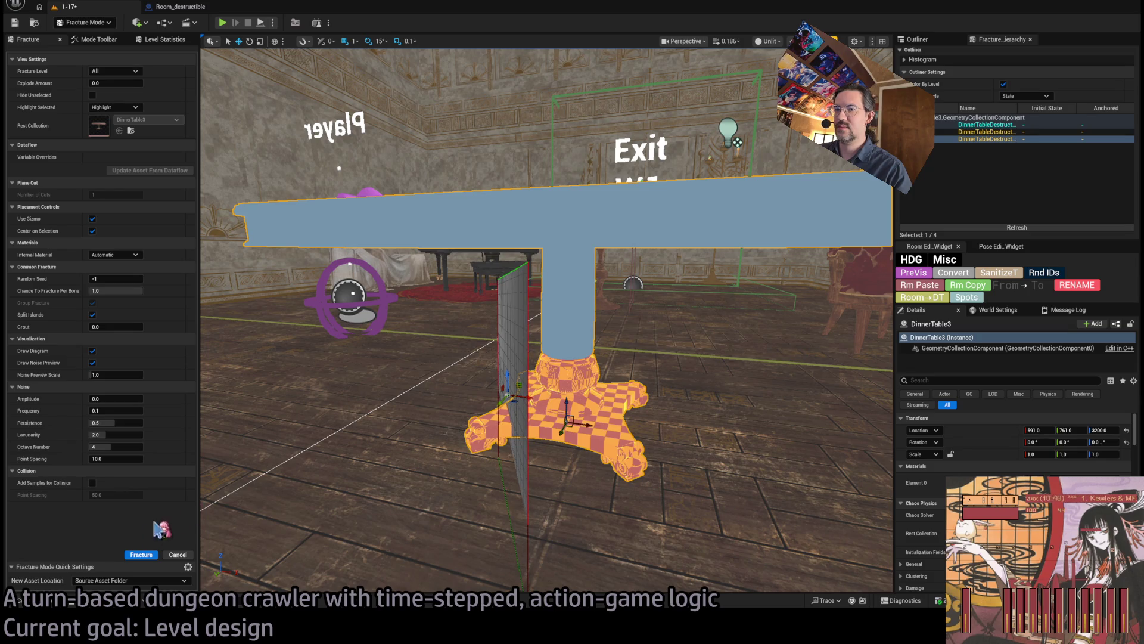
# Step: Apply the planar cut to fracture the table, then select the tabletop piece
pyautogui.click(139, 555)
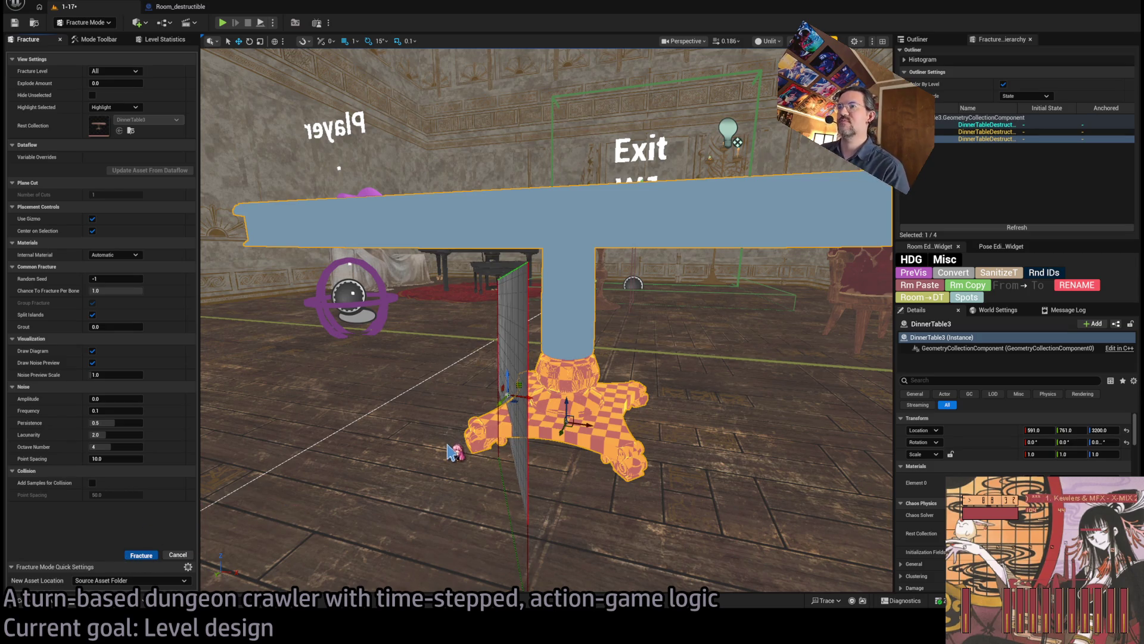
pyautogui.press('f')
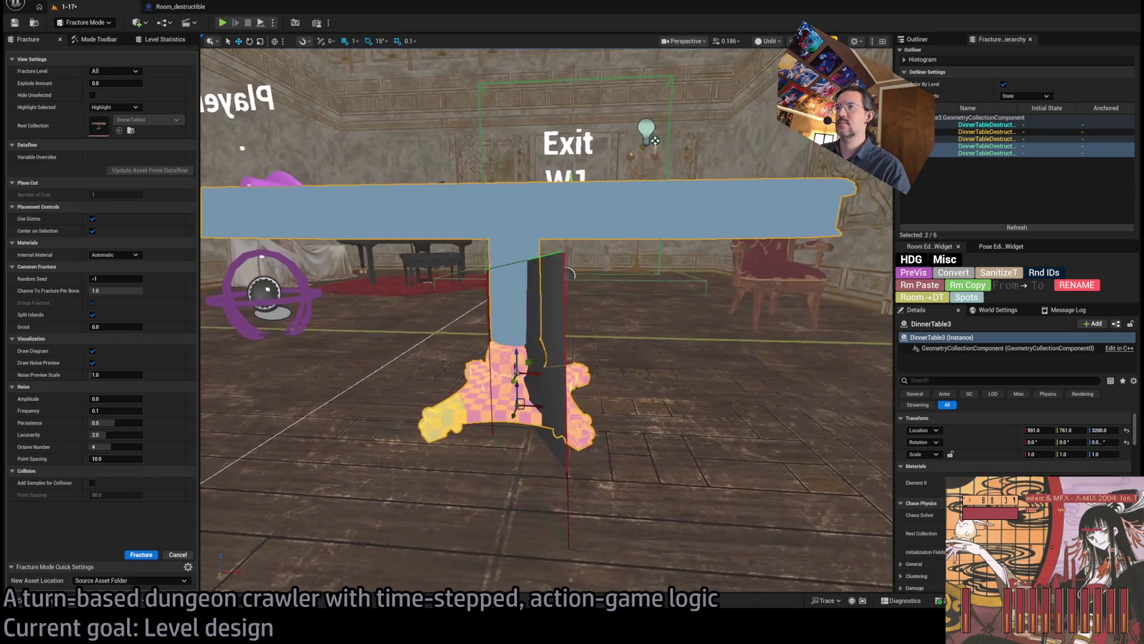
pyautogui.click(523, 225)
pyautogui.moveTo(524, 225)
pyautogui.mouseDown()
pyautogui.moveTo(488, 235)
pyautogui.moveTo(547, 353)
pyautogui.moveTo(514, 383)
pyautogui.moveTo(509, 357)
pyautogui.moveTo(608, 344)
pyautogui.mouseUp()
# Step: Tilt the cut plane upright across the tabletop, apply a second planar cut, and return to Selection Mode
pyautogui.click(140, 555)
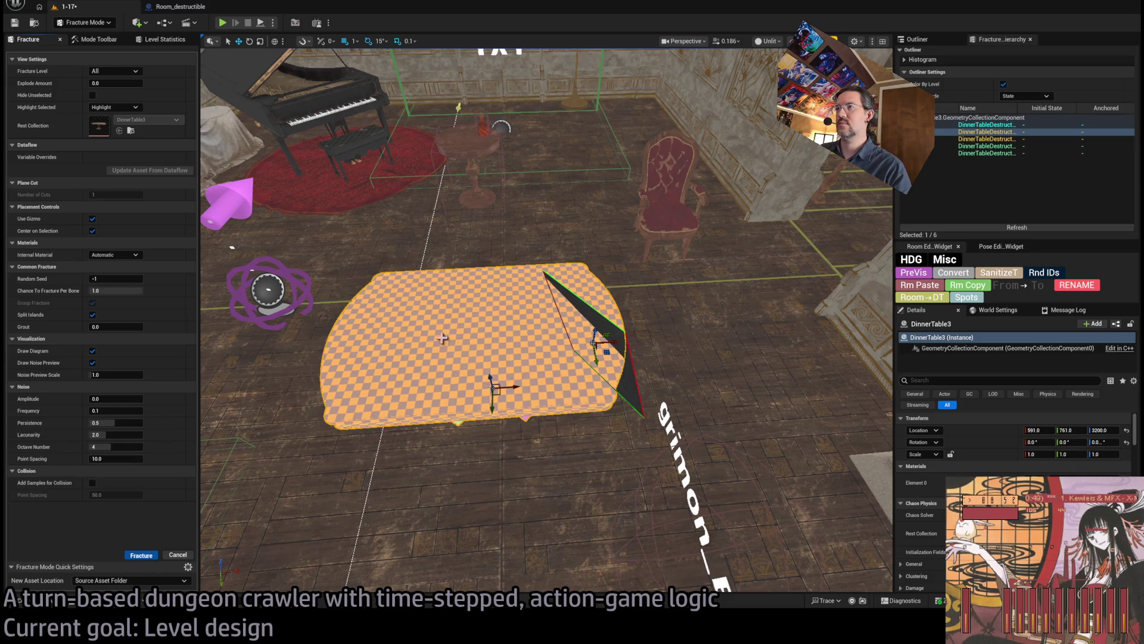
pyautogui.press('e')
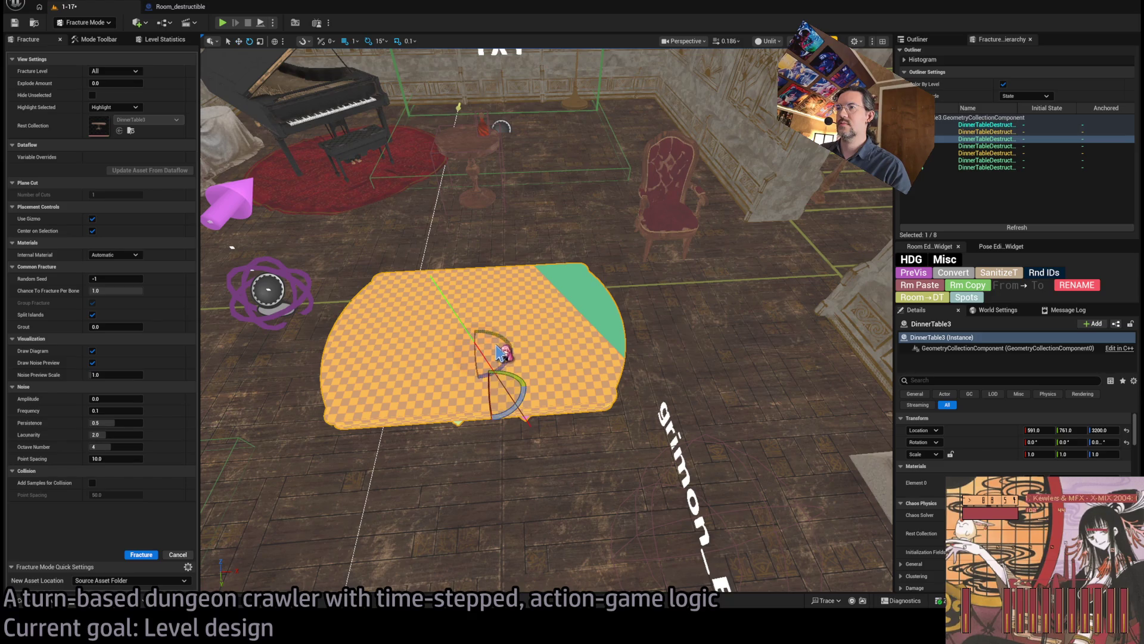
pyautogui.moveTo(498, 341)
pyautogui.mouseDown()
pyautogui.moveTo(525, 347)
pyautogui.moveTo(486, 363)
pyautogui.moveTo(506, 345)
pyautogui.moveTo(478, 343)
pyautogui.moveTo(540, 338)
pyautogui.moveTo(511, 374)
pyautogui.moveTo(505, 352)
pyautogui.moveTo(519, 367)
pyautogui.moveTo(460, 334)
pyautogui.moveTo(455, 346)
pyautogui.mouseUp()
pyautogui.press('Up')
pyautogui.press('w')
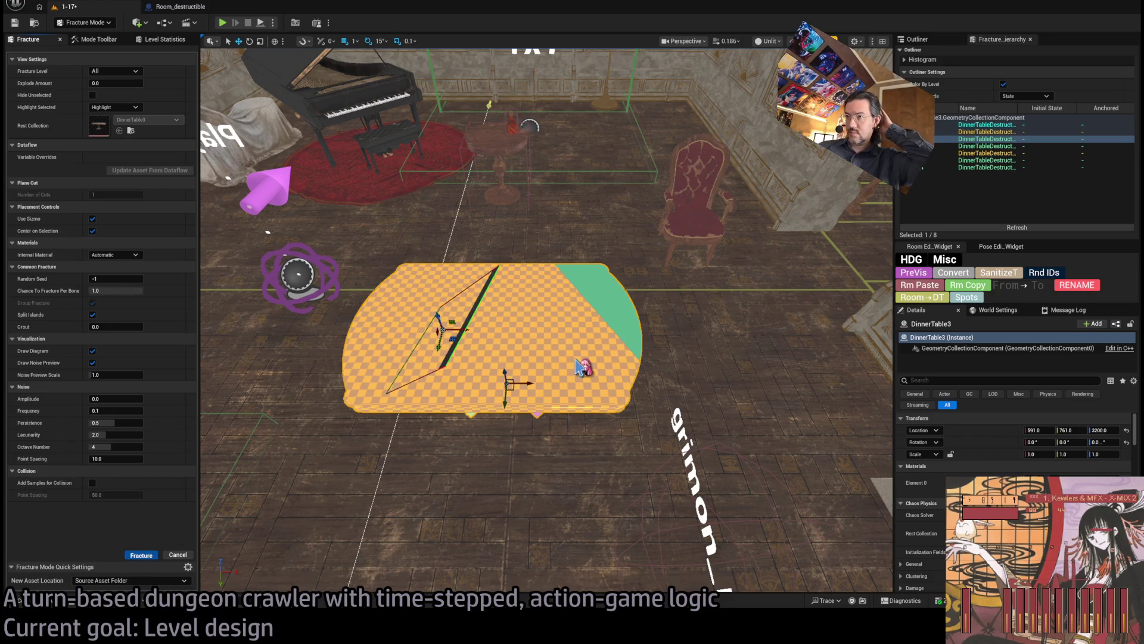
pyautogui.press('Return')
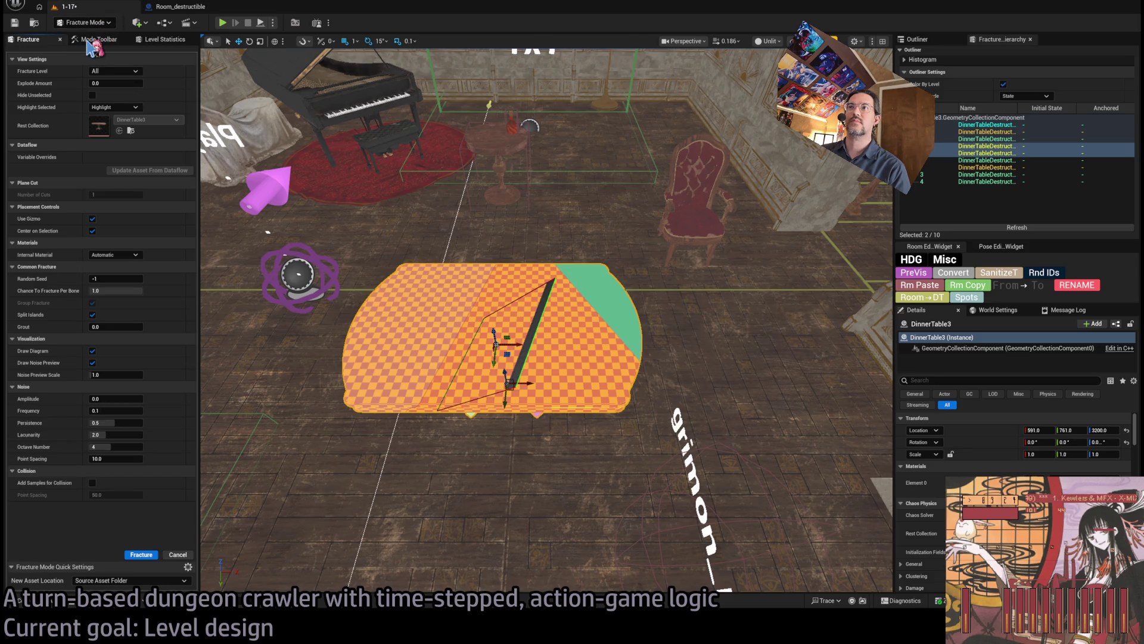
pyautogui.hotkey('shift', '1')
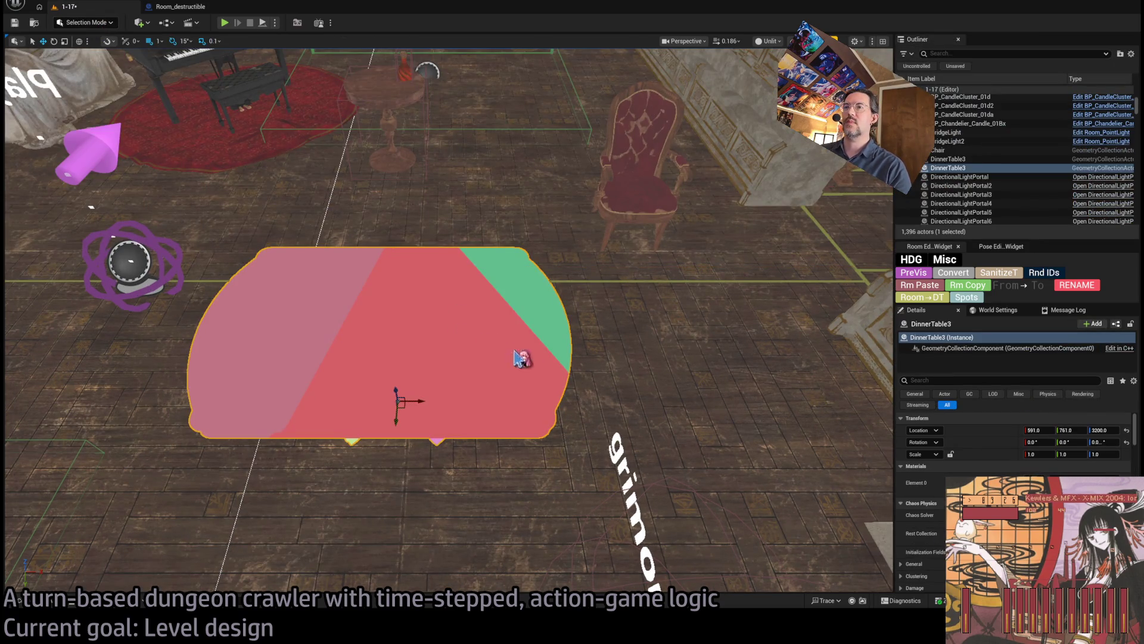
pyautogui.moveTo(493, 378); pyautogui.dragTo(323, 225)
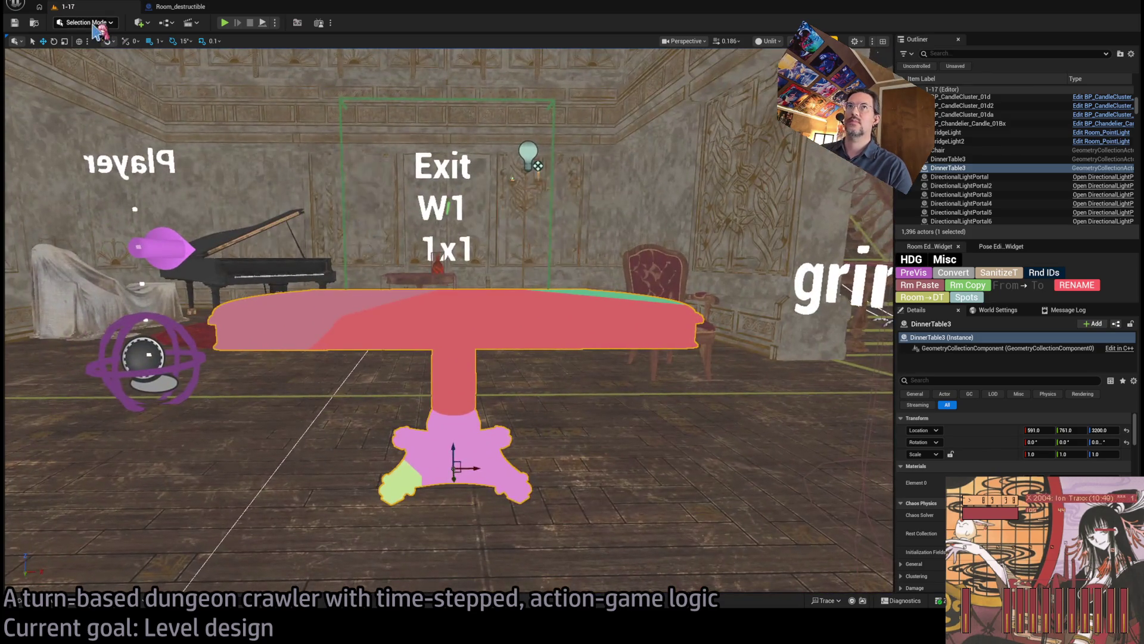
pyautogui.hotkey('shift', '6')
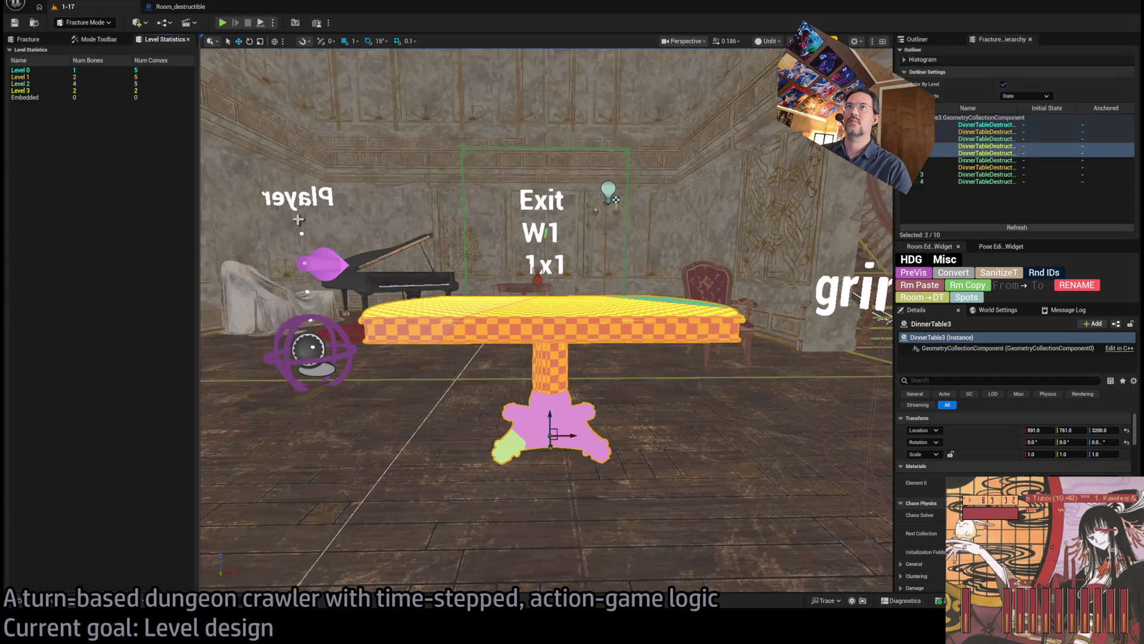
pyautogui.click(99, 39)
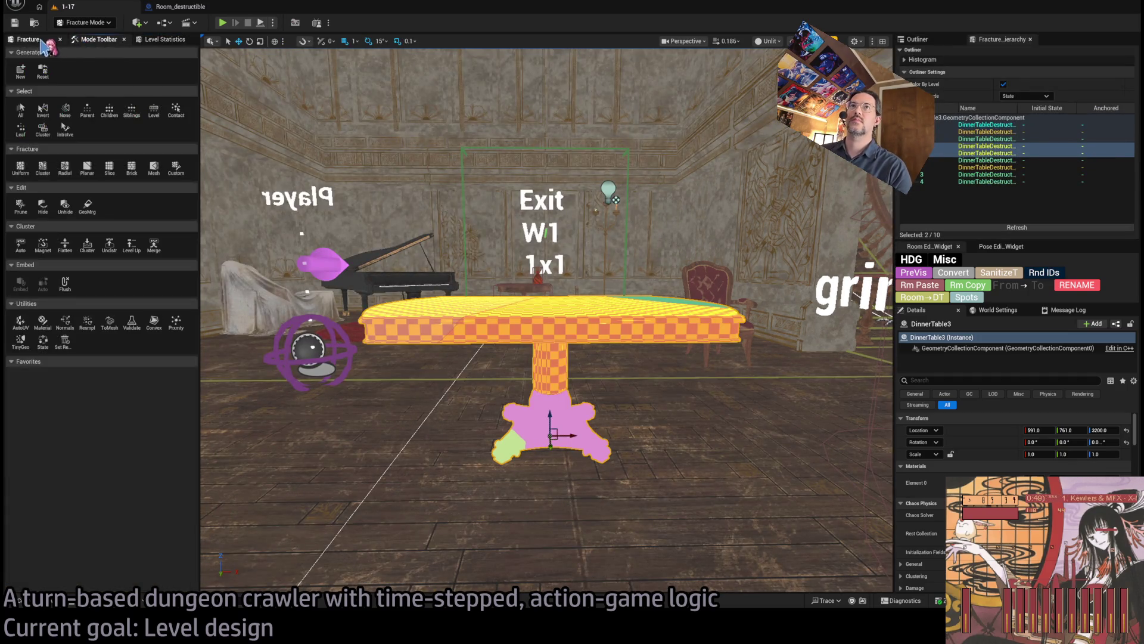
pyautogui.click(28, 39)
pyautogui.moveTo(110, 84)
pyautogui.mouseDown()
pyautogui.moveTo(159, 84)
pyautogui.moveTo(119, 84)
pyautogui.moveTo(57, 110)
pyautogui.mouseUp()
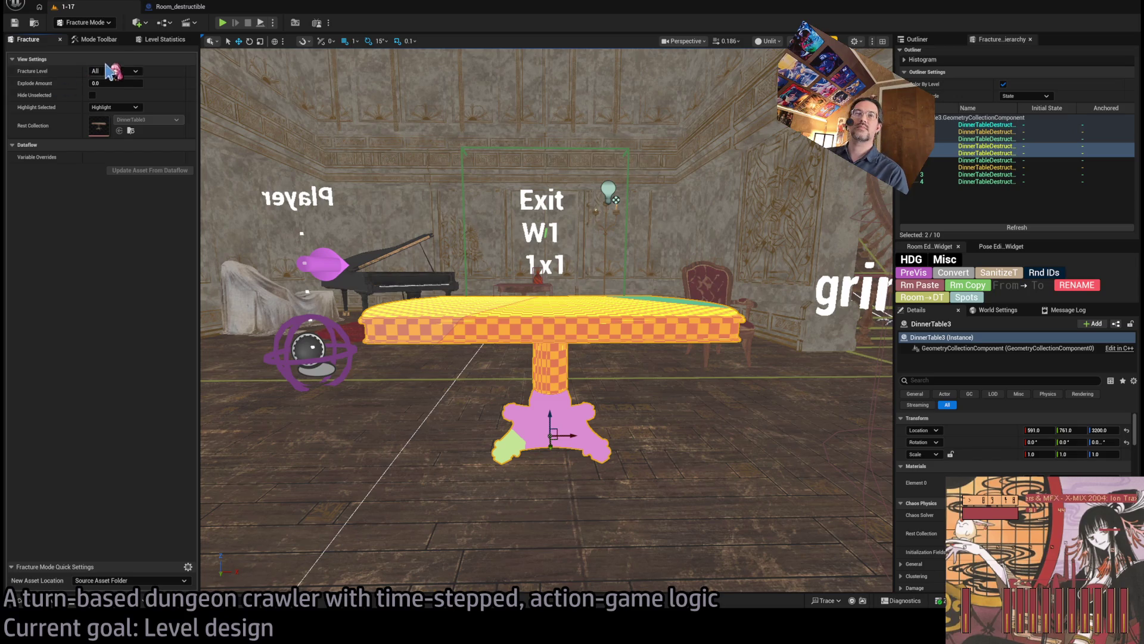
pyautogui.click(95, 40)
pyautogui.click(27, 40)
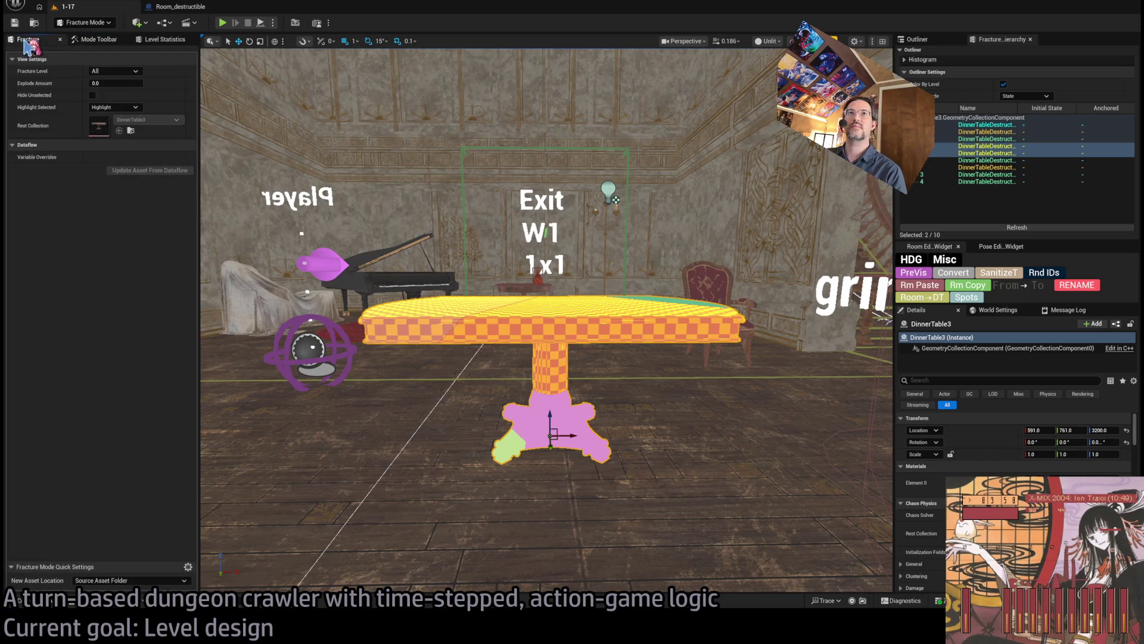
pyautogui.click(161, 39)
pyautogui.click(30, 40)
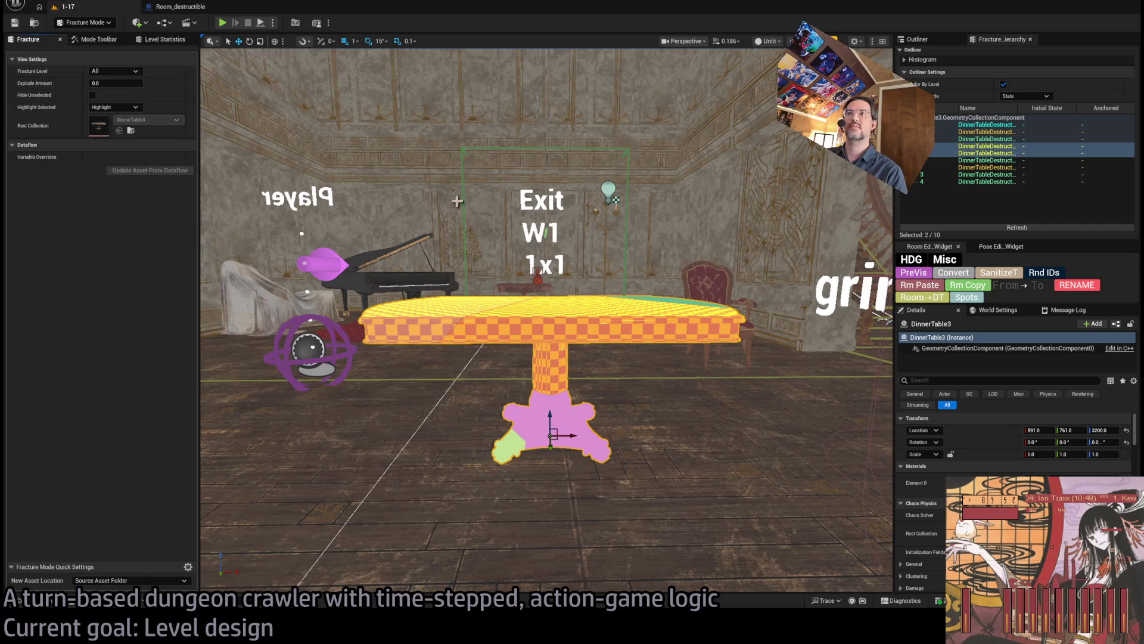
pyautogui.click(84, 22)
pyautogui.click(95, 39)
# Step: Delete the DinnerTable3 actor and paste DinnerTable3 into DinnerTable3_DA's Geo Collection field
pyautogui.press('Delete')
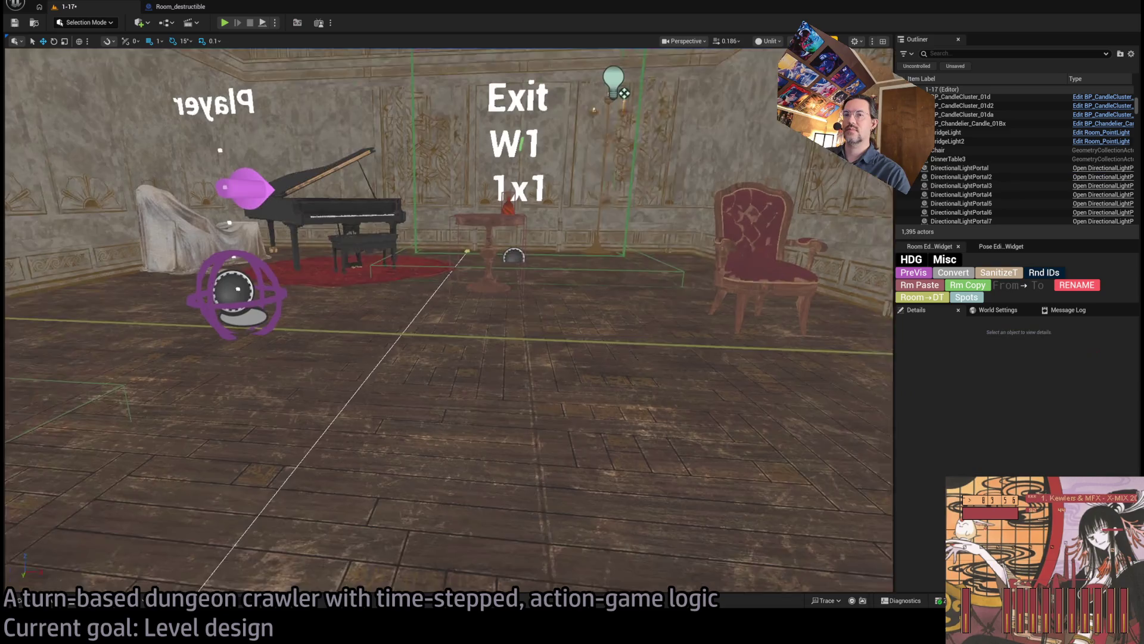
pyautogui.hotkey('ctrl', 'space')
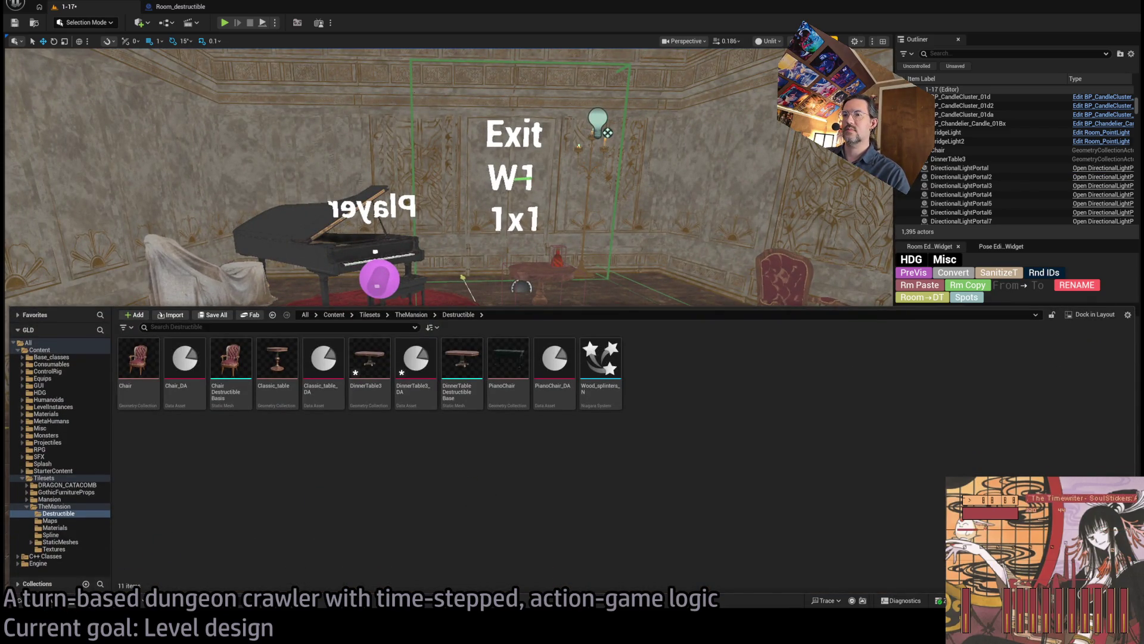
pyautogui.click(369, 364)
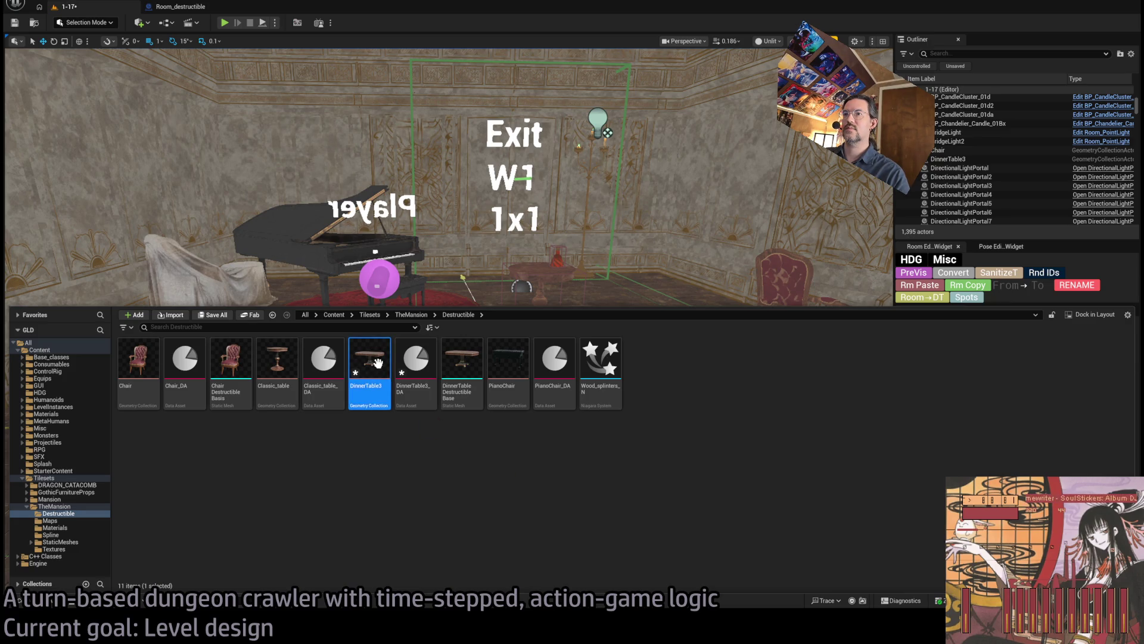
pyautogui.click(415, 363)
pyautogui.doubleClick(412, 365)
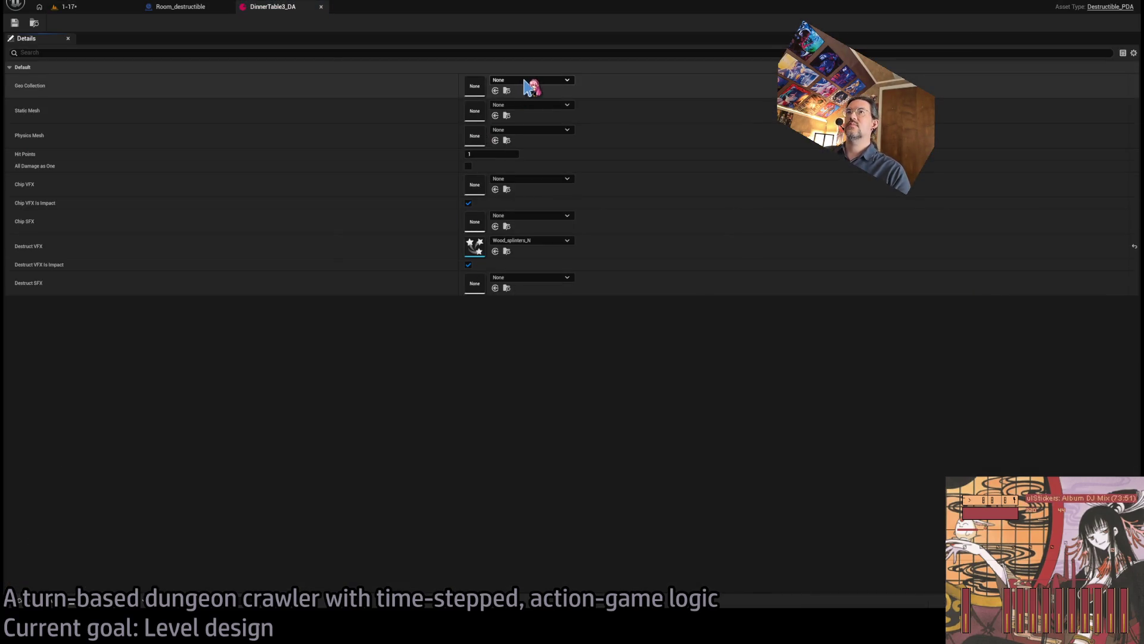
pyautogui.hotkey('ctrl', 'v')
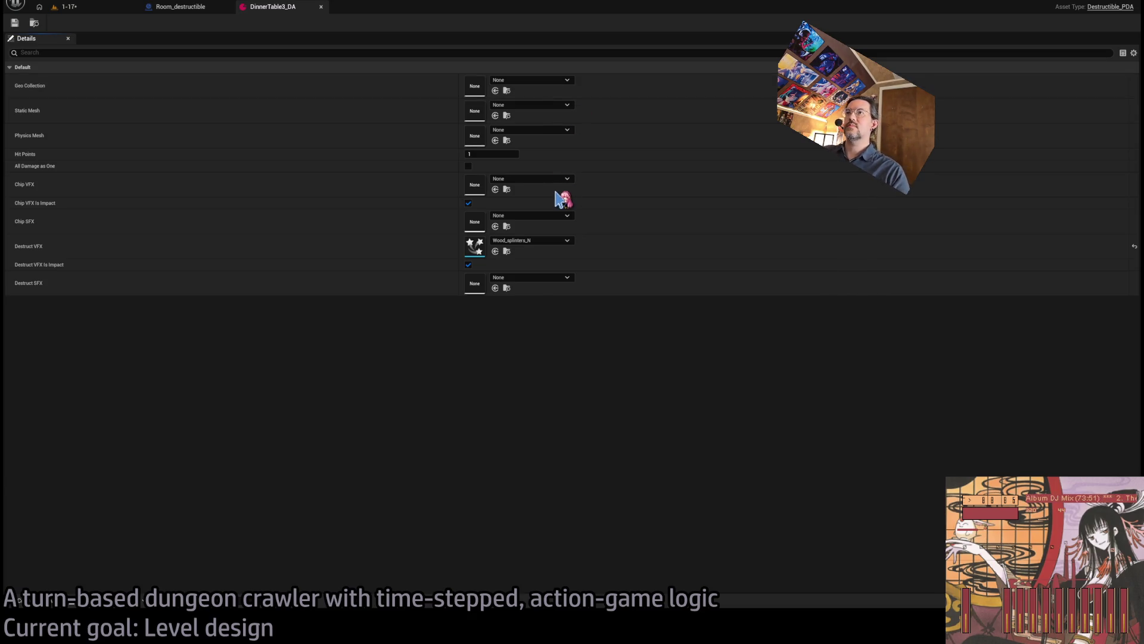
pyautogui.click(68, 6)
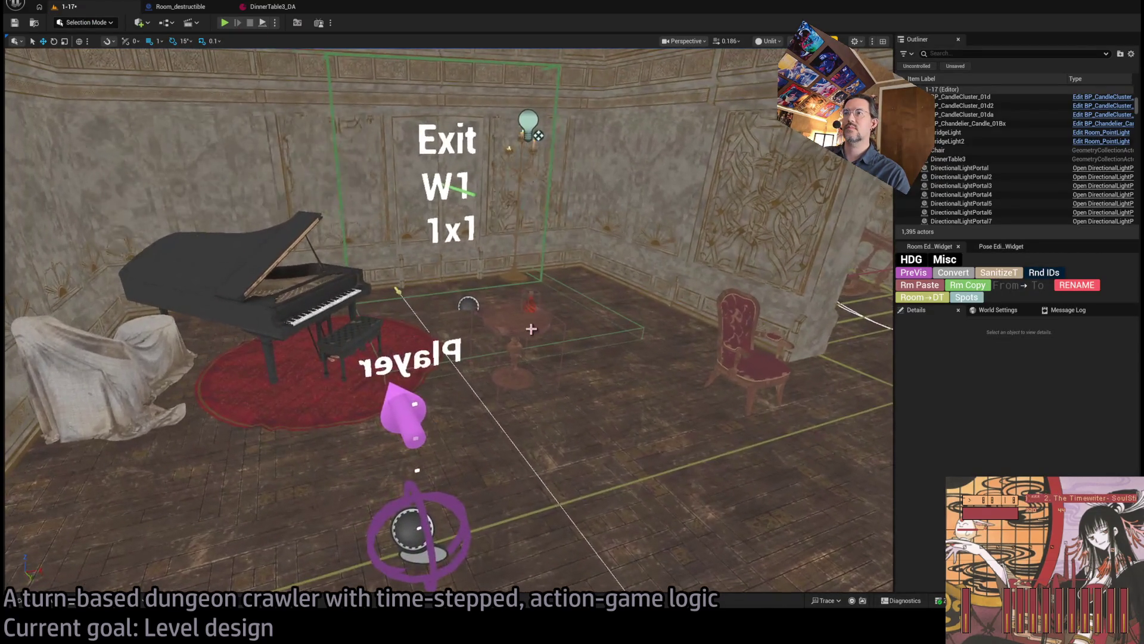
# Step: Duplicate the destructible table beside the player and set its scale to 1.0, 1.0, 1.0
pyautogui.click(524, 383)
pyautogui.moveTo(523, 380)
pyautogui.mouseDown()
pyautogui.moveTo(380, 490)
pyautogui.moveTo(390, 464)
pyautogui.mouseUp()
pyautogui.click(1038, 455)
pyautogui.write('1.0')
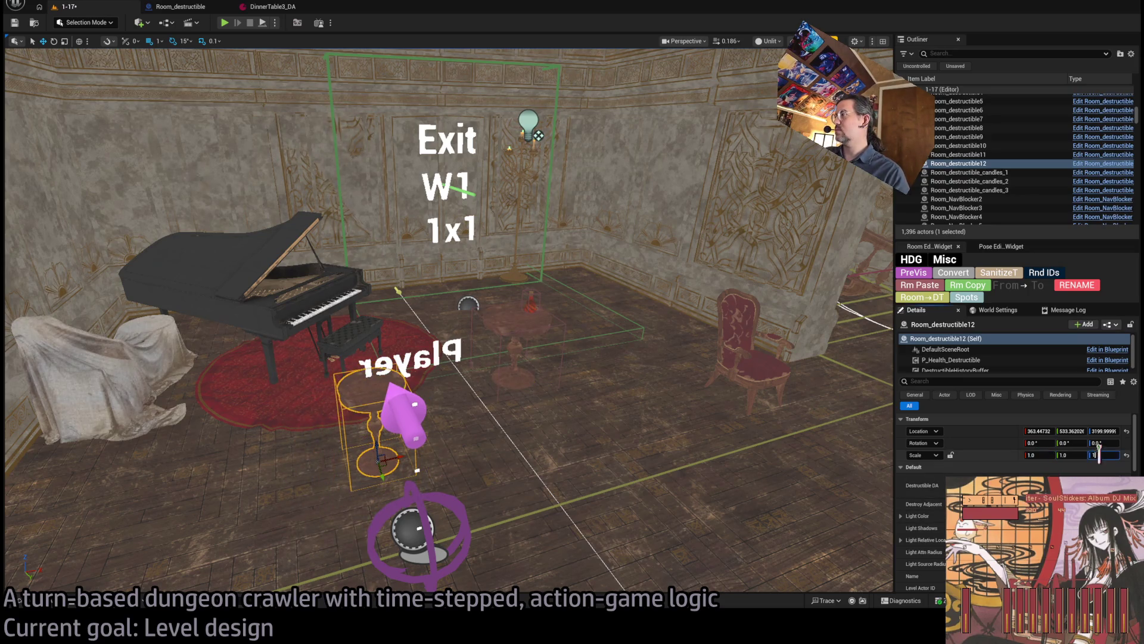
pyautogui.press('Tab')
pyautogui.write('1.0')
pyautogui.press('Tab')
pyautogui.write('1.0')
pyautogui.press('Return')
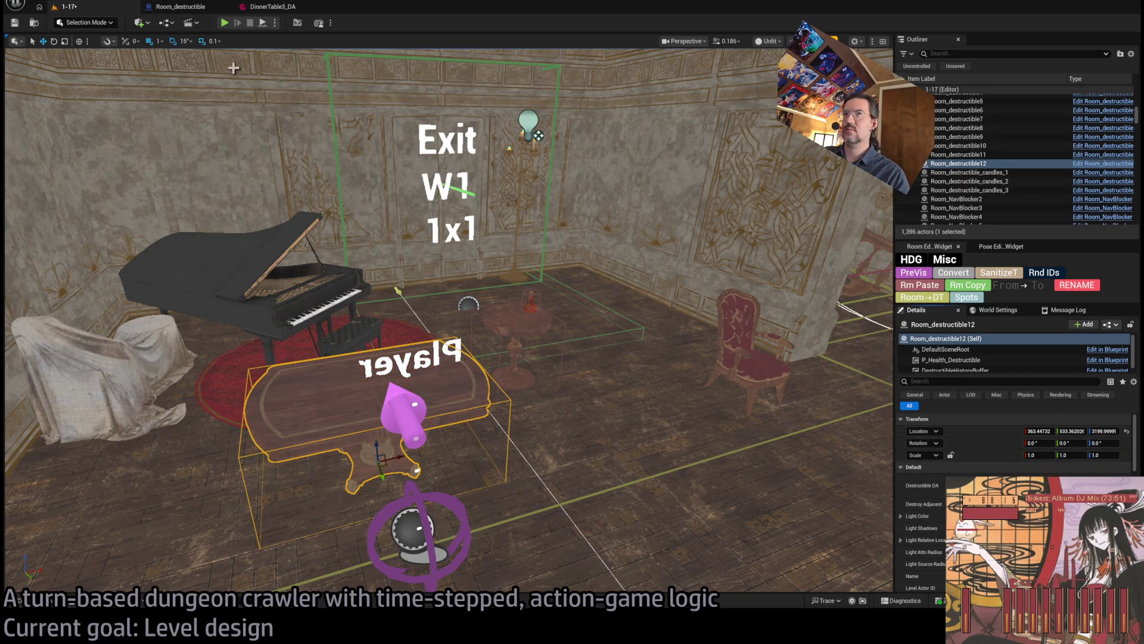
# Step: Play-test the level, move the table further along Y, and play-test again
pyautogui.hotkey('alt', 'p')
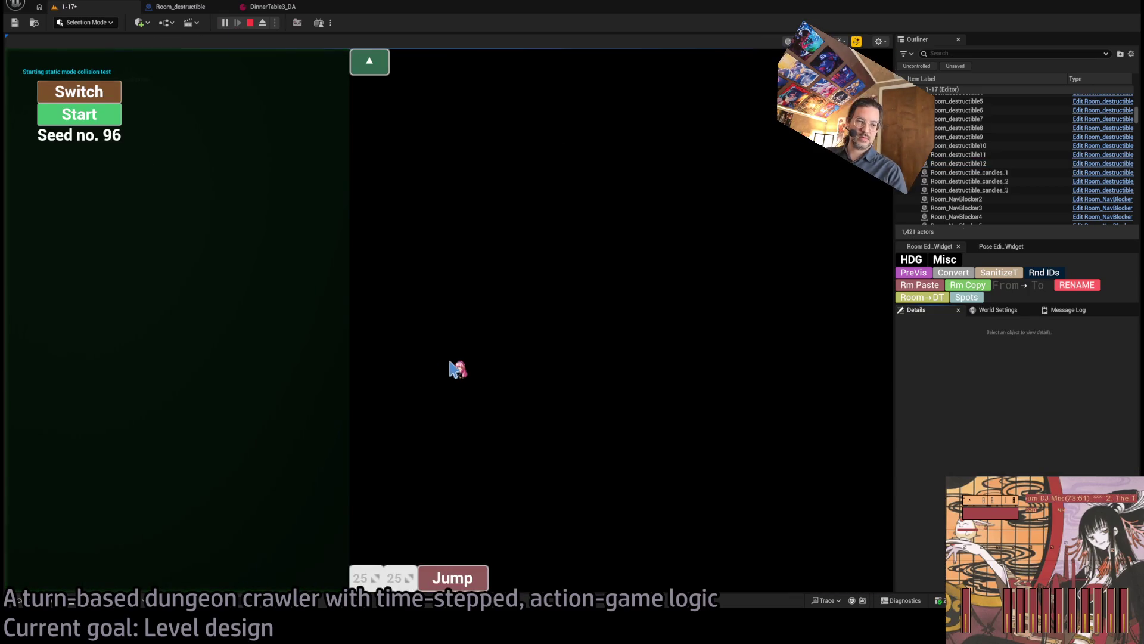
pyautogui.press('Escape')
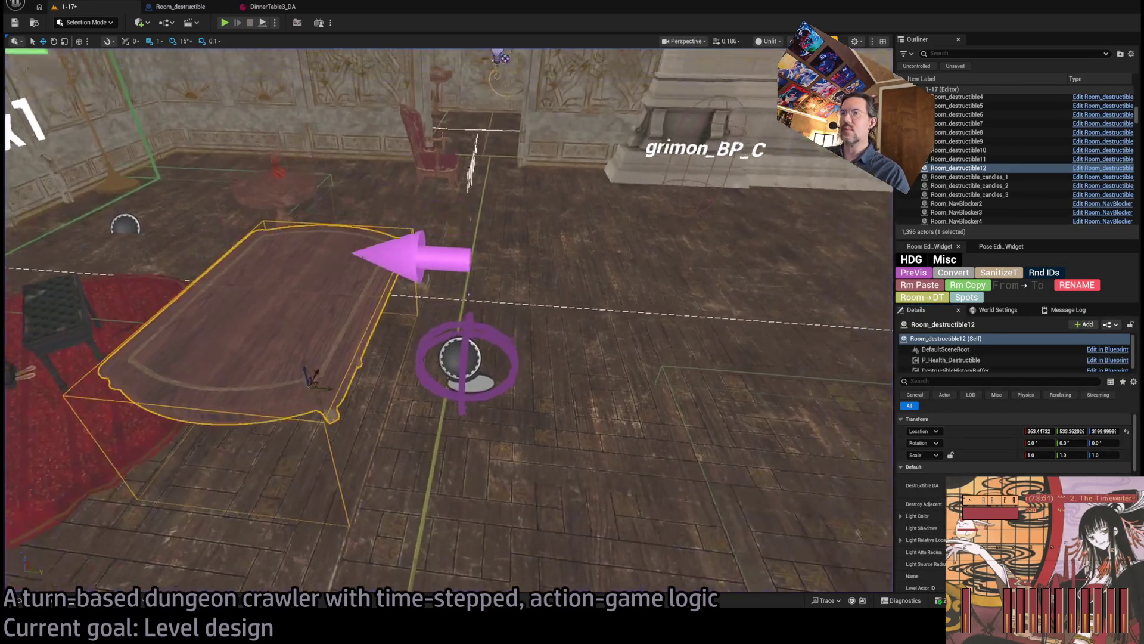
pyautogui.moveTo(343, 423); pyautogui.dragTo(652, 451)
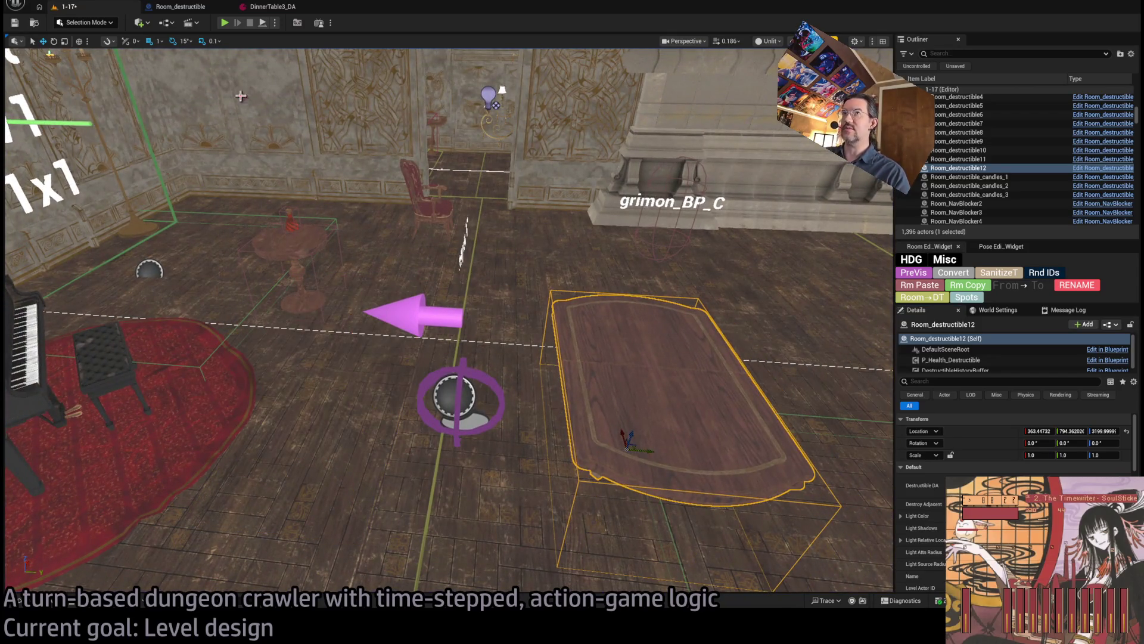
pyautogui.hotkey('alt', 'p')
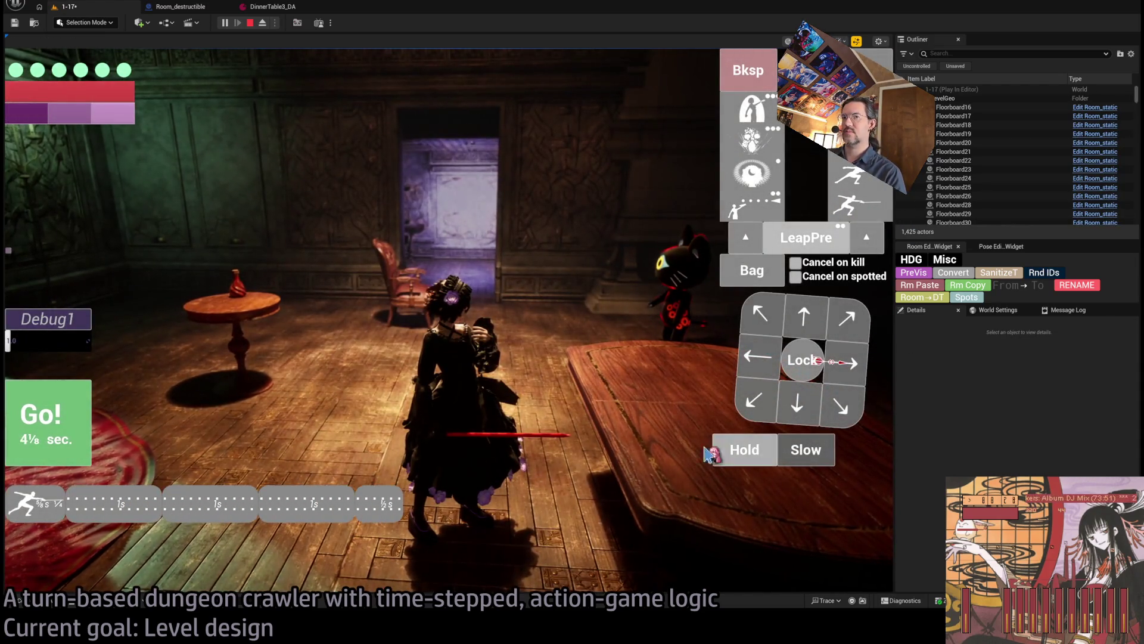
# Step: Smash the table with the character's attack, eject to orbit the broken pieces, and stop playing
pyautogui.click(56, 428)
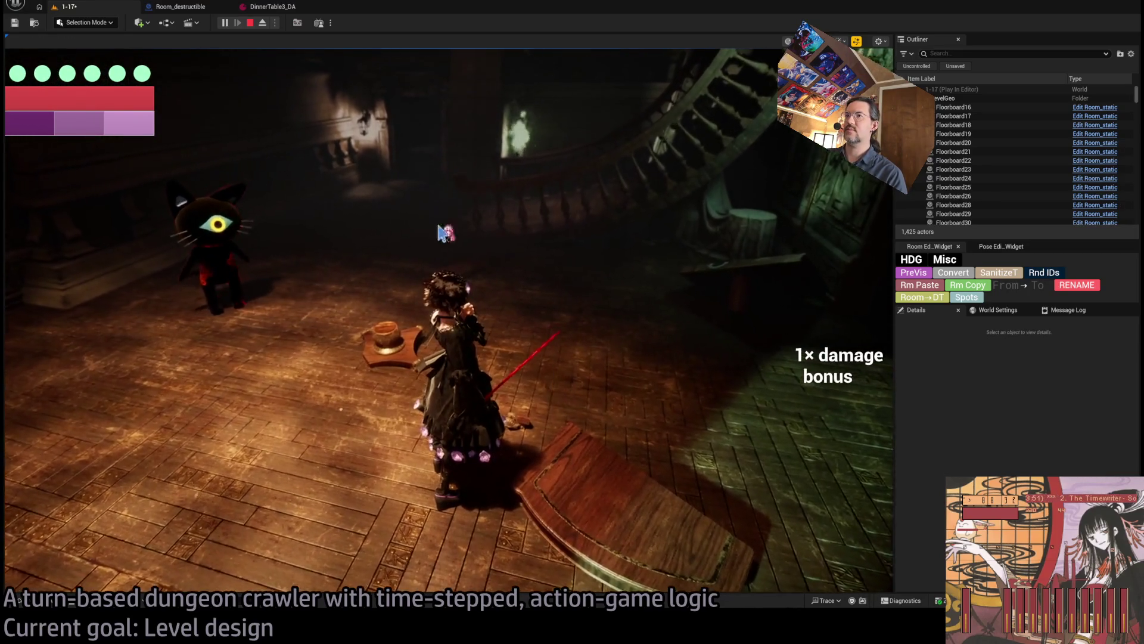
pyautogui.click(262, 24)
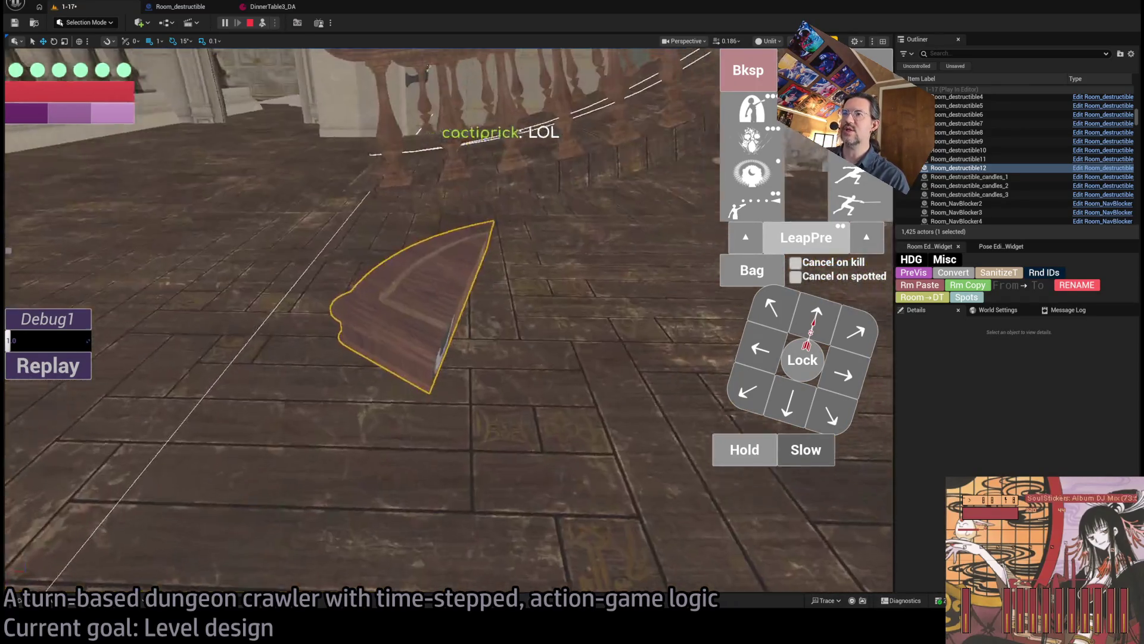
pyautogui.moveTo(447, 298); pyautogui.dragTo(387, 286)
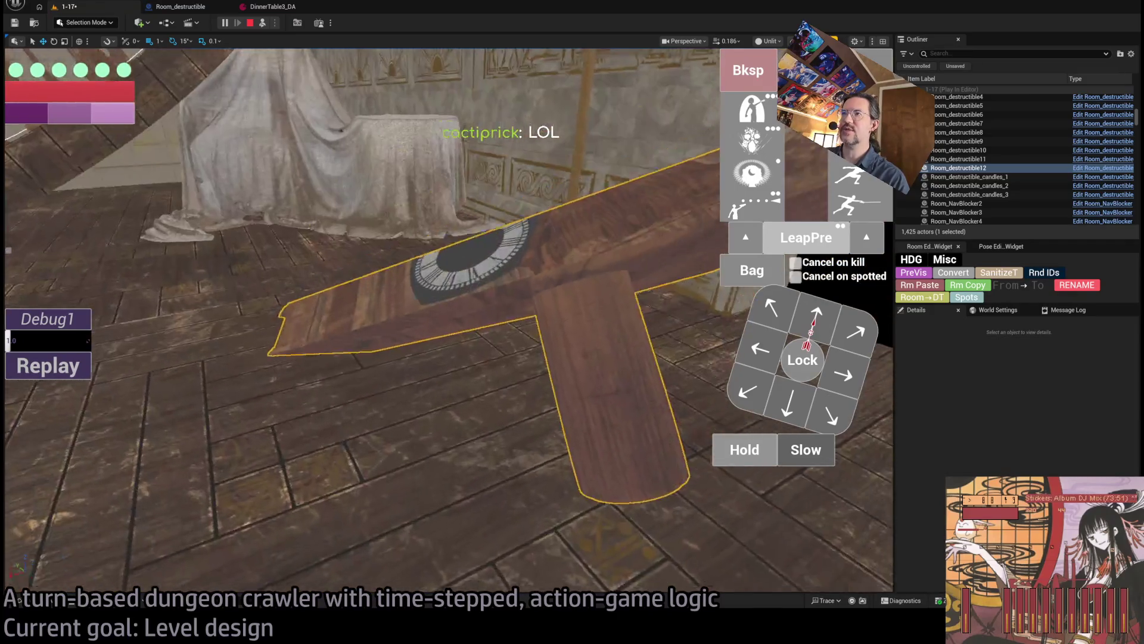
pyautogui.moveTo(498, 210); pyautogui.dragTo(498, 211)
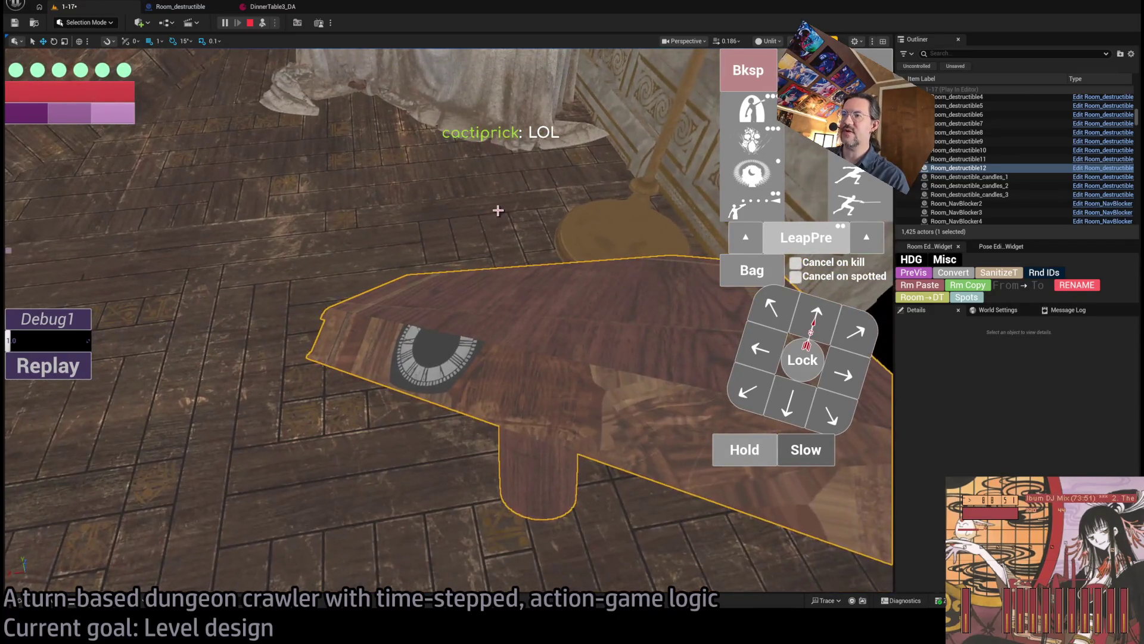
pyautogui.press('Escape')
pyautogui.click(58, 604)
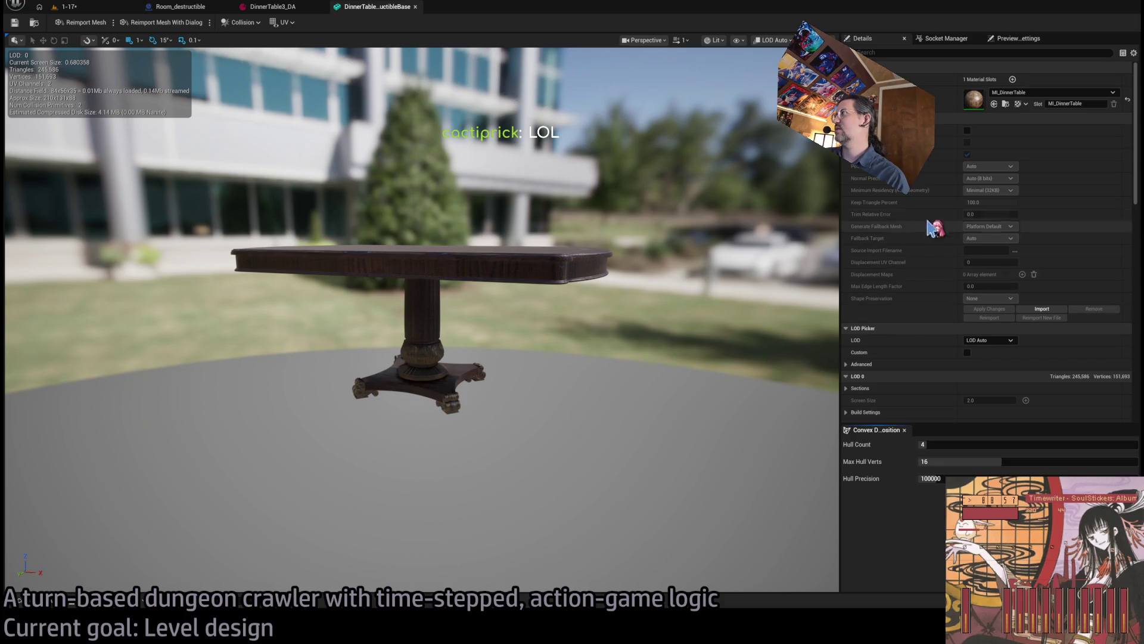
# Step: Open MI_DinnerTable, then its parent M_BaseMaterials, and select the Diffuse texture node
pyautogui.doubleClick(985, 106)
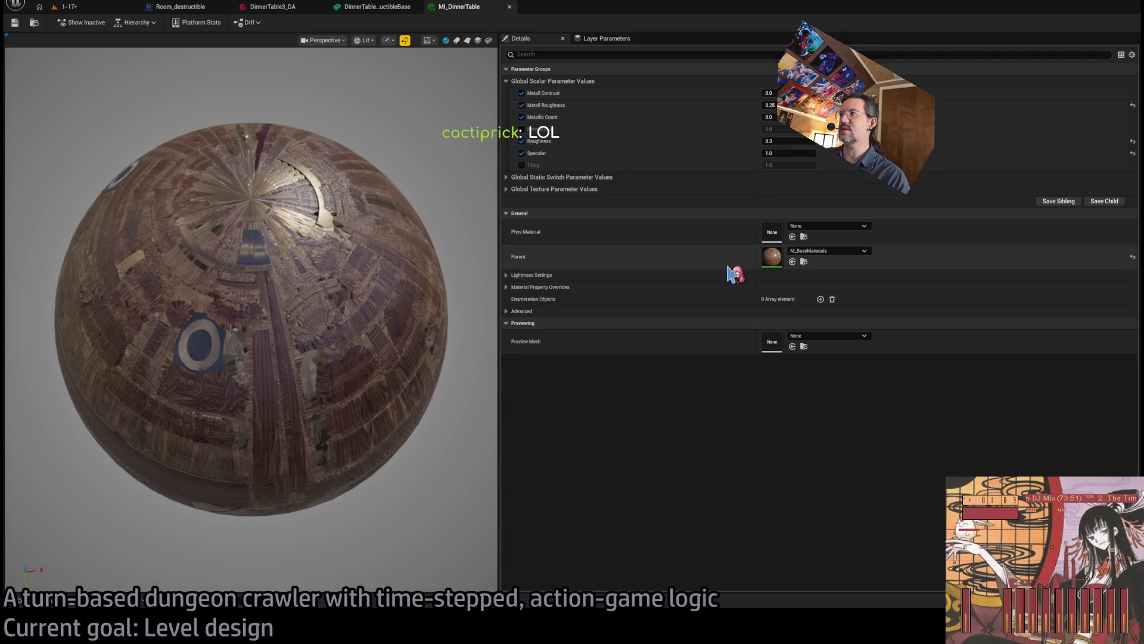
pyautogui.doubleClick(773, 256)
pyautogui.scroll(-3, 398, 160)
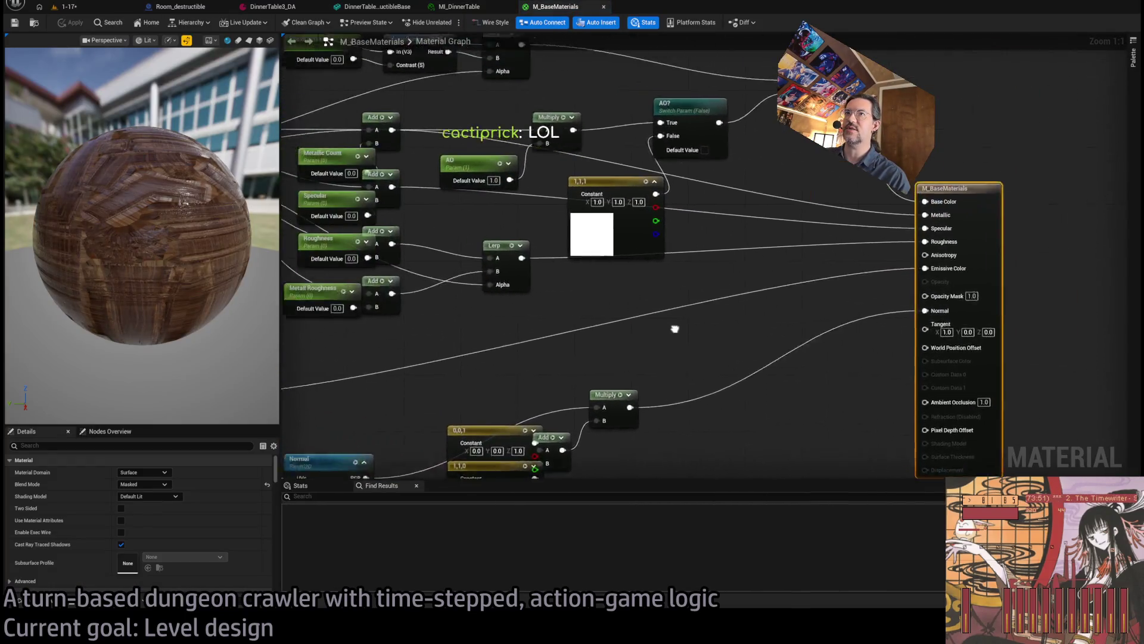
pyautogui.click(566, 226)
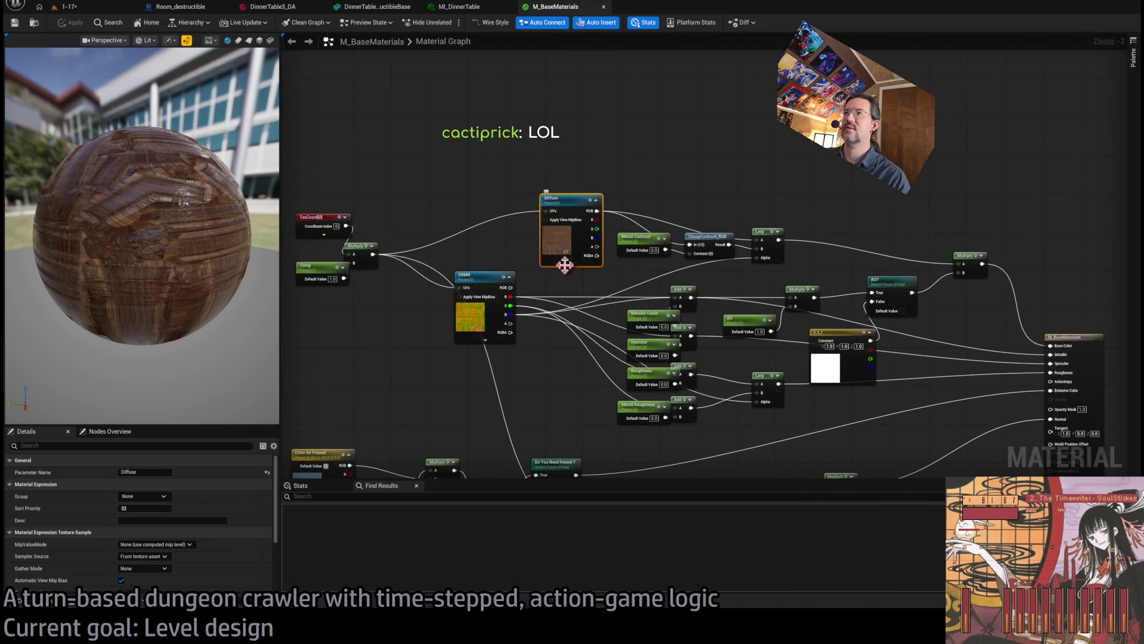
pyautogui.scroll(-5, 149, 524)
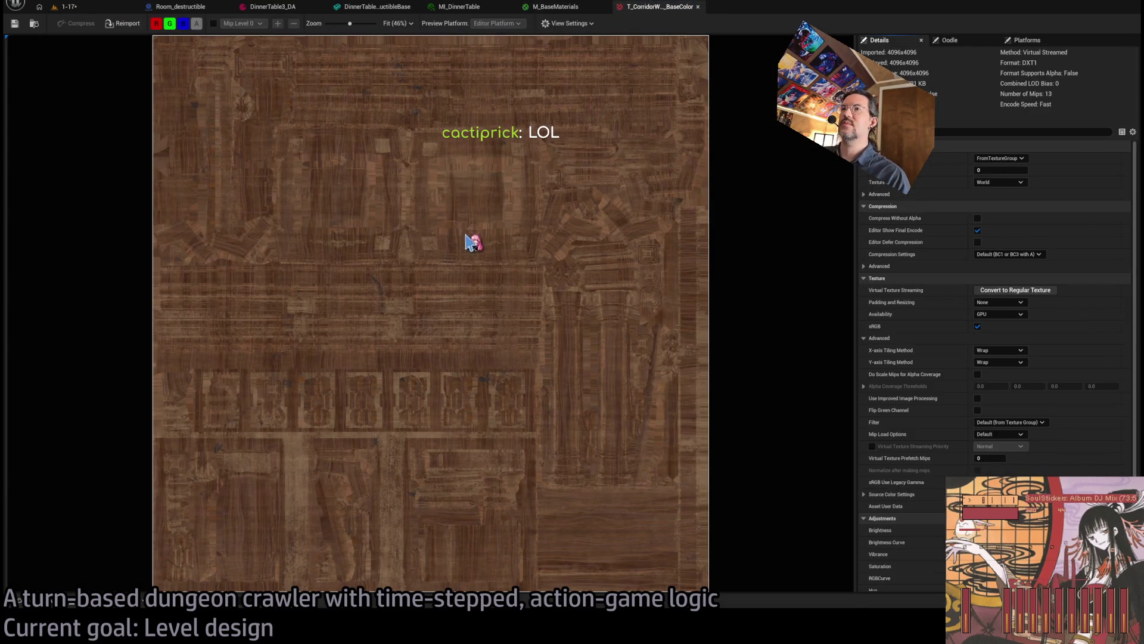
# Step: Inspect the Normal and Diffuse texture nodes in M_BaseMaterials, previewing the current Diffuse texture
pyautogui.click(698, 6)
pyautogui.scroll(-3, 640, 186)
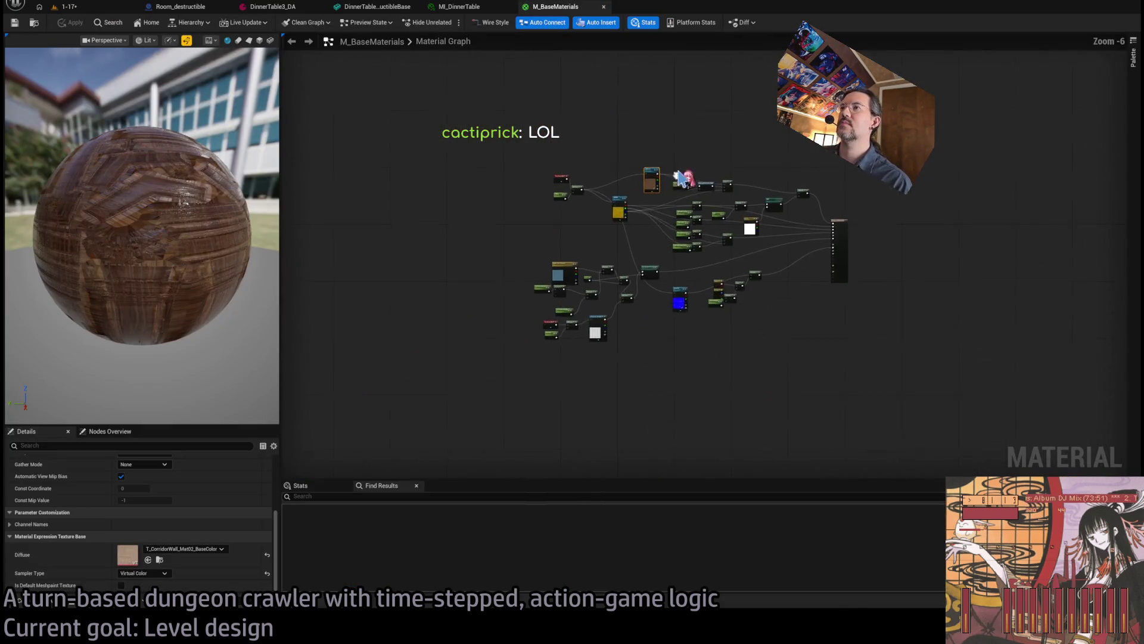
pyautogui.scroll(5, 640, 186)
pyautogui.moveTo(640, 186); pyautogui.dragTo(642, 224)
pyautogui.scroll(-3, 643, 224)
pyautogui.scroll(3, 465, 324)
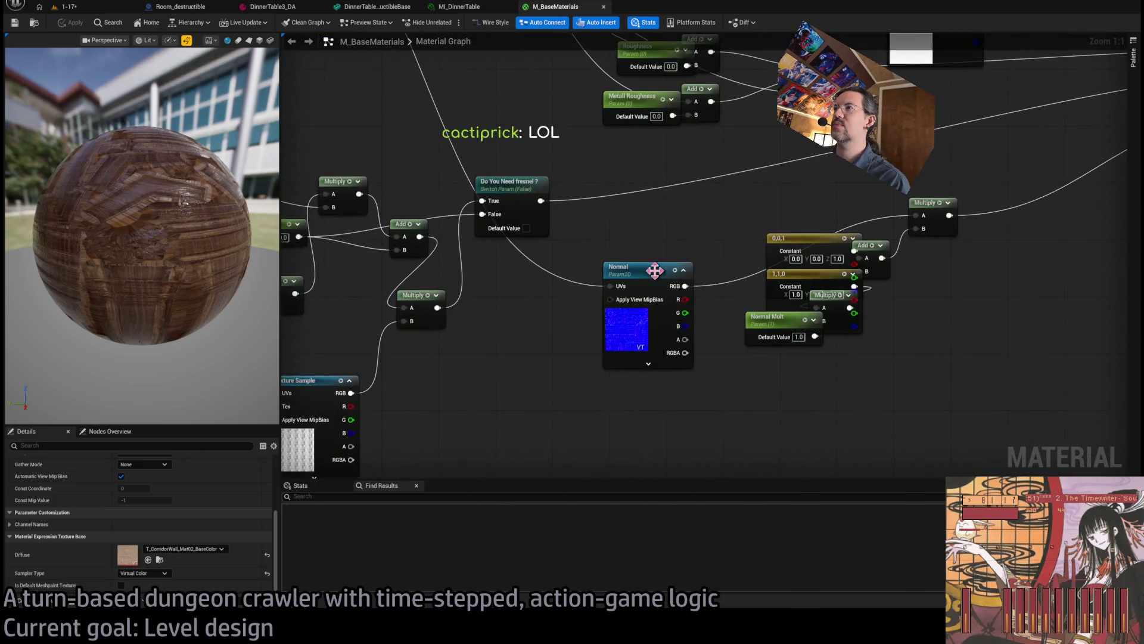
pyautogui.click(656, 269)
pyautogui.moveTo(382, 274); pyautogui.dragTo(513, 274)
pyautogui.scroll(-3, 512, 274)
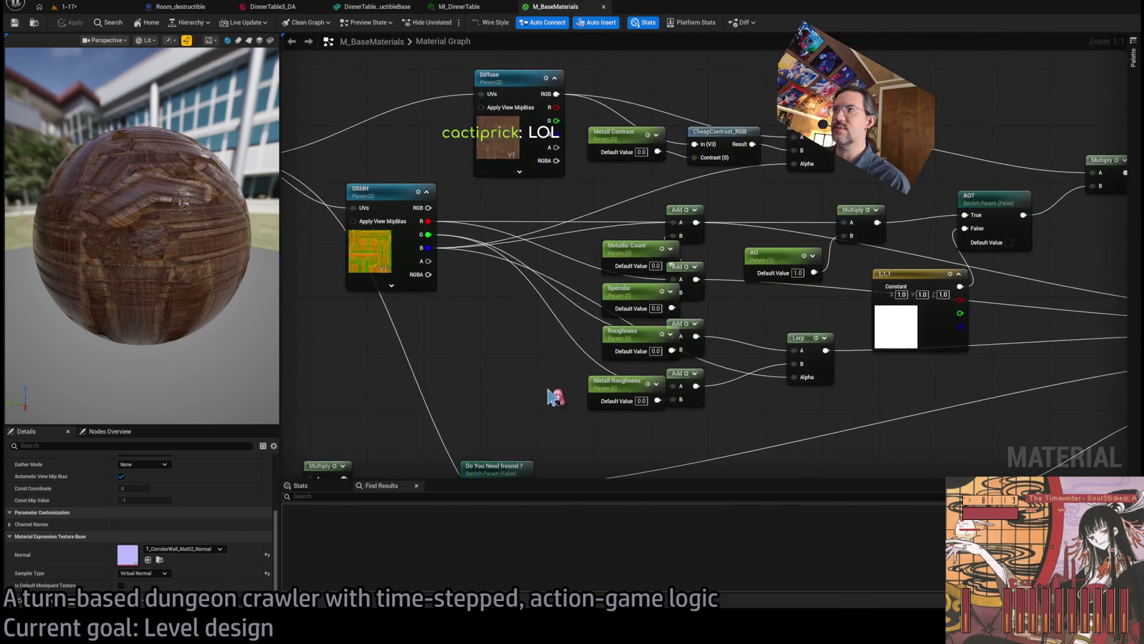
pyautogui.scroll(3, 481, 276)
pyautogui.doubleClick(489, 242)
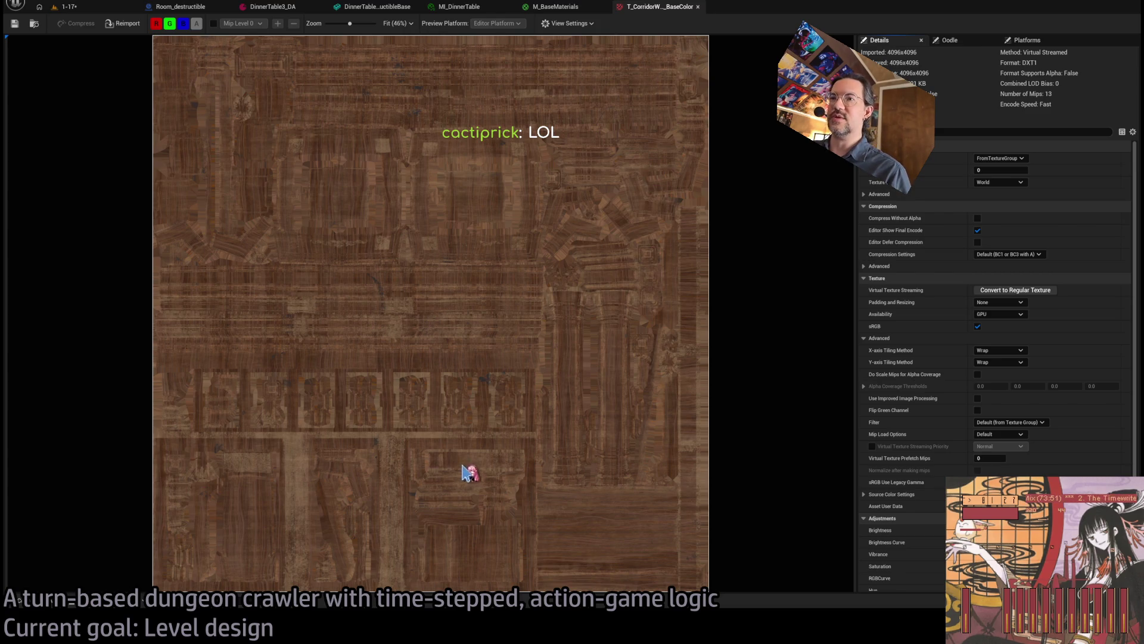
pyautogui.middleClick(645, 10)
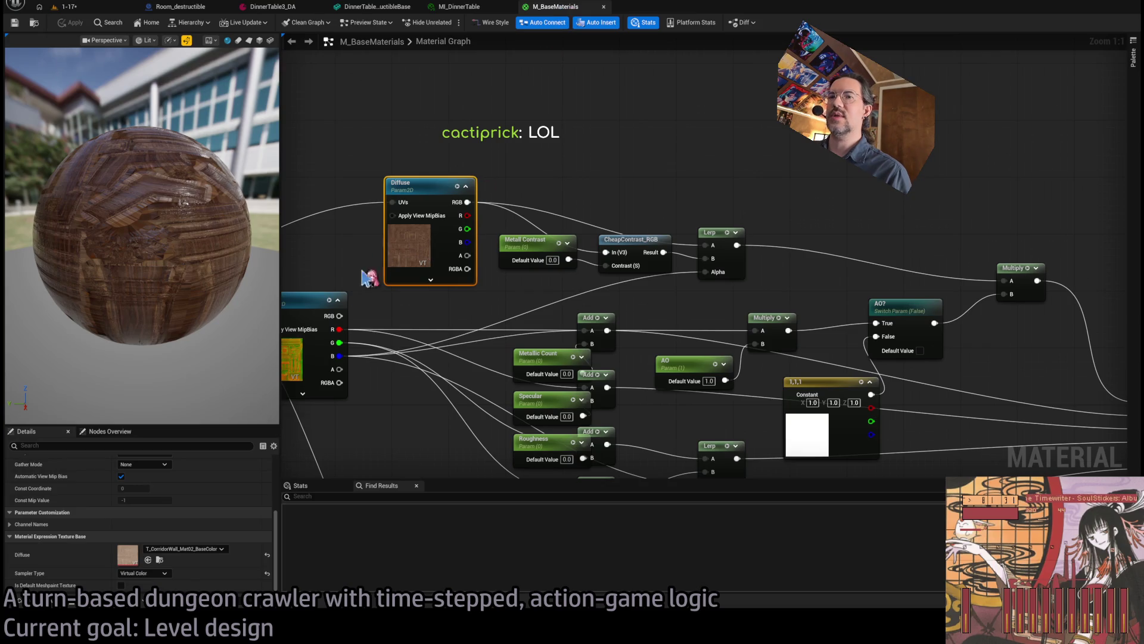
# Step: Assign T_CorridorWall_Mat02_BaseColor from the Content Browser to the Diffuse texture node
pyautogui.click(160, 560)
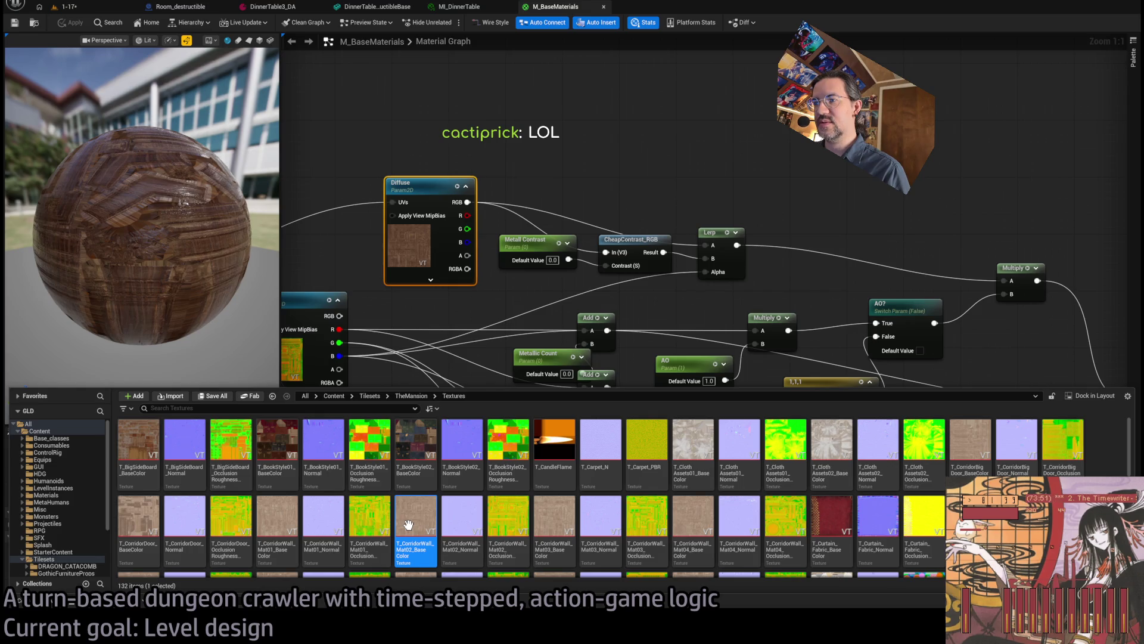
pyautogui.moveTo(408, 524)
pyautogui.mouseDown()
pyautogui.moveTo(465, 329)
pyautogui.moveTo(438, 257)
pyautogui.mouseUp()
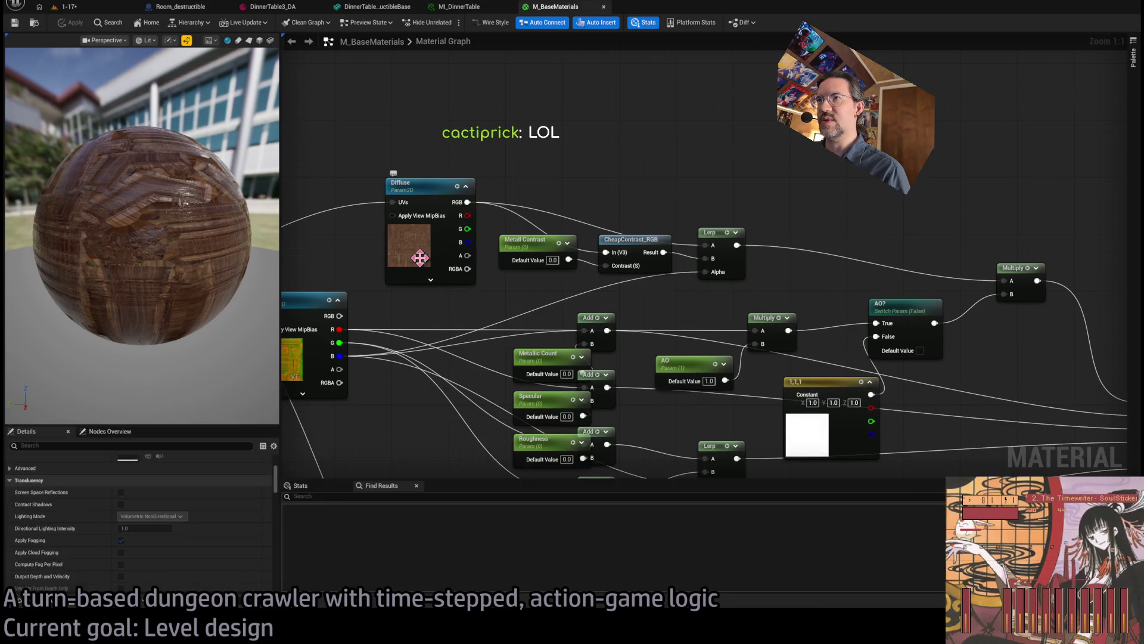
pyautogui.moveTo(429, 194); pyautogui.dragTo(429, 196)
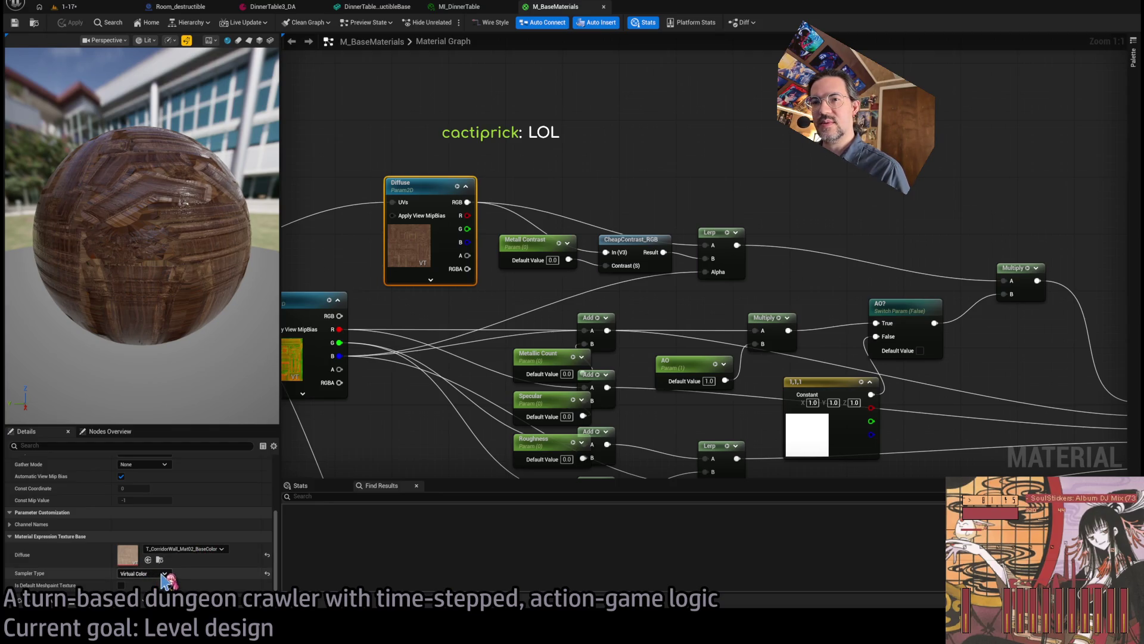
pyautogui.click(409, 417)
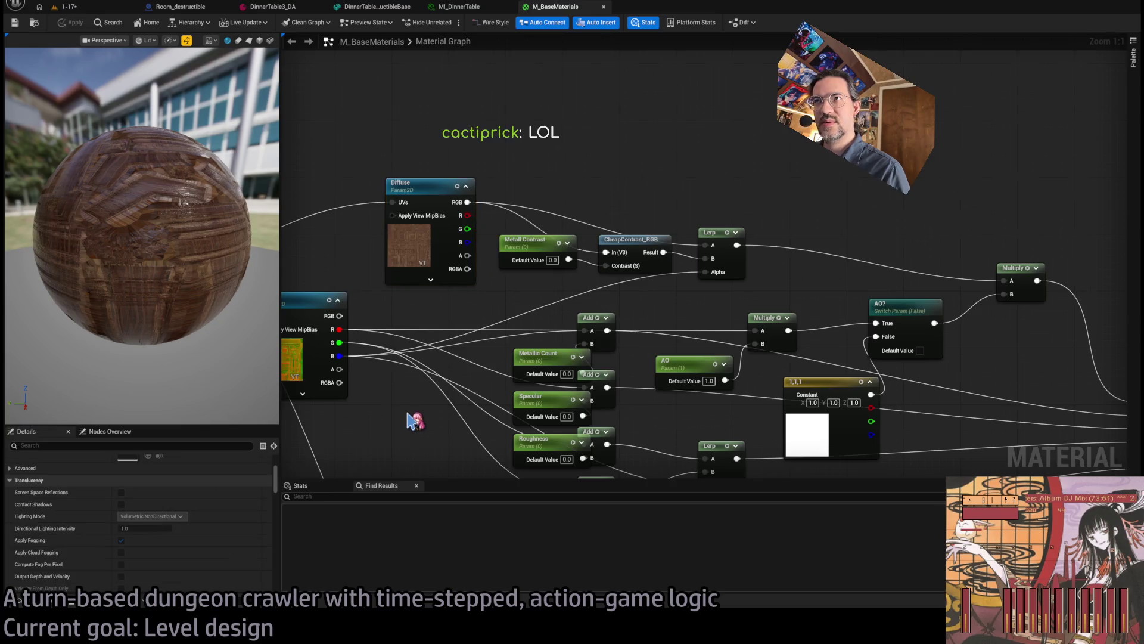
pyautogui.scroll(-2, 409, 416)
pyautogui.moveTo(662, 360); pyautogui.dragTo(594, 367)
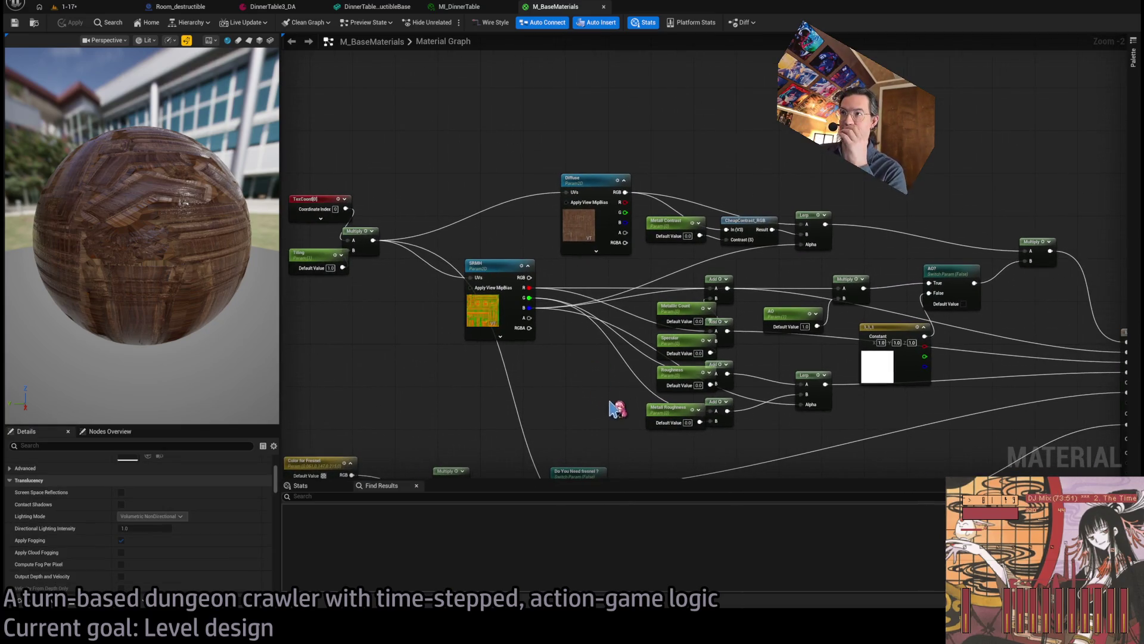
pyautogui.click(587, 226)
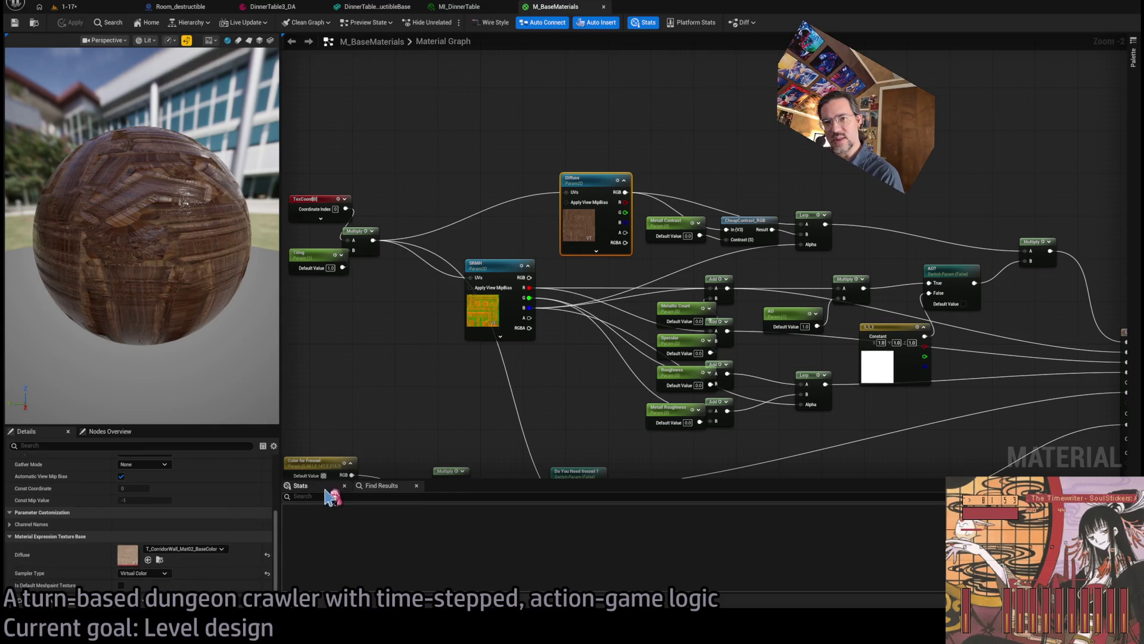
pyautogui.scroll(3, 253, 510)
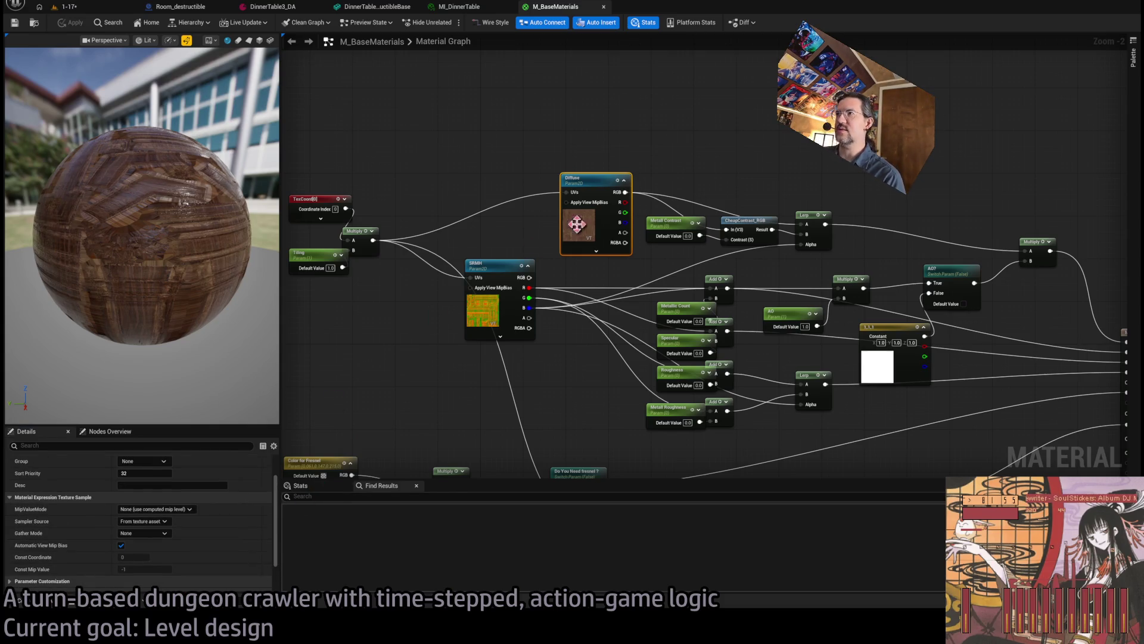
pyautogui.scroll(-2, 179, 539)
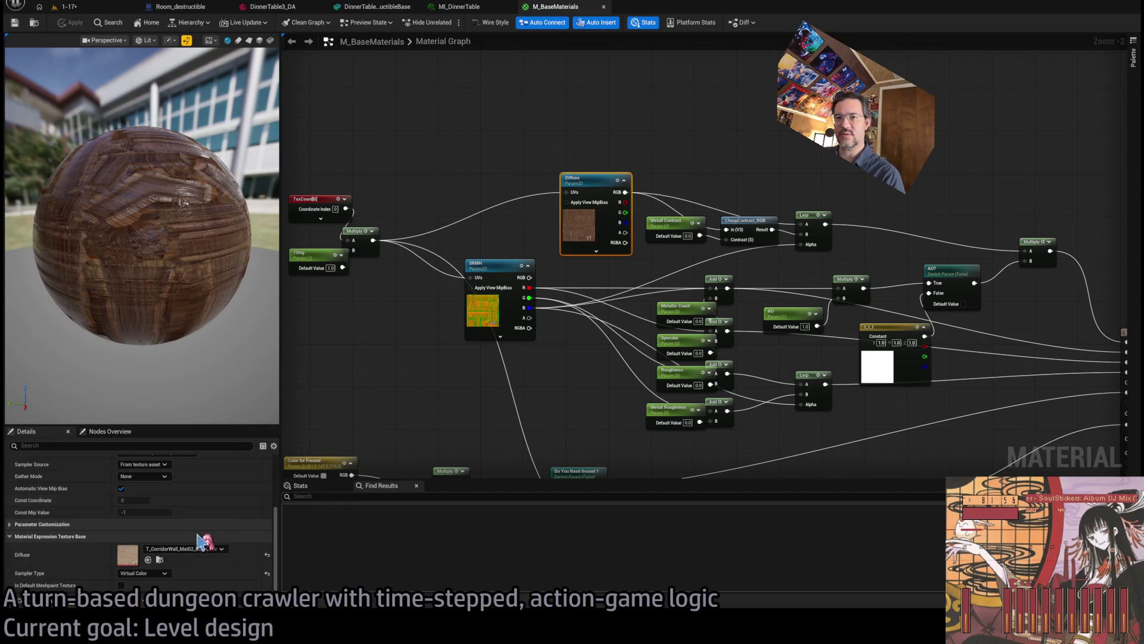
# Step: Check T_CorridorWall_Mat02_BaseColor's mip settings, then go back to the M_BaseMaterials graph
pyautogui.click(159, 560)
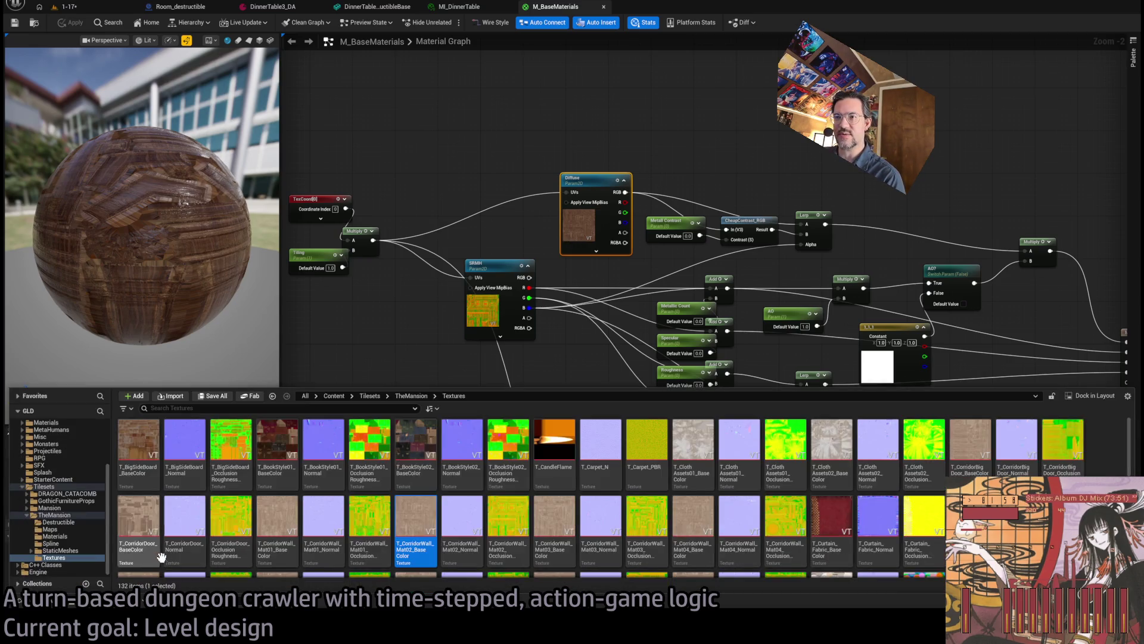
pyautogui.doubleClick(421, 510)
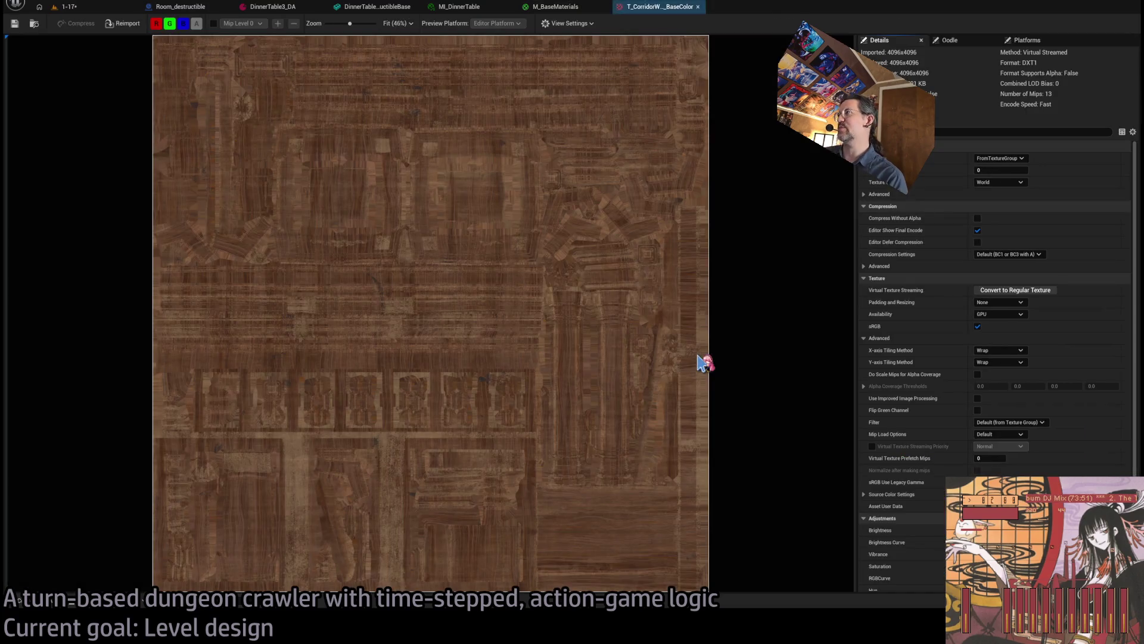
pyautogui.click(939, 130)
pyautogui.write('mip')
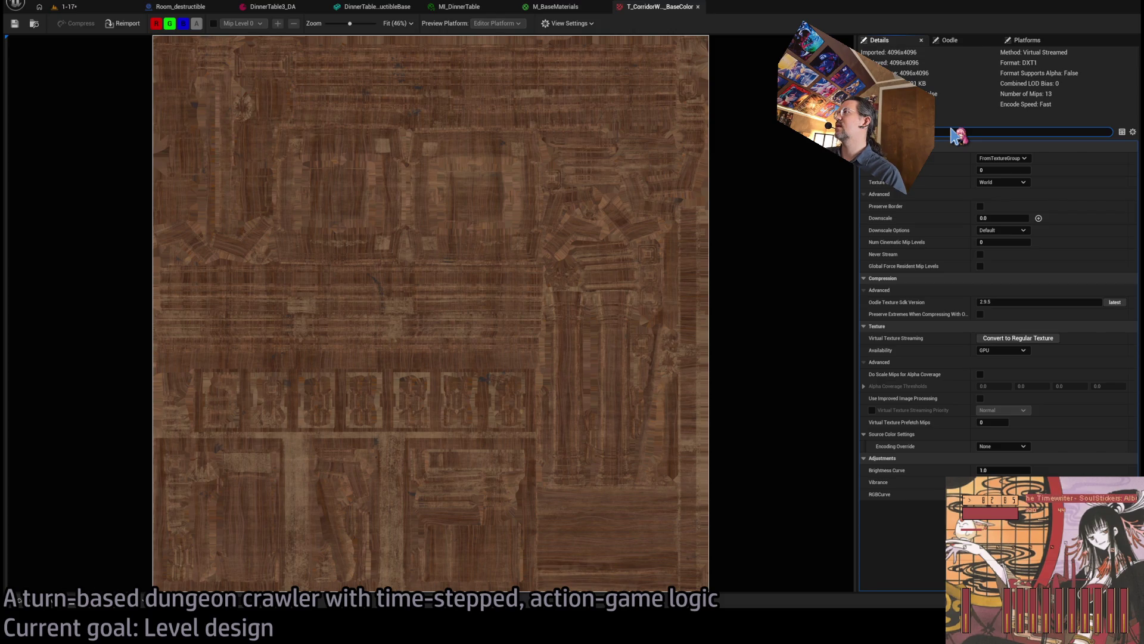
pyautogui.press('Escape')
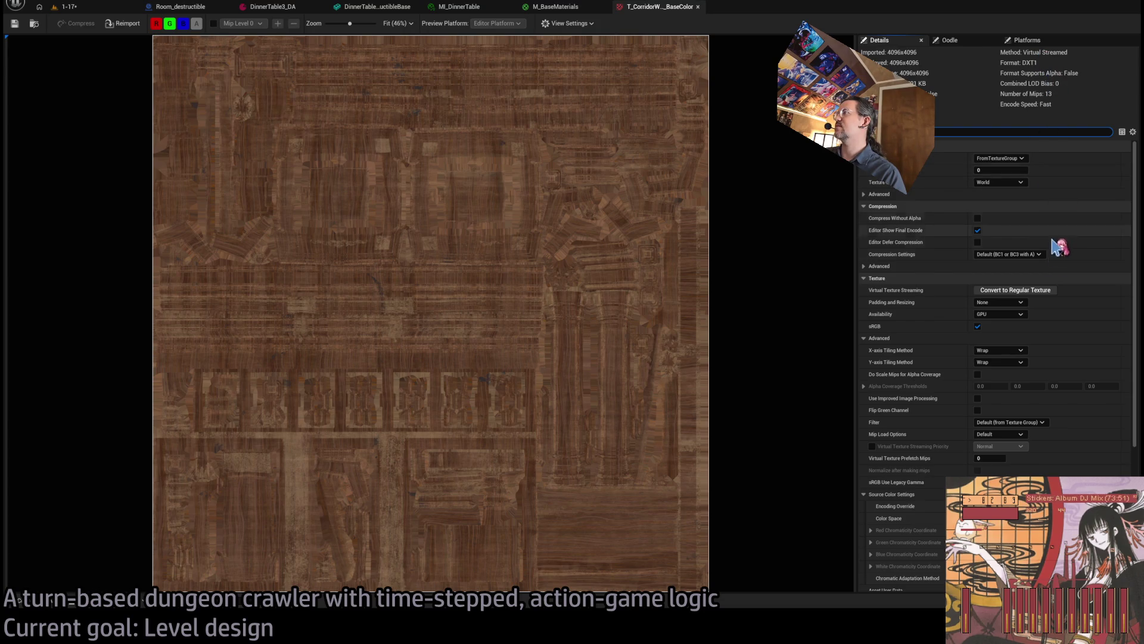
pyautogui.click(552, 6)
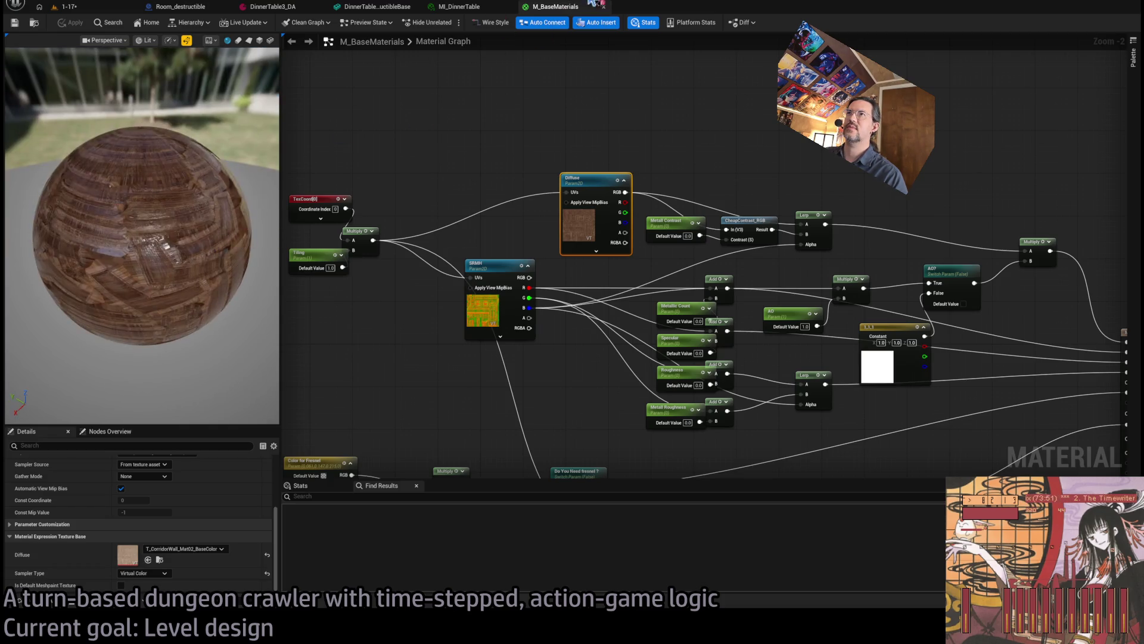
# Step: Close the M_BaseMaterials, MI_DinnerTable and destructible base editors, returning to level 1-17
pyautogui.click(476, 11)
pyautogui.click(383, 10)
pyautogui.click(251, 12)
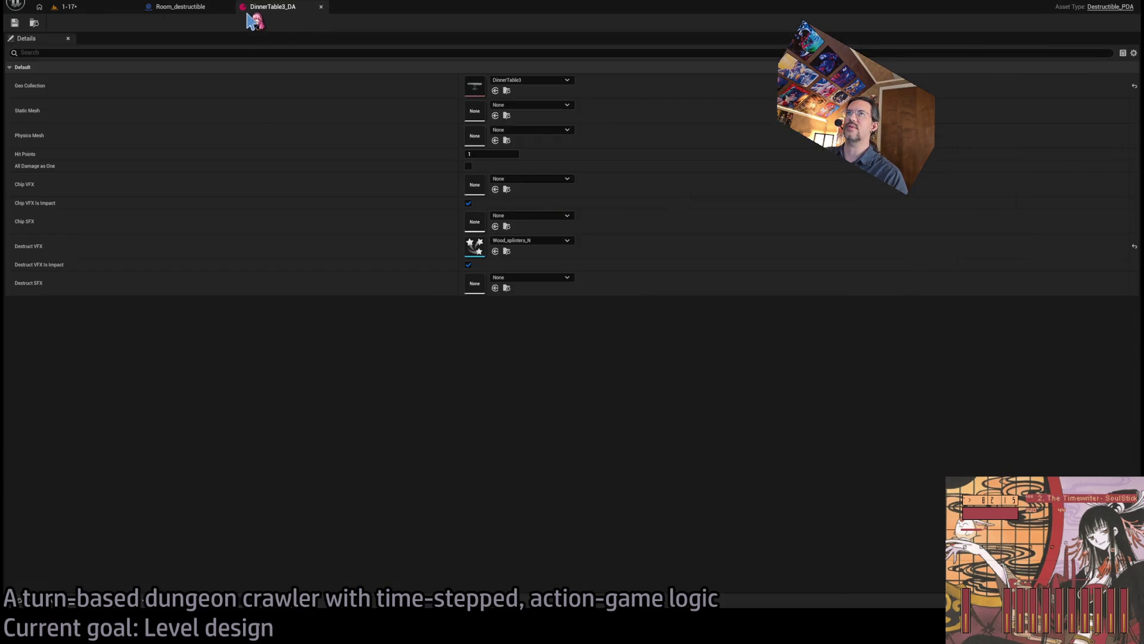
pyautogui.click(105, 10)
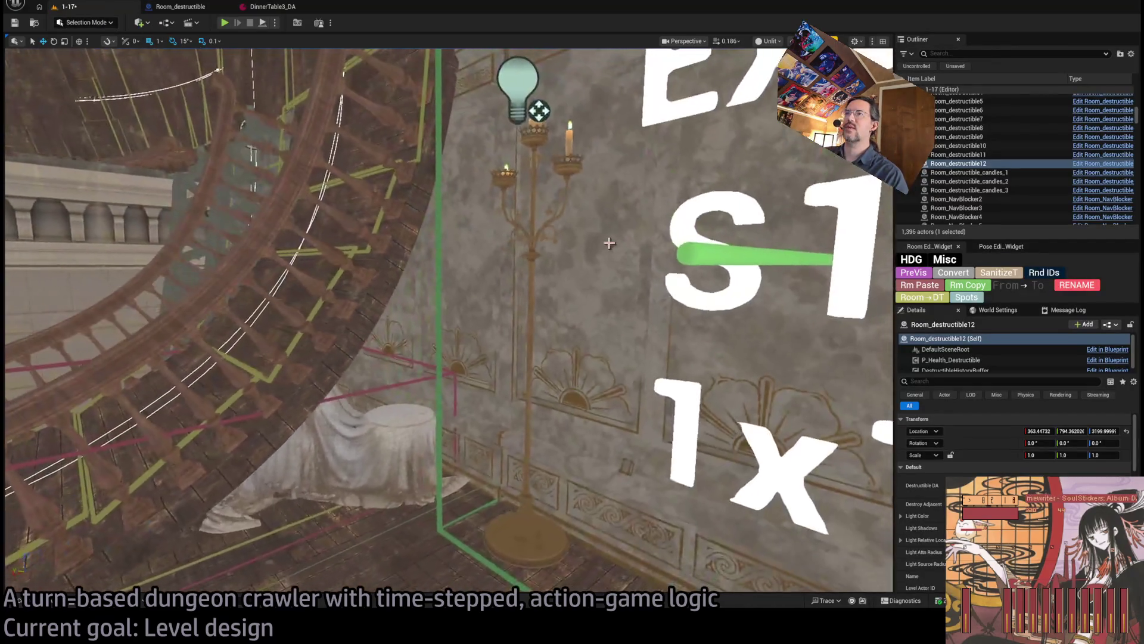
# Step: Open the selected wall's mesh SM_Wall_Standard, material instance MI_WallSetV2 and parent M_Props
pyautogui.click(609, 243)
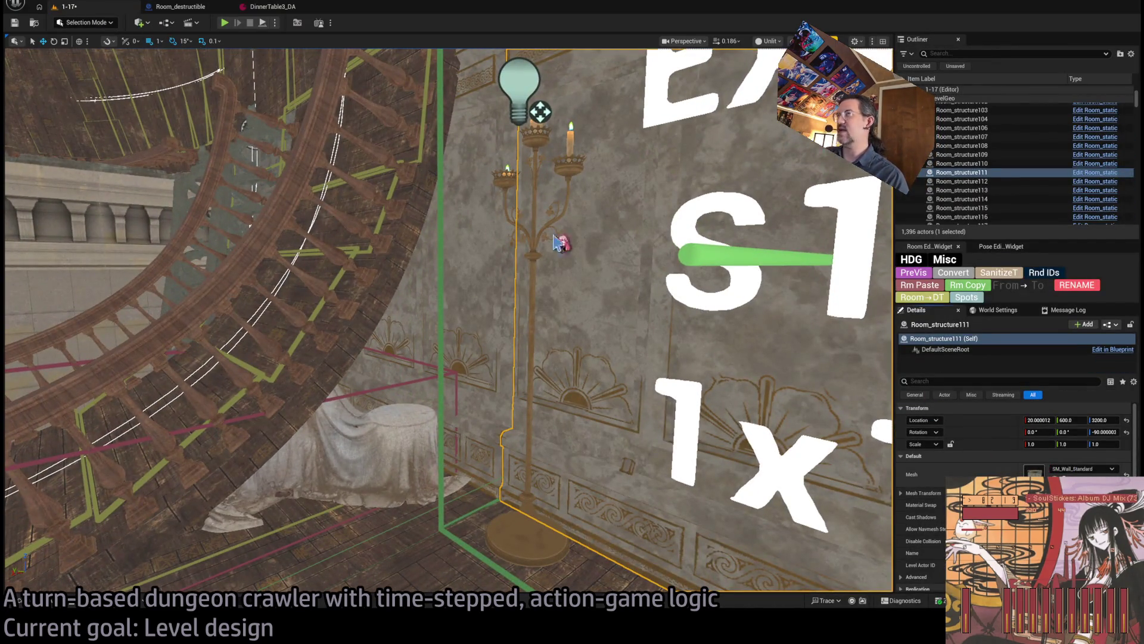
pyautogui.doubleClick(522, 236)
pyautogui.doubleClick(990, 111)
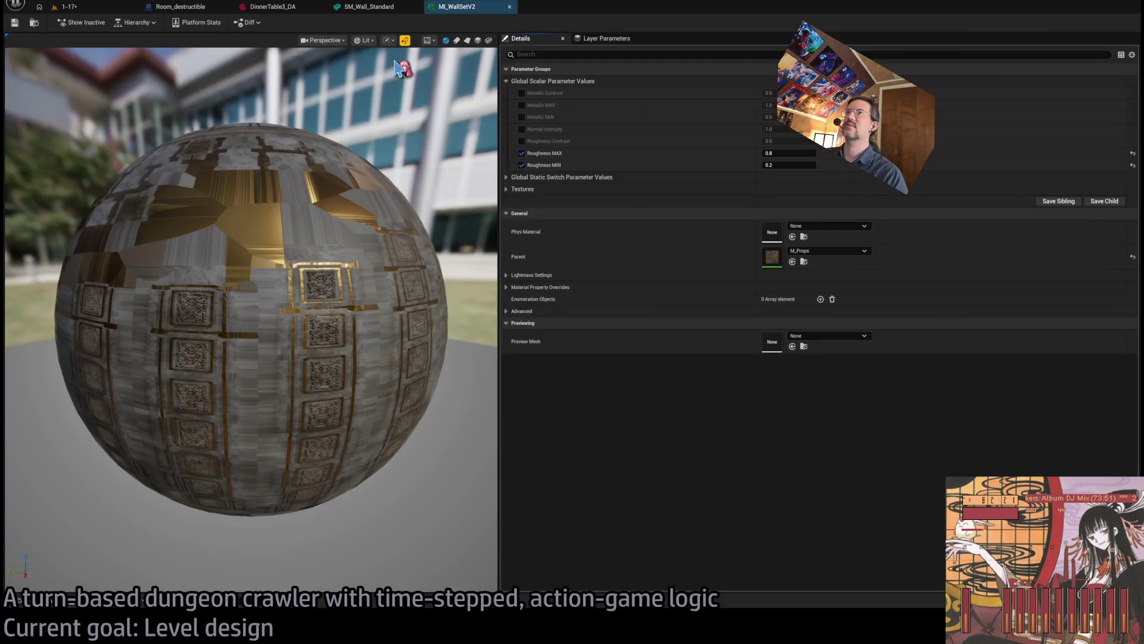
pyautogui.doubleClick(772, 259)
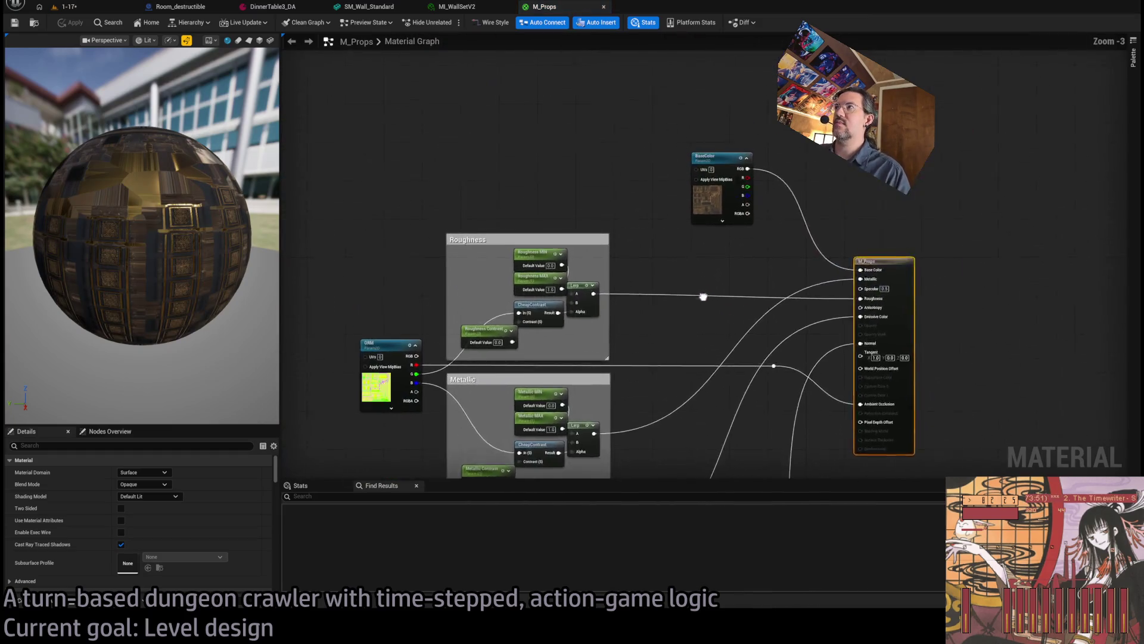
# Step: Inspect the T_Wallset_BaseColor texture from M_Props, then return to the 1-17 level view
pyautogui.click(741, 200)
pyautogui.scroll(-3, 262, 517)
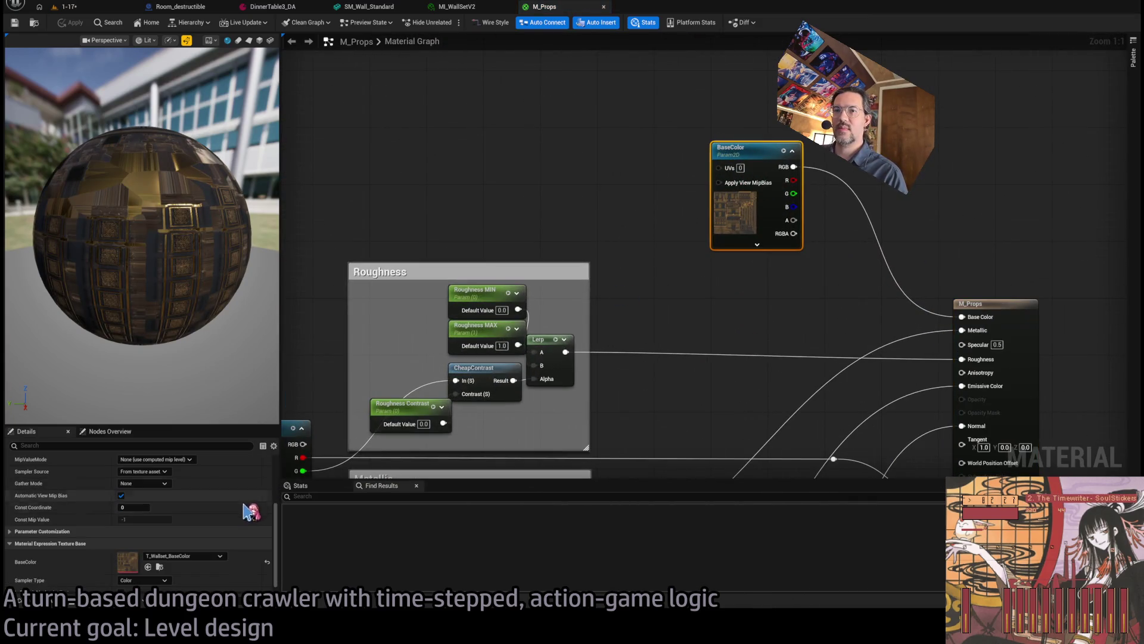
pyautogui.doubleClick(132, 562)
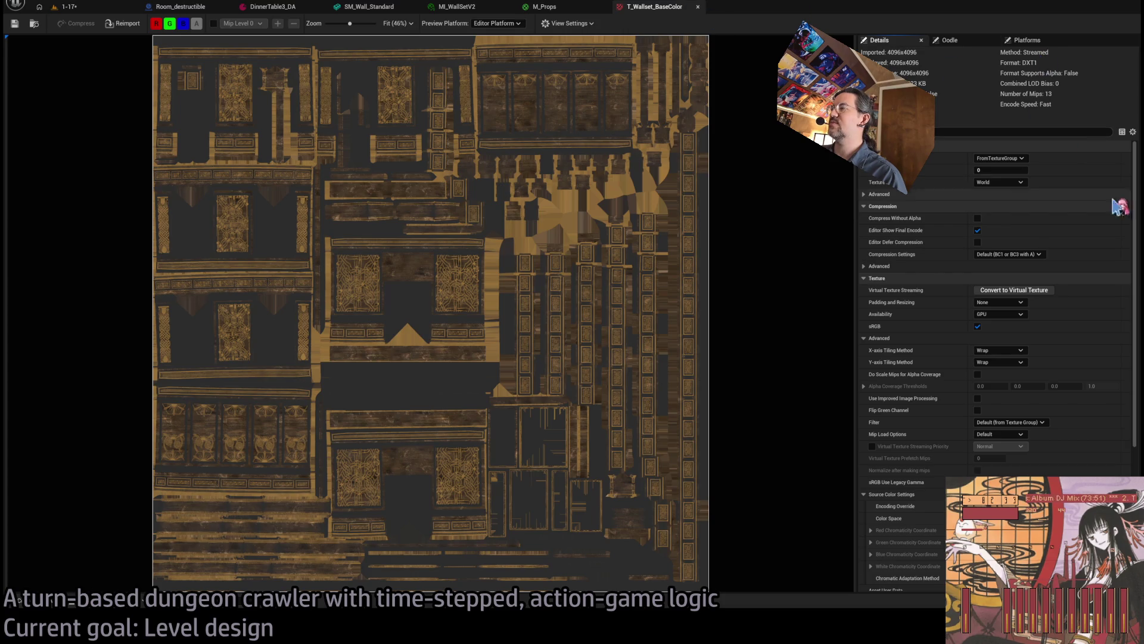
pyautogui.middleClick(648, 8)
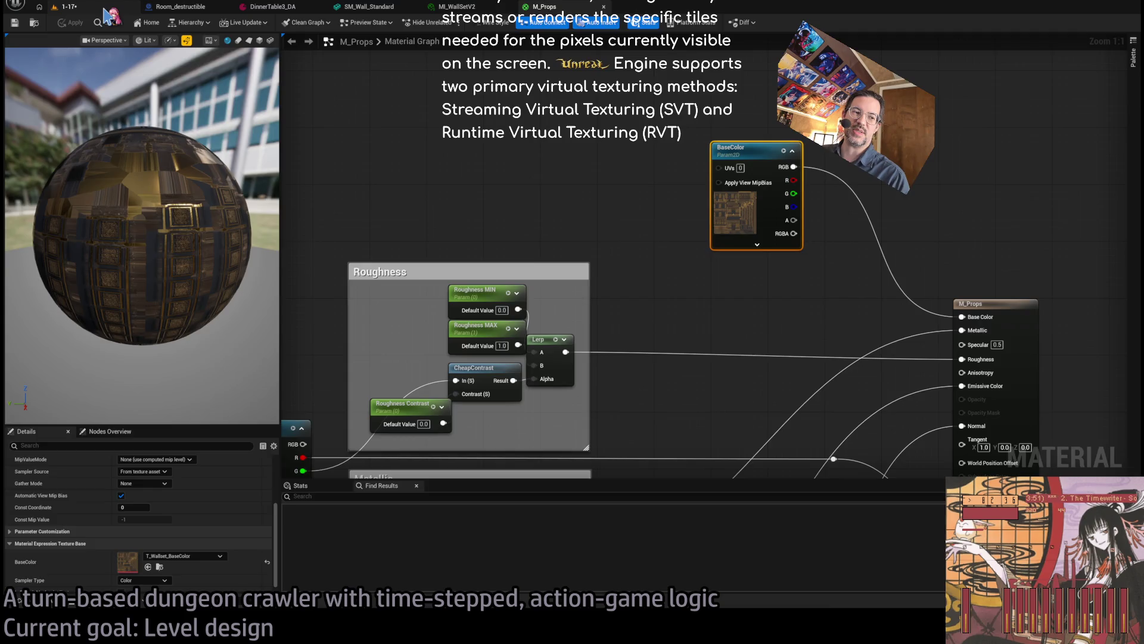
pyautogui.click(105, 8)
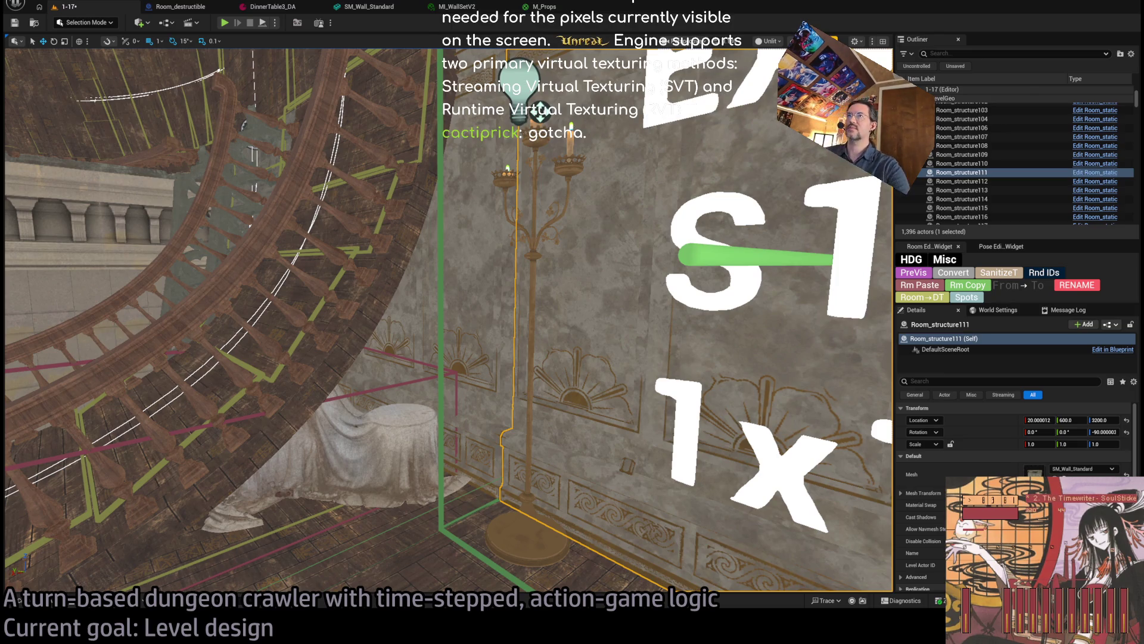
pyautogui.moveTo(609, 242)
pyautogui.mouseDown()
pyautogui.moveTo(590, 197)
pyautogui.moveTo(606, 243)
pyautogui.mouseUp()
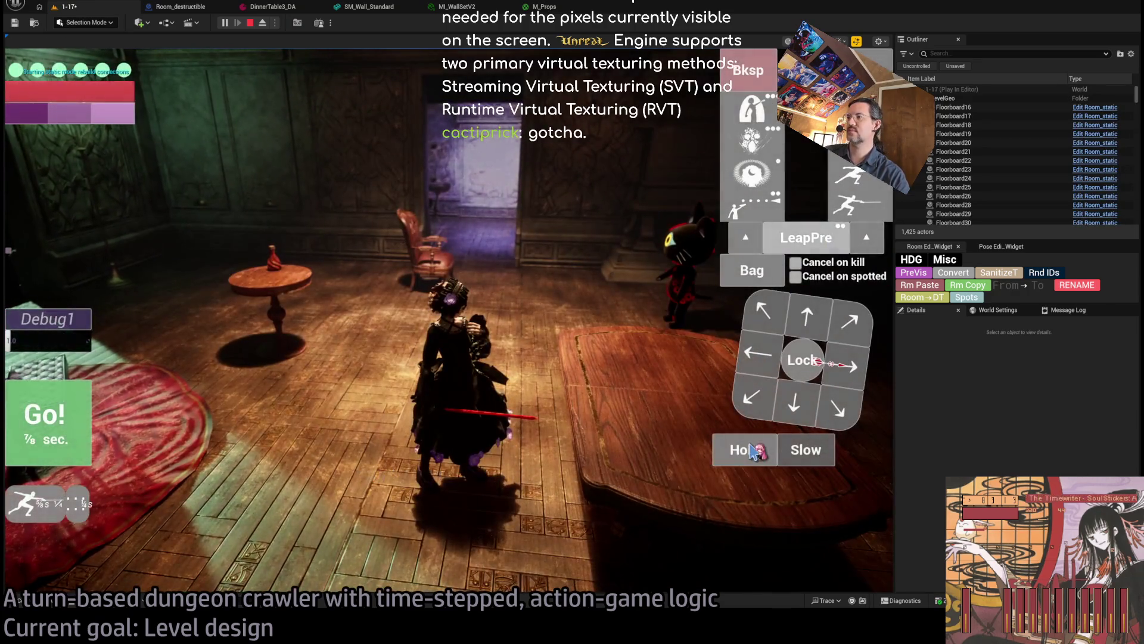
pyautogui.click(752, 451)
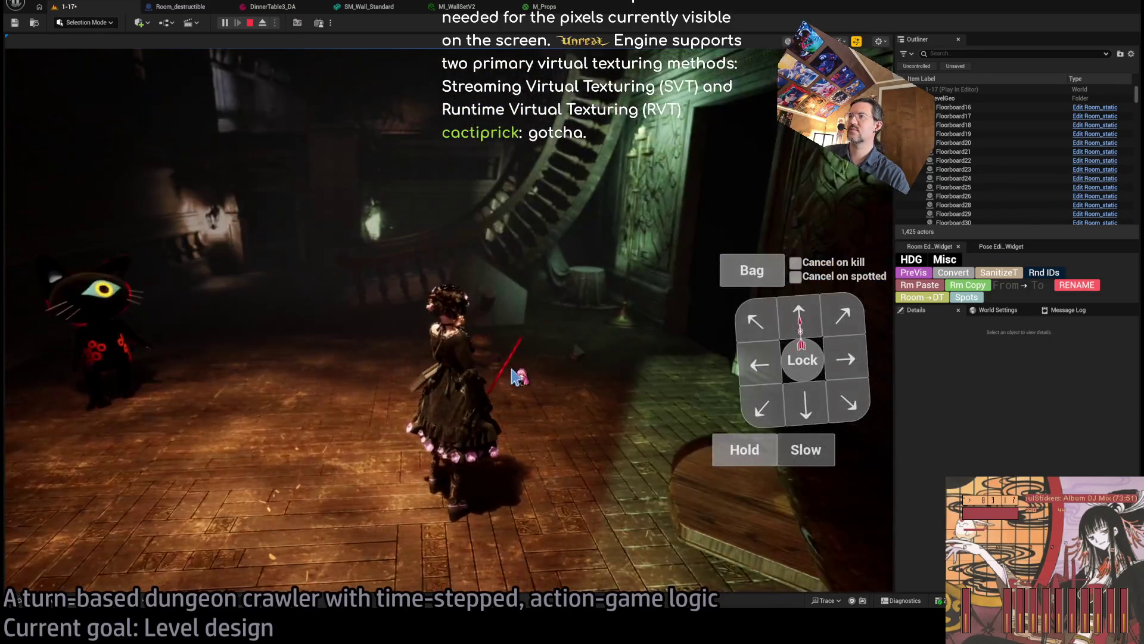
pyautogui.press('Escape')
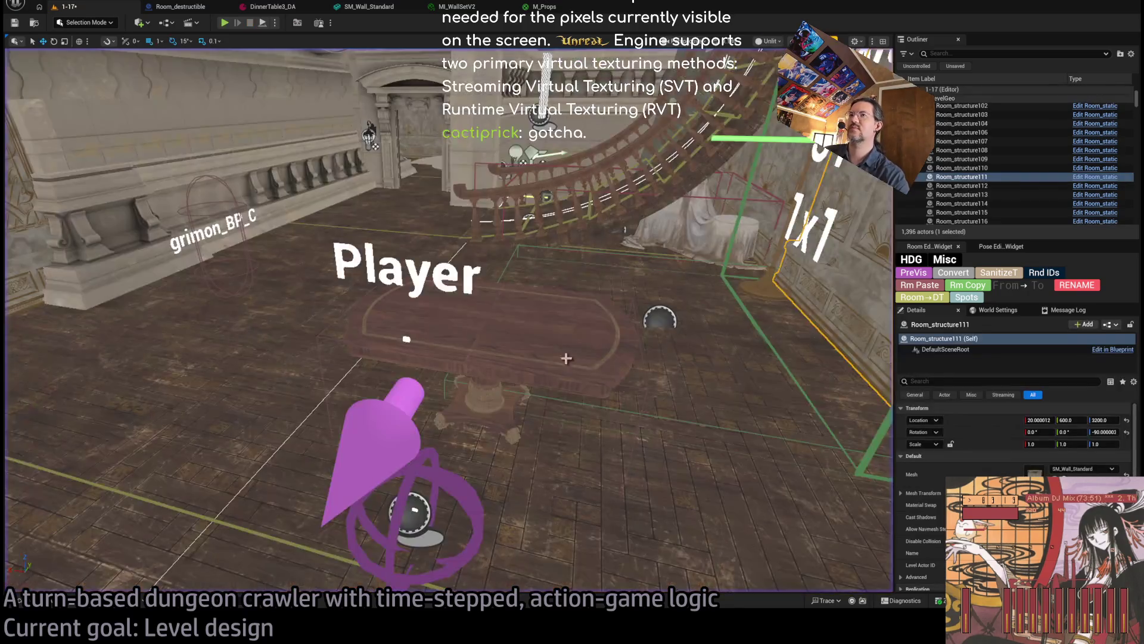
# Step: Close the M_Props, MI_WallSetV2, SM_Wall_Standard, DinnerTable3_DA and Room_destructible editors
pyautogui.click(323, 417)
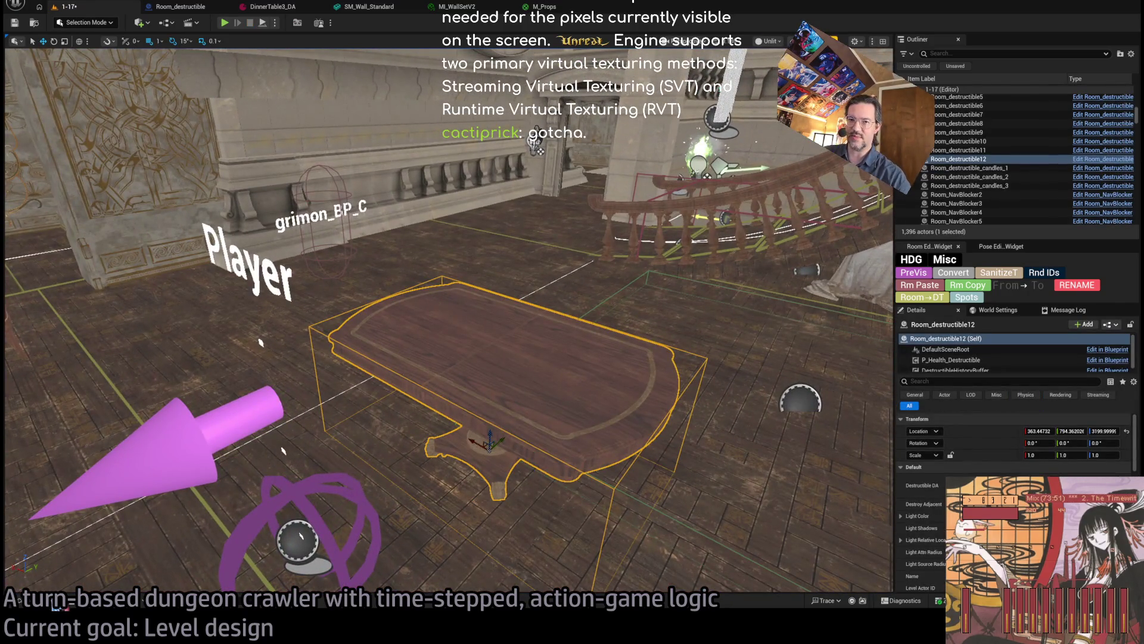
pyautogui.middleClick(560, 7)
pyautogui.middleClick(465, 7)
pyautogui.middleClick(385, 7)
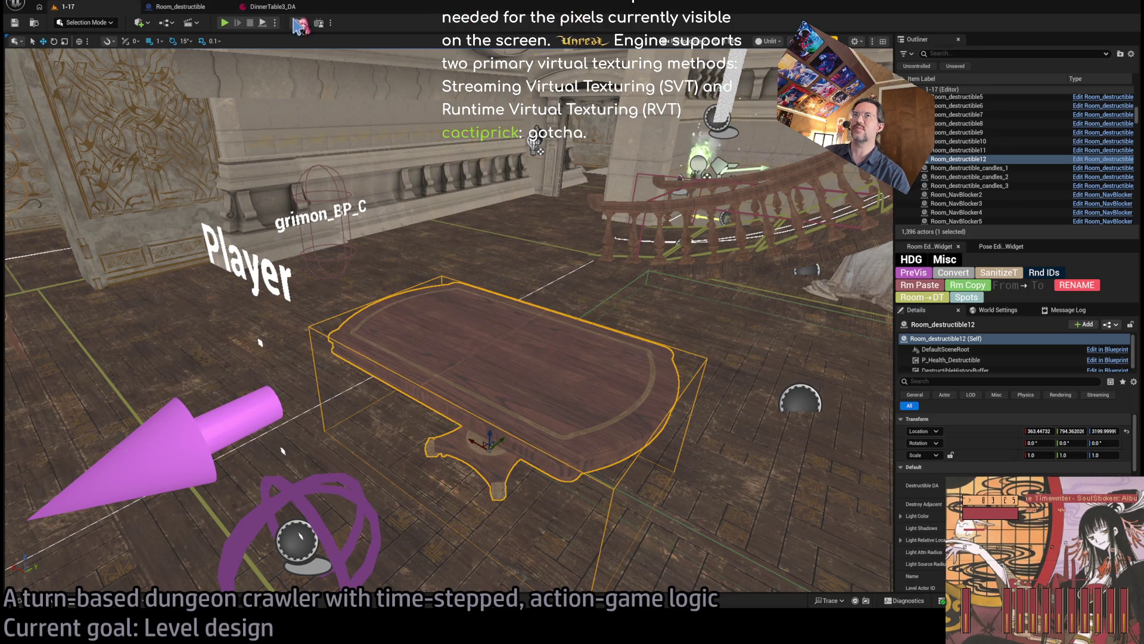
pyautogui.middleClick(292, 6)
pyautogui.middleClick(173, 7)
# Step: Browse the DRAGON_CATACOMB folder and TheMansion's Destructible, Maps and Spline folders
pyautogui.click(51, 607)
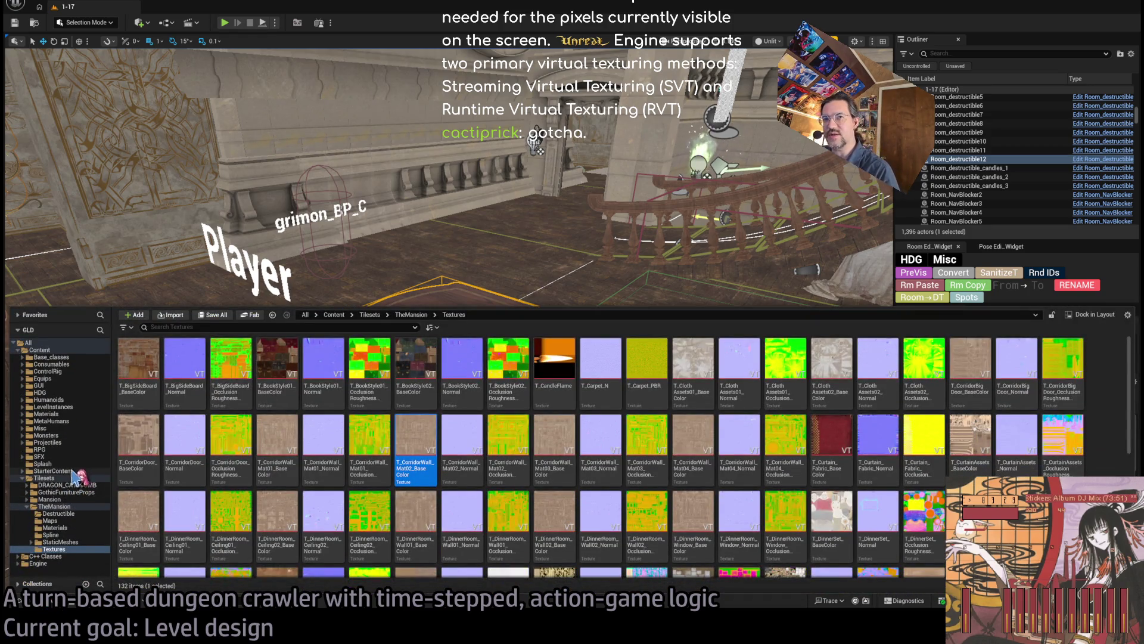
pyautogui.click(53, 470)
pyautogui.click(60, 484)
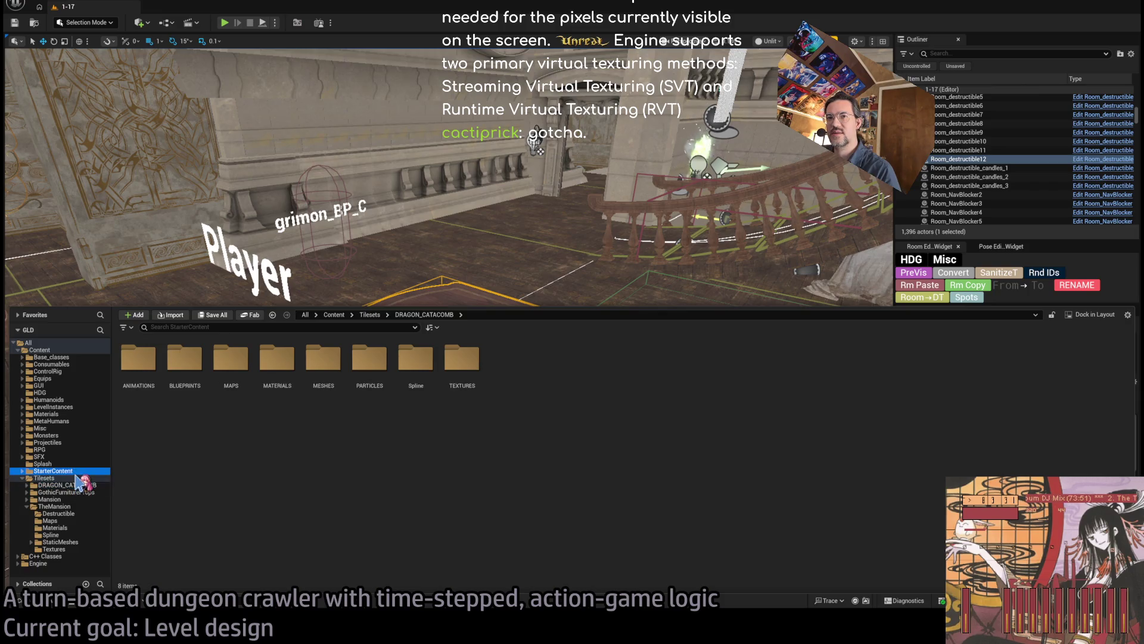
pyautogui.click(67, 491)
pyautogui.click(87, 513)
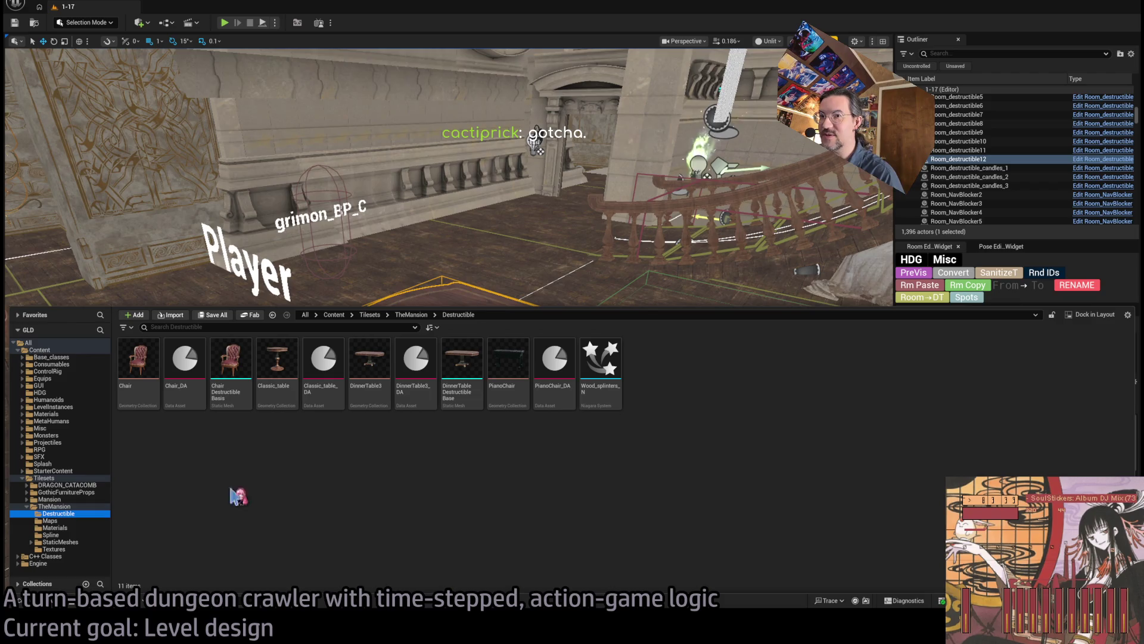
pyautogui.click(80, 521)
pyautogui.click(74, 528)
pyautogui.click(69, 535)
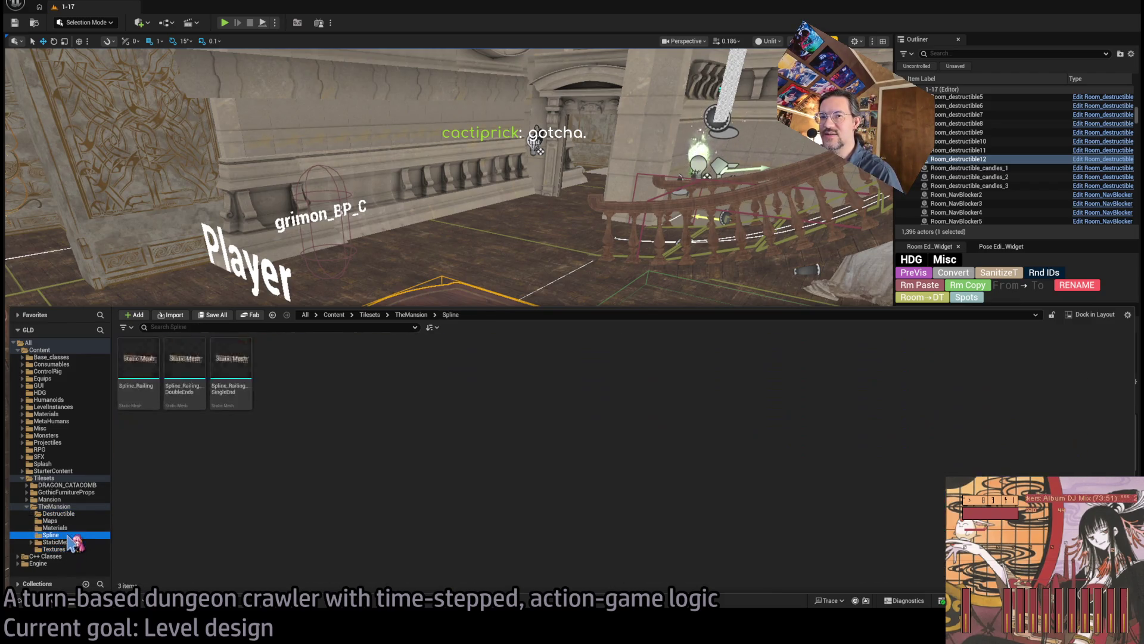
pyautogui.press('Up')
pyautogui.press('Up')
pyautogui.press('Up')
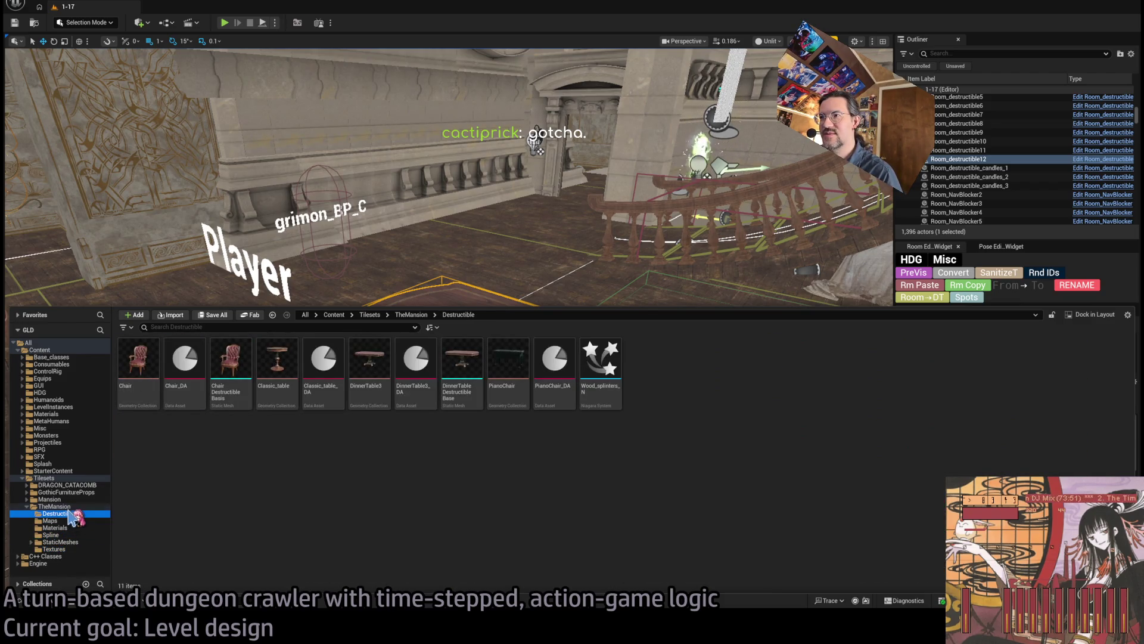
# Step: Check TheMansion's Materials folder, then scroll through its StaticMeshes folder
pyautogui.click(73, 528)
pyautogui.press('Down')
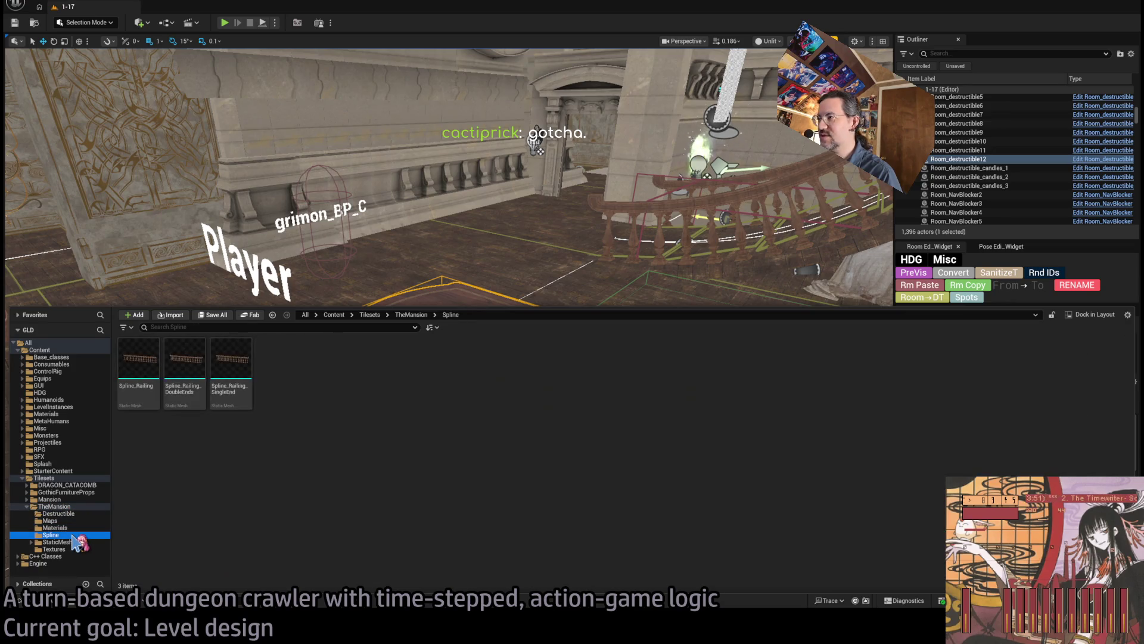
pyautogui.press('Up')
pyautogui.click(76, 542)
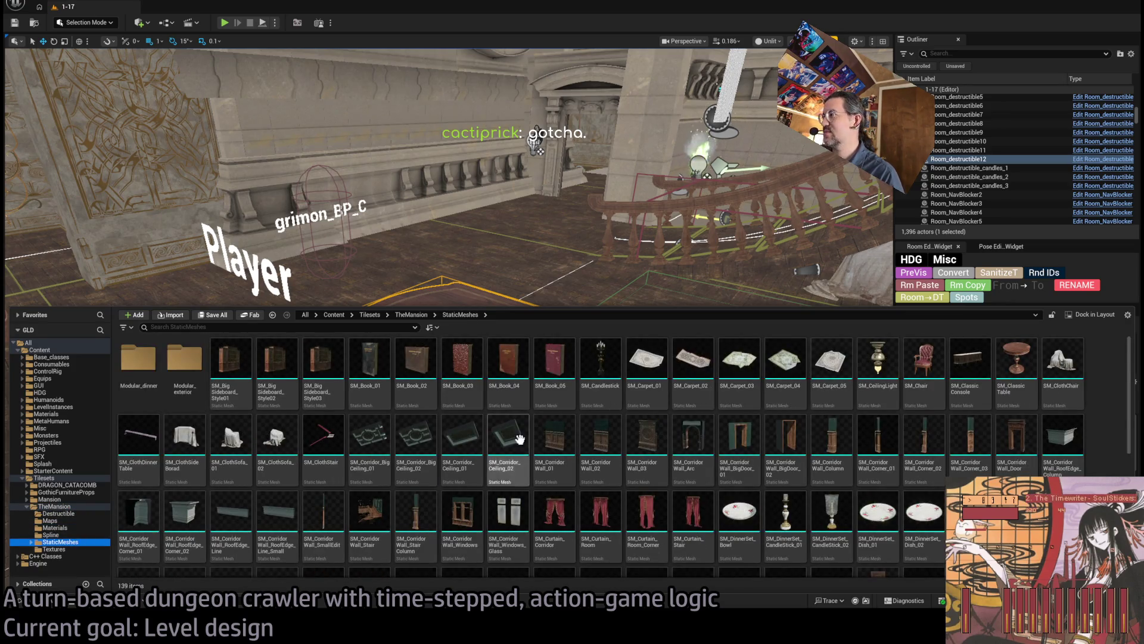
pyautogui.scroll(-1, 553, 427)
pyautogui.scroll(-5, 553, 426)
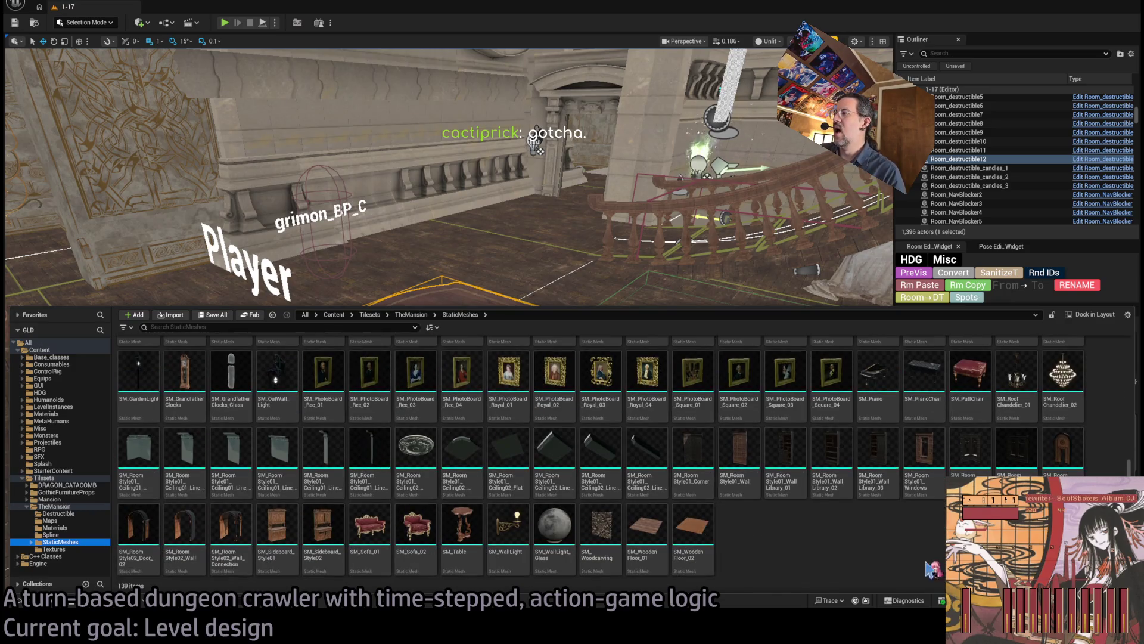
pyautogui.scroll(3, 852, 543)
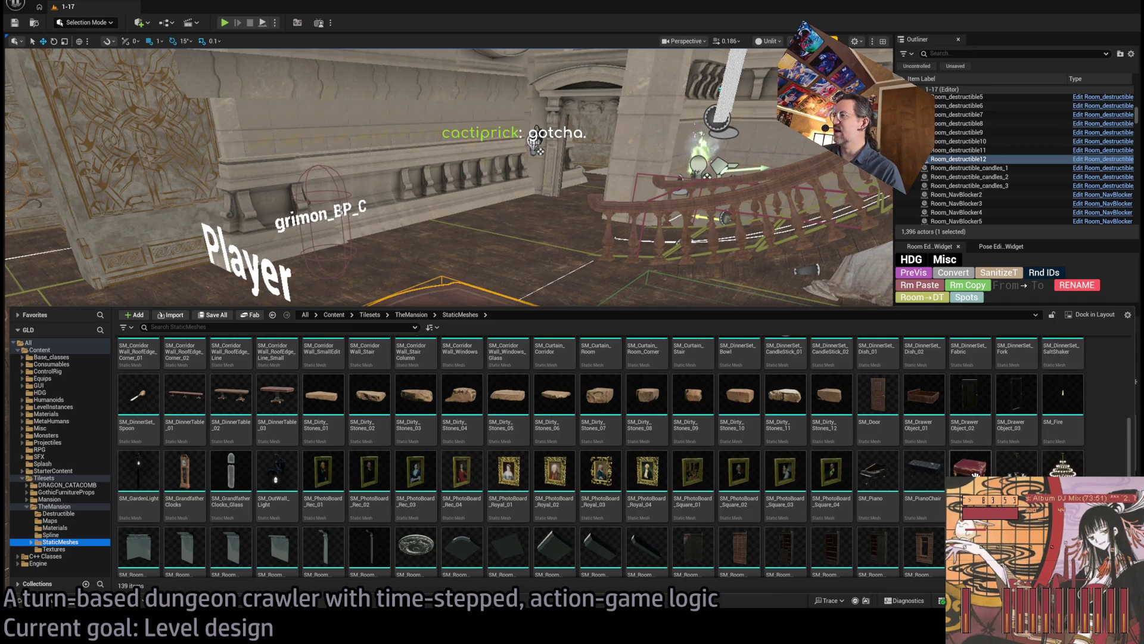
# Step: Drop SM_PuffChair on the room floor, remove the translucent table, and shift the chair 100 units along Y
pyautogui.moveTo(970, 465); pyautogui.dragTo(546, 277)
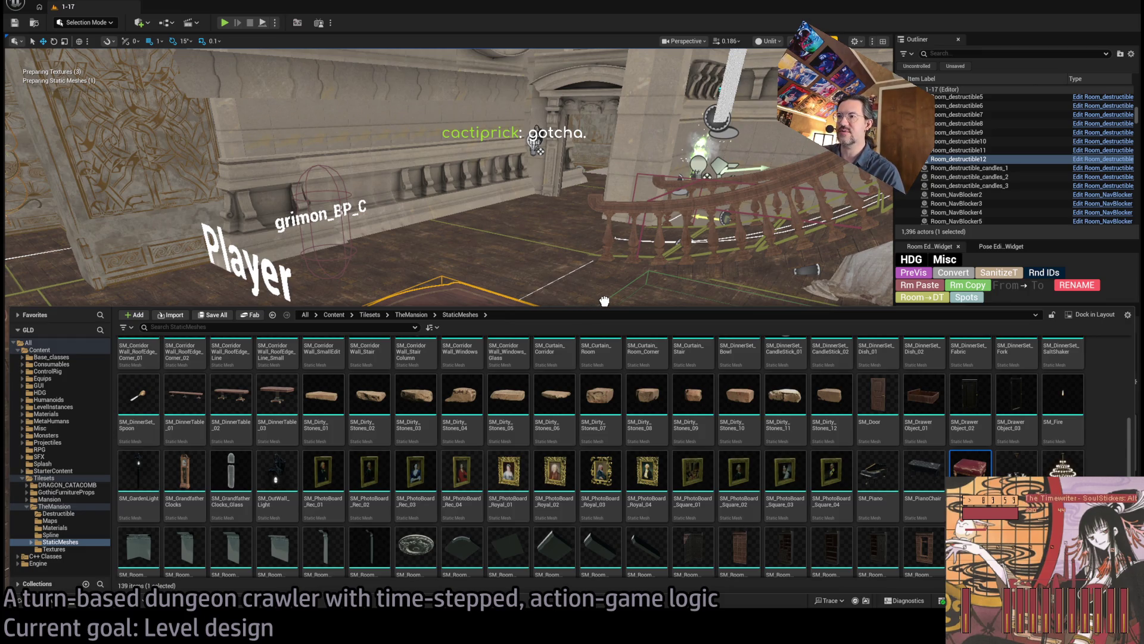
pyautogui.moveTo(605, 300)
pyautogui.mouseDown()
pyautogui.moveTo(286, 477)
pyautogui.moveTo(256, 456)
pyautogui.moveTo(283, 451)
pyautogui.mouseUp()
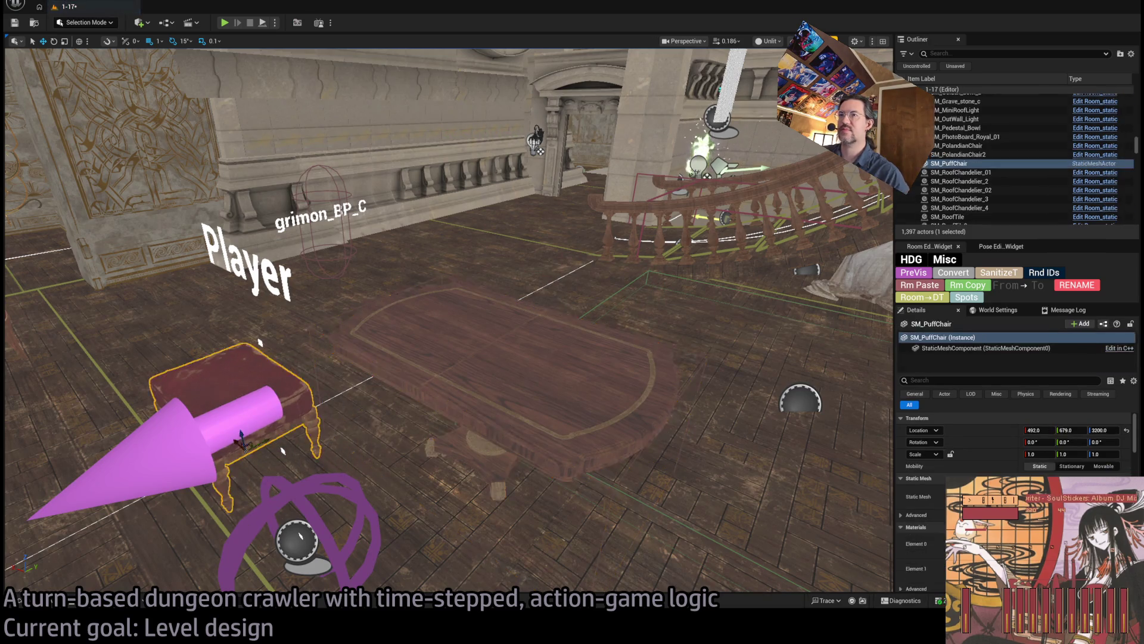
pyautogui.hotkey('ctrl', 'z')
pyautogui.hotkey('ctrl', 'z')
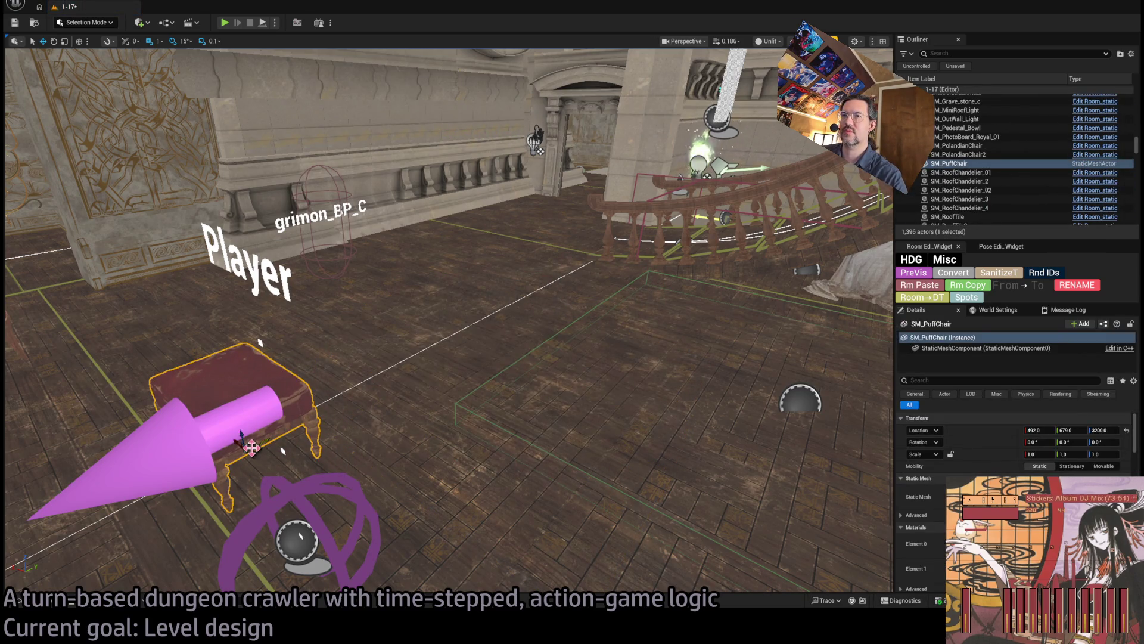
pyautogui.moveTo(257, 446)
pyautogui.mouseDown()
pyautogui.moveTo(371, 389)
pyautogui.moveTo(384, 411)
pyautogui.moveTo(557, 417)
pyautogui.mouseUp()
# Step: Fly the camera down into the room to view the placed chair up close
pyautogui.scroll(3, 634, 377)
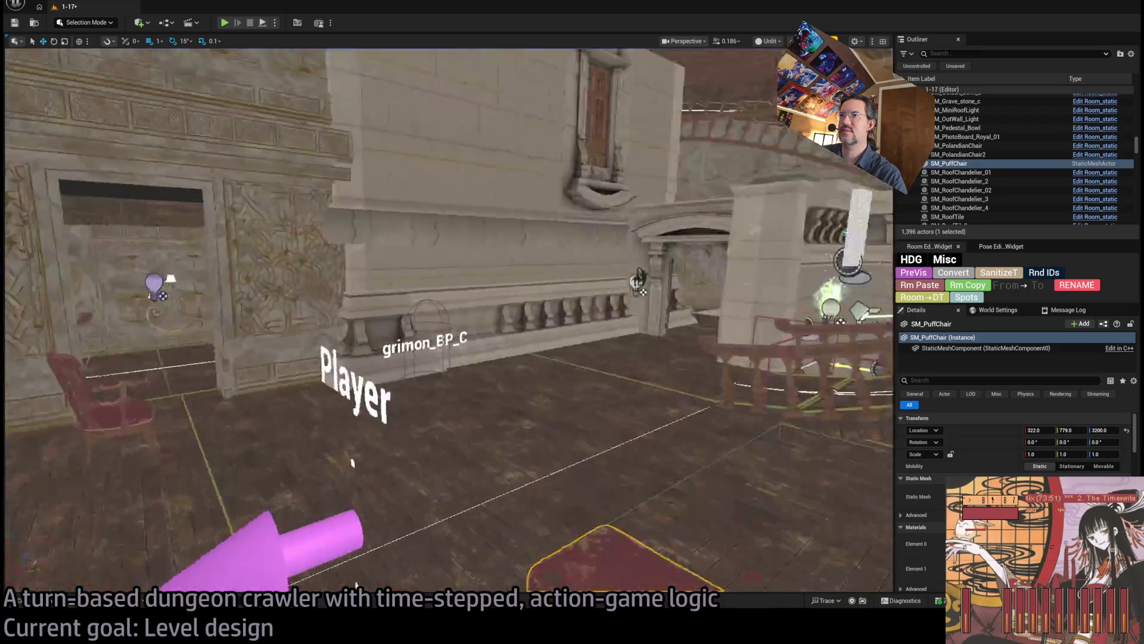
pyautogui.press('w')
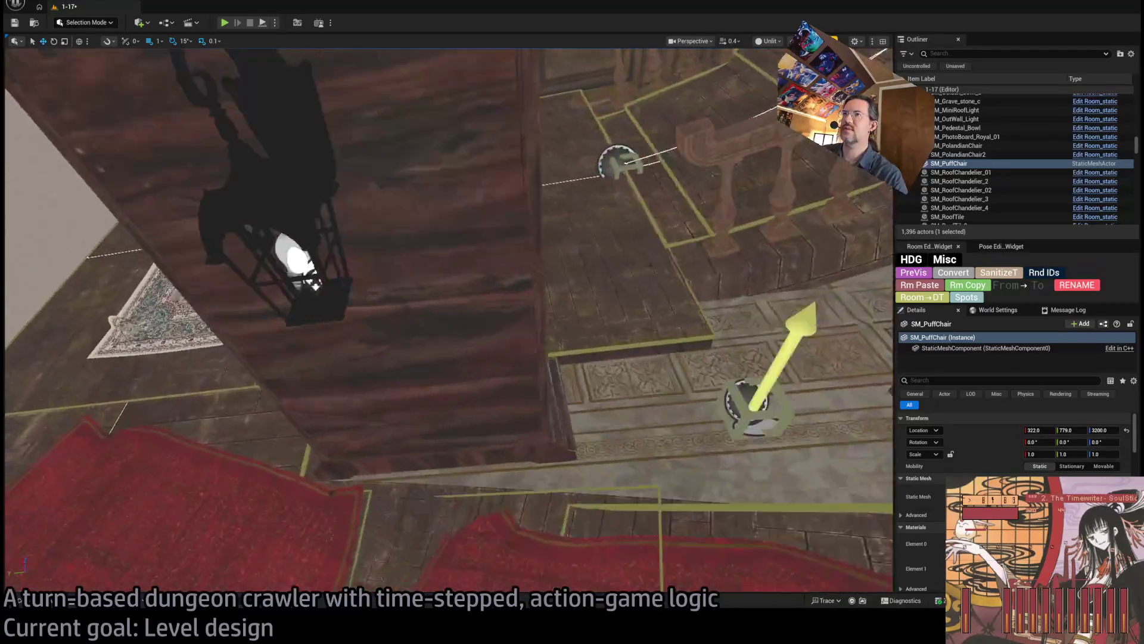
pyautogui.press('w')
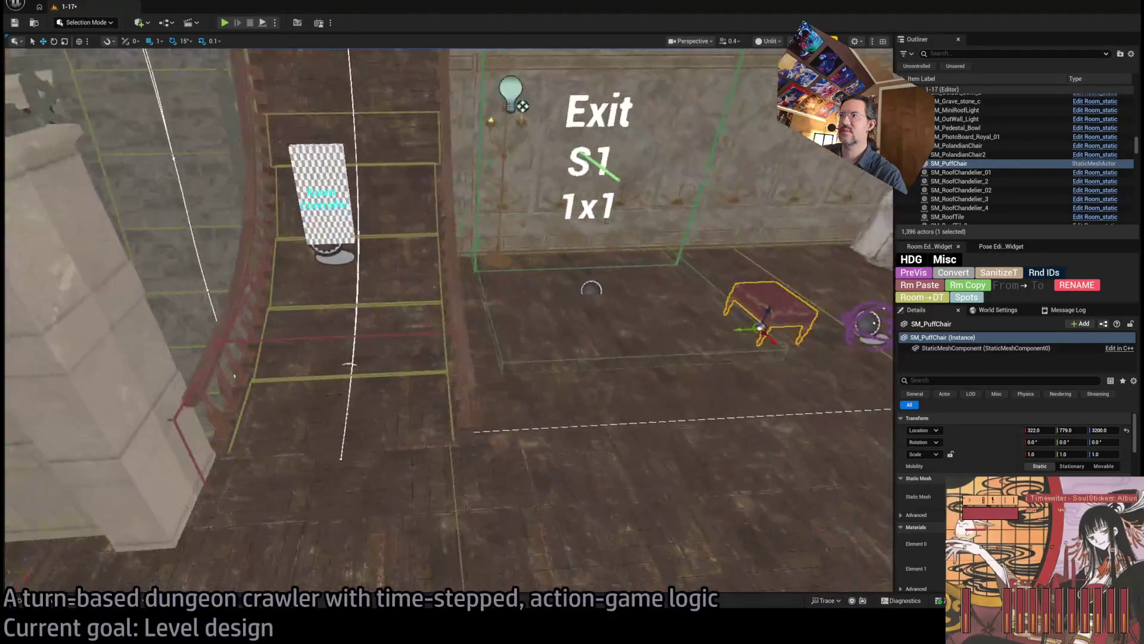
pyautogui.press('w')
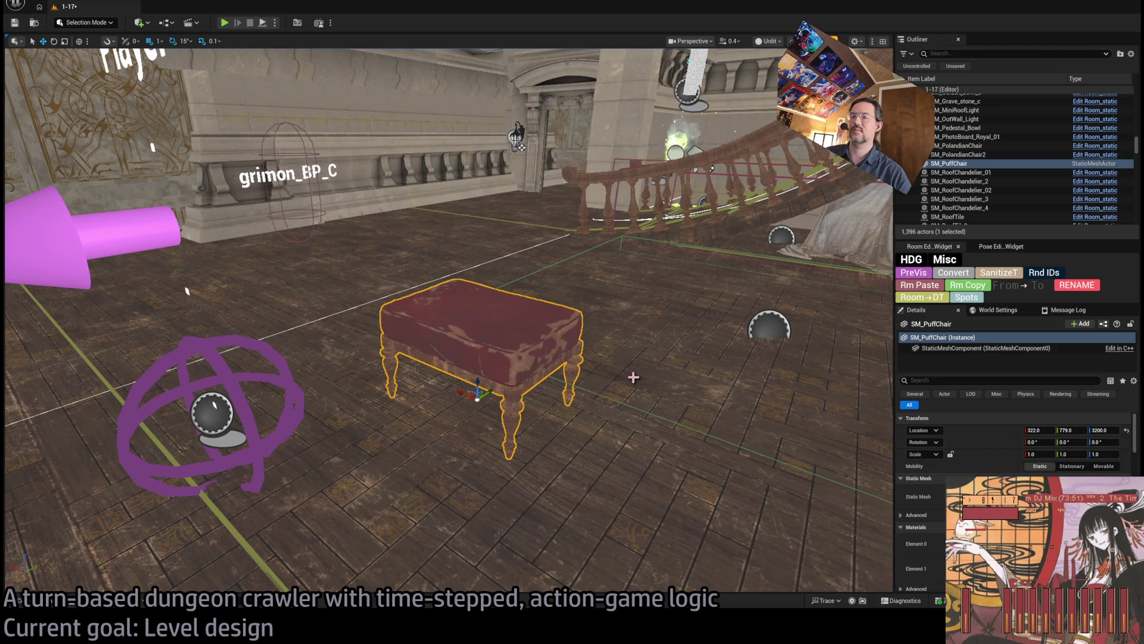
pyautogui.click(56, 604)
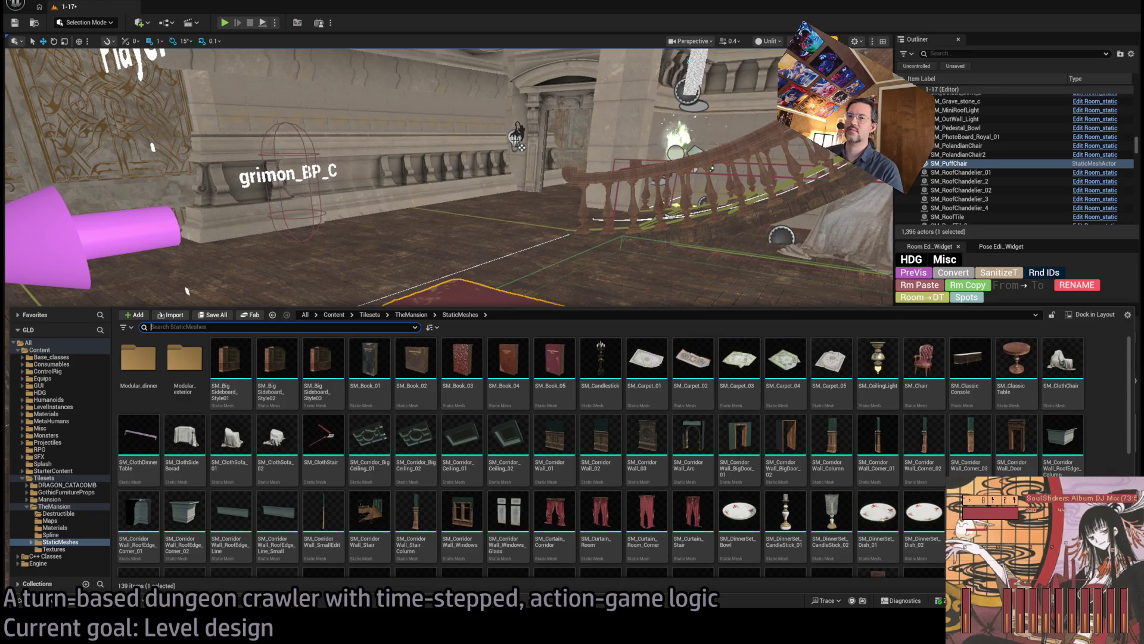
# Step: Google how Unreal data assets referencing a static mesh can show that mesh as their thumbnail
pyautogui.hotkey('alt', 'Tab')
pyautogui.click(678, 360)
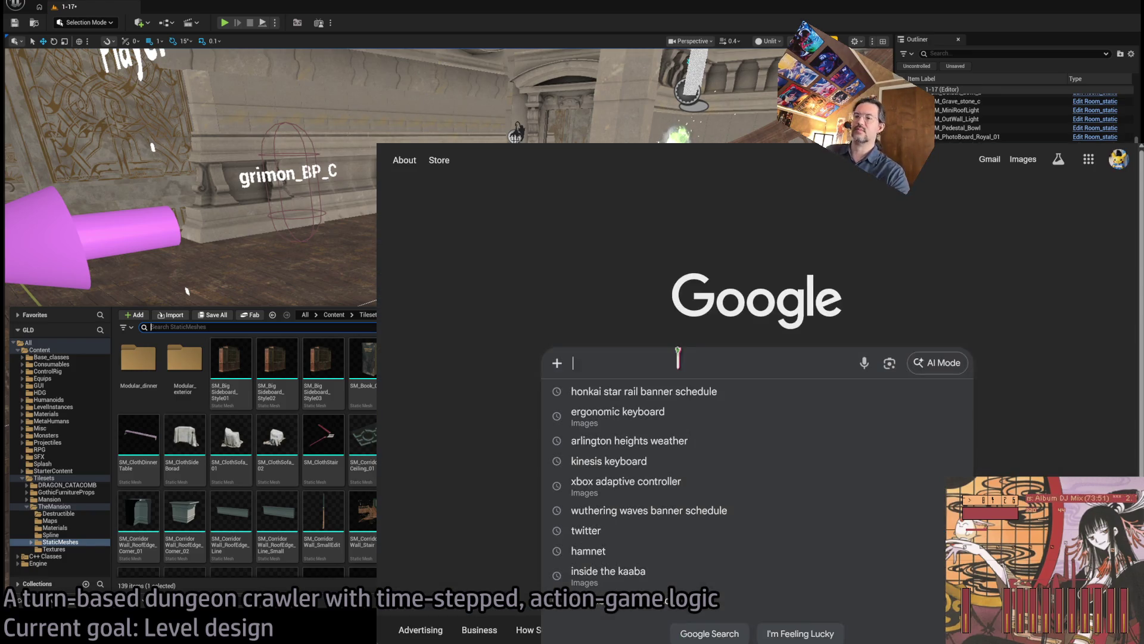
pyautogui.write('In Unreal Engine, I have ')
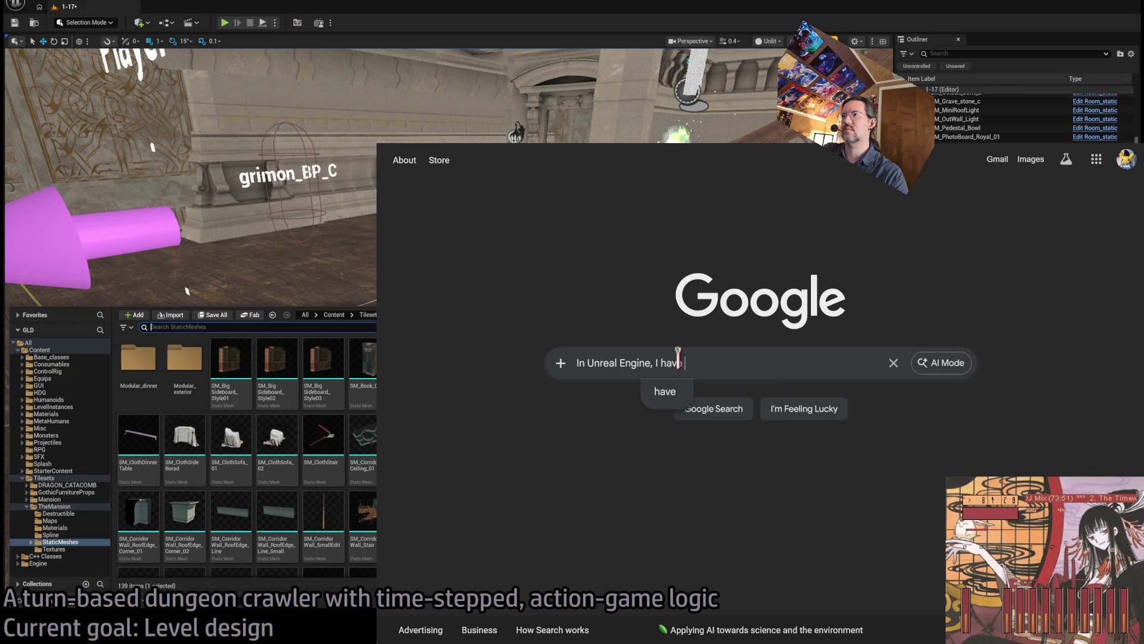
pyautogui.write('a bunch of data assets that')
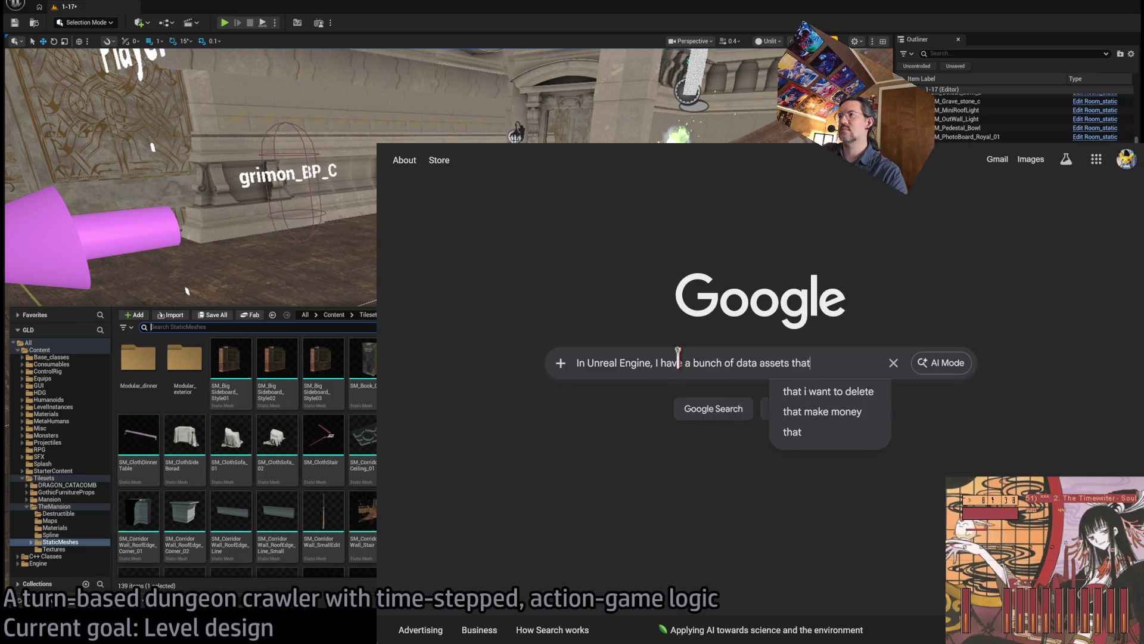
pyautogui.write(' reference')
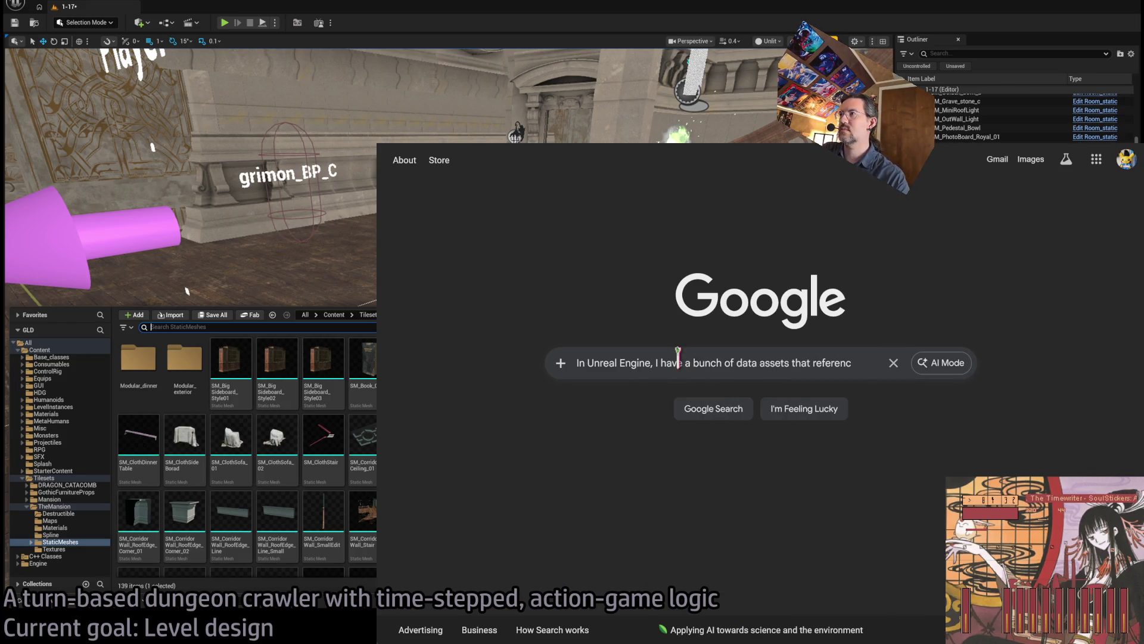
pyautogui.press('BackSpace')
pyautogui.press('BackSpace')
pyautogui.press('BackSpace')
pyautogui.write('refe')
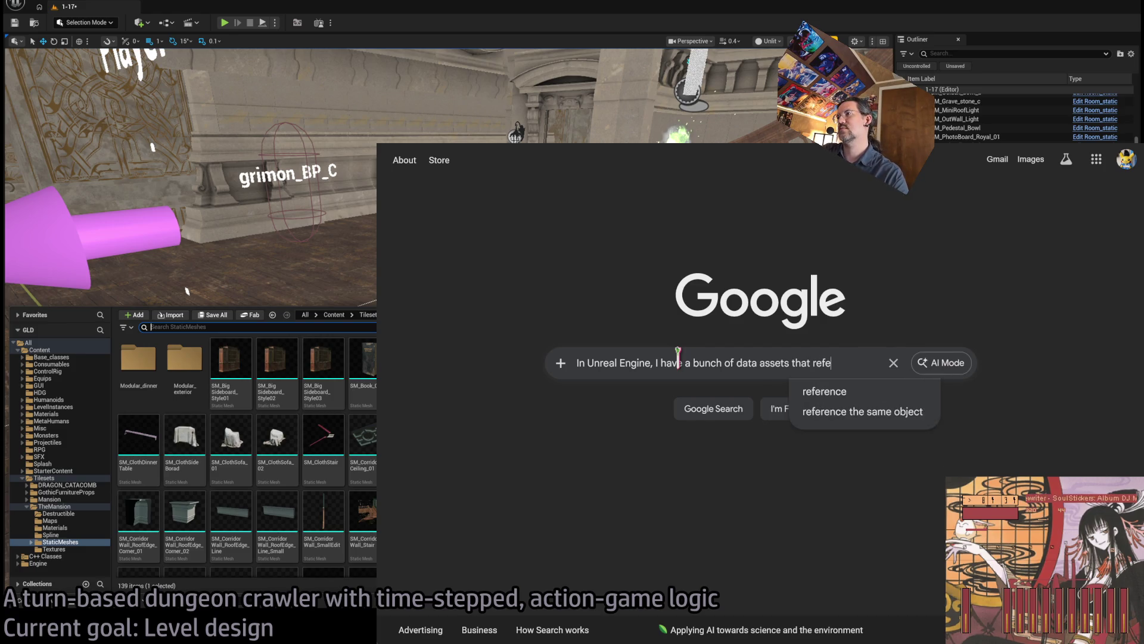
pyautogui.write("rence a static mesh. It would be nice if, in the Editor's content browser,")
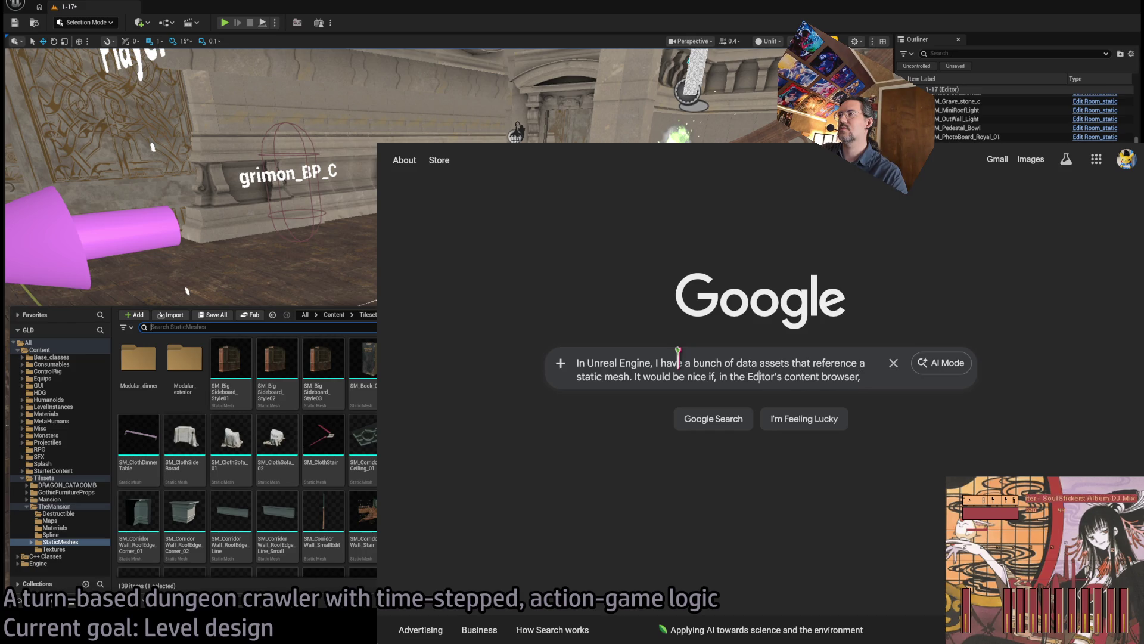
pyautogui.write('Unreal')
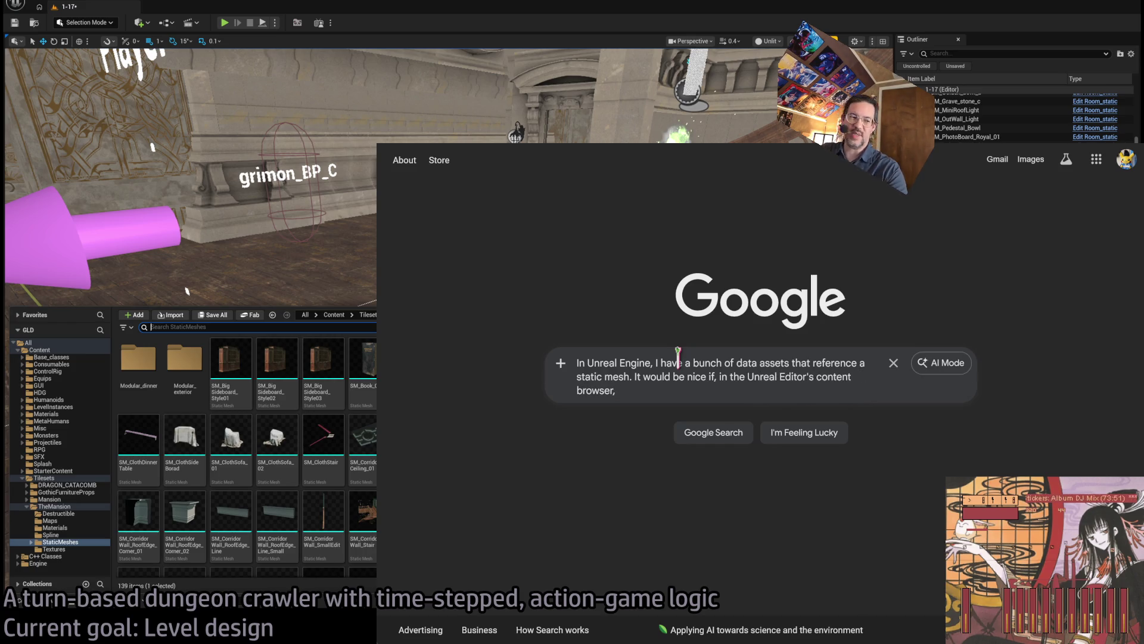
pyautogui.hotkey('ctrl', 'End')
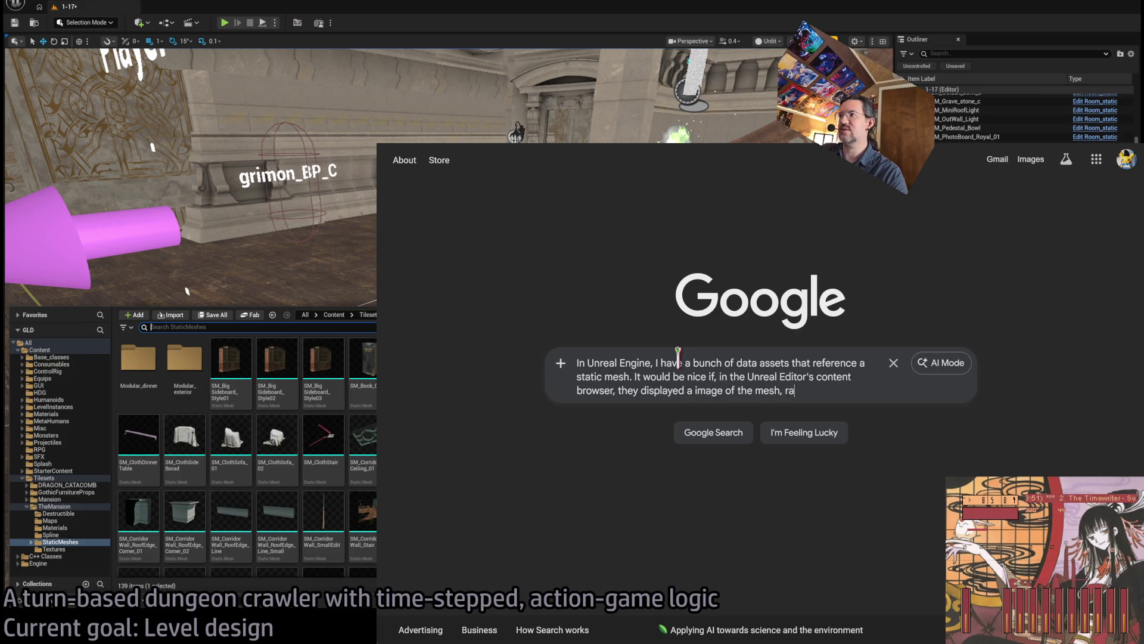
pyautogui.write('displaying the plain old data asset icon. Is there a way to')
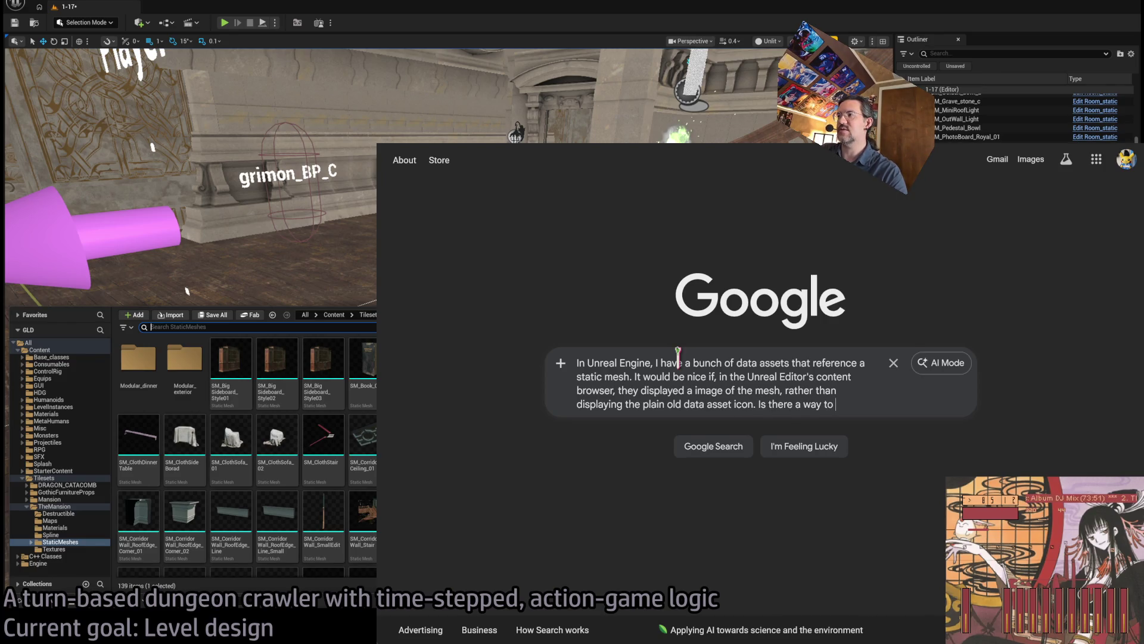
pyautogui.write('tate')
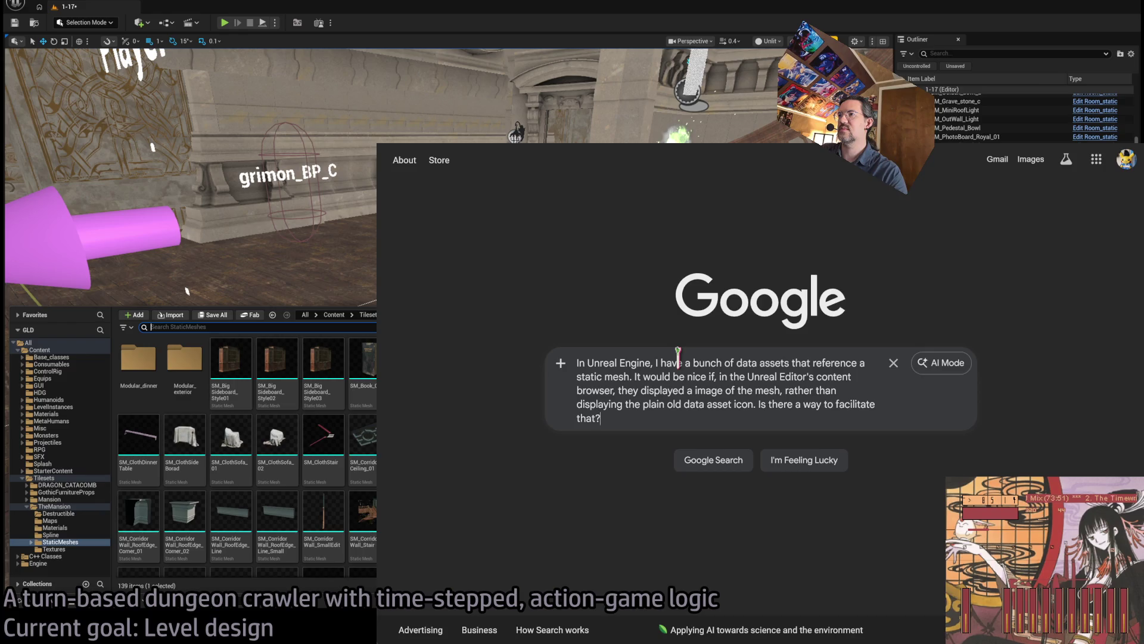
pyautogui.press('Return')
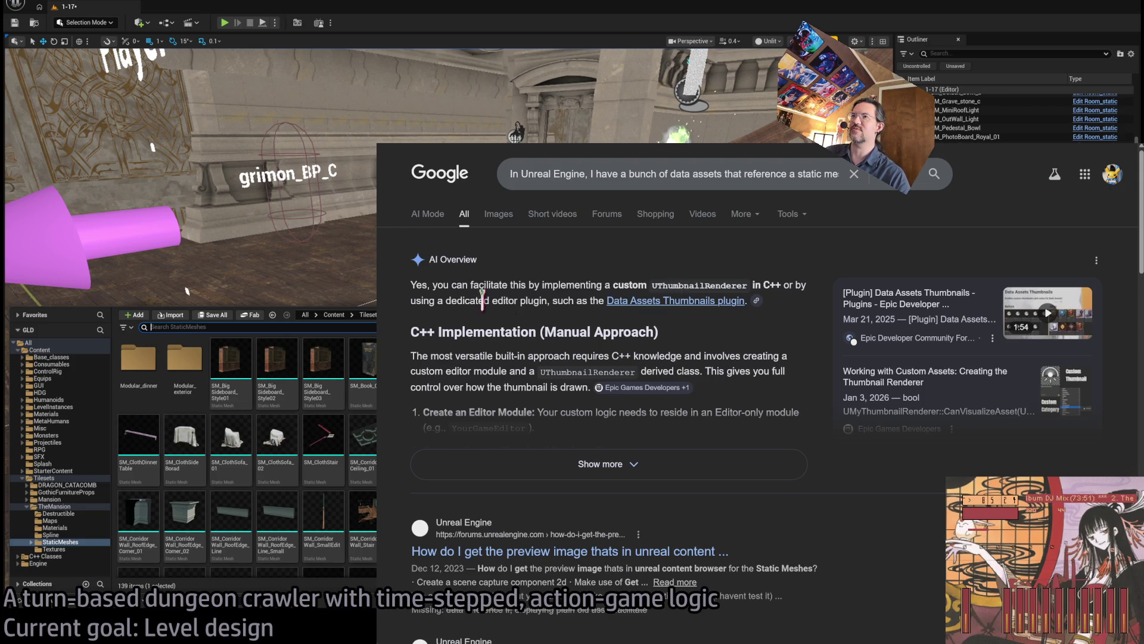
# Step: Open the Data Assets Thumbnails plugin forum post and scroll through it
pyautogui.click(692, 303)
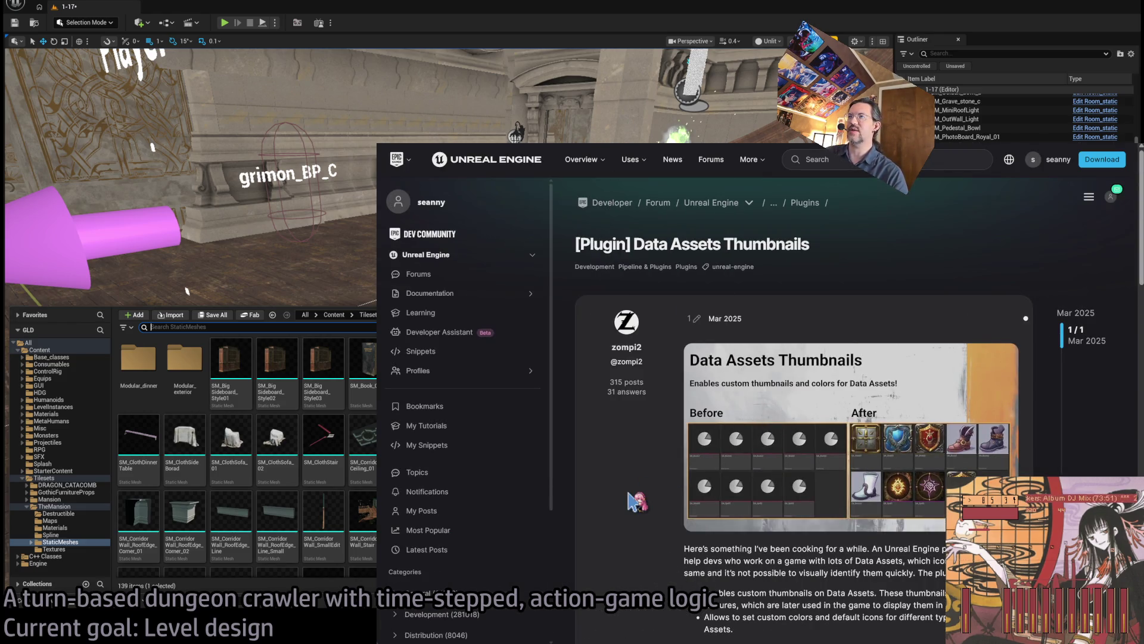
pyautogui.scroll(-3, 636, 502)
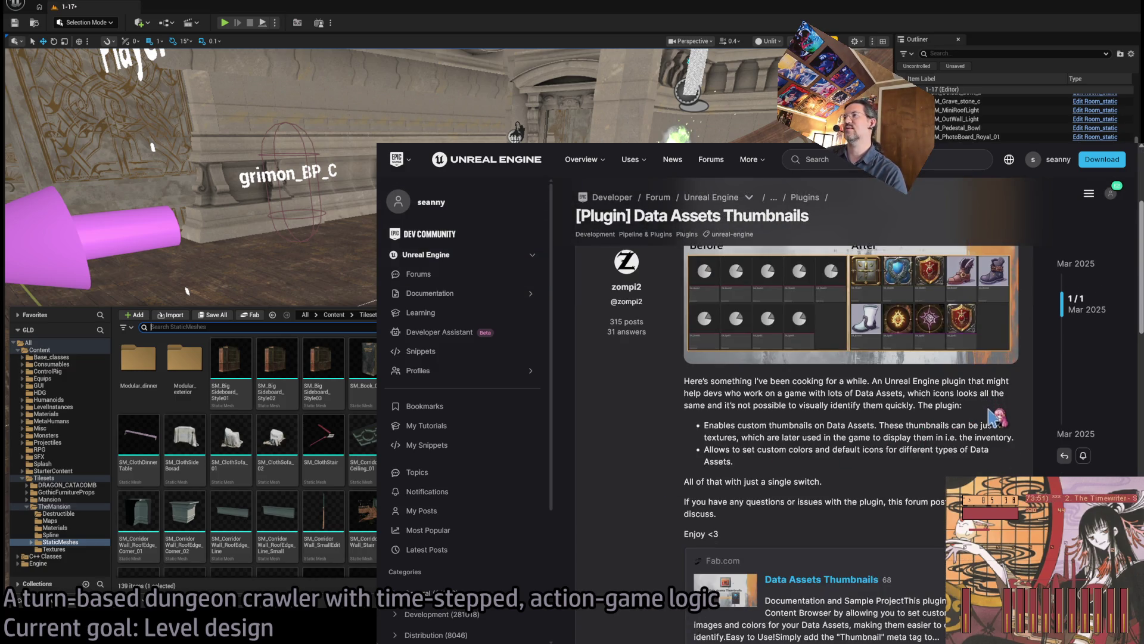
pyautogui.scroll(2, 813, 375)
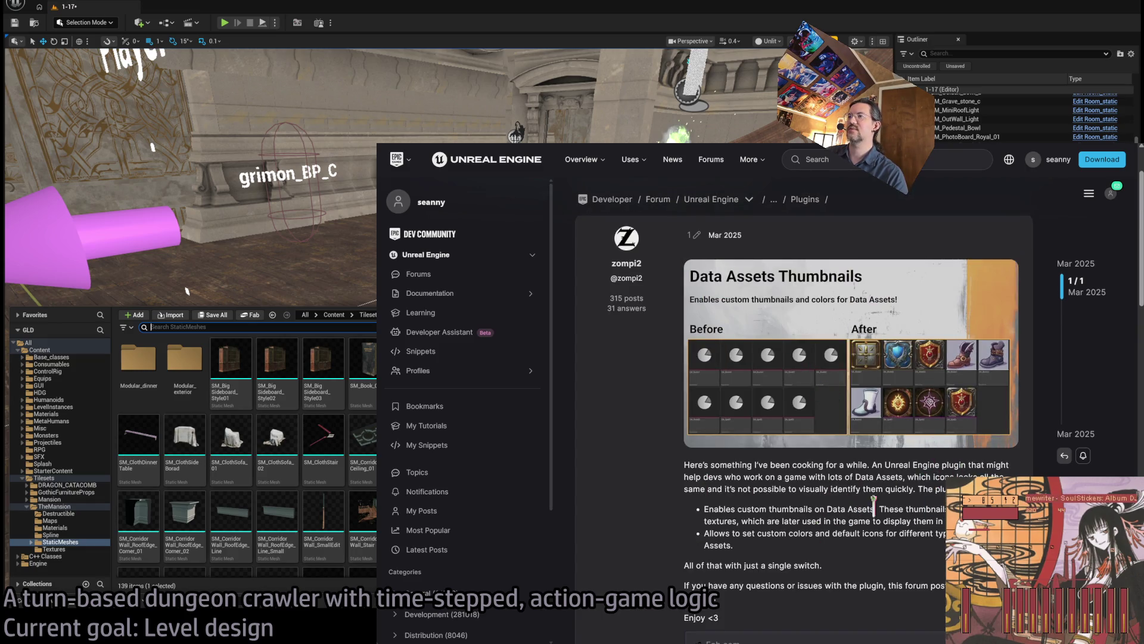
pyautogui.scroll(-5, 840, 420)
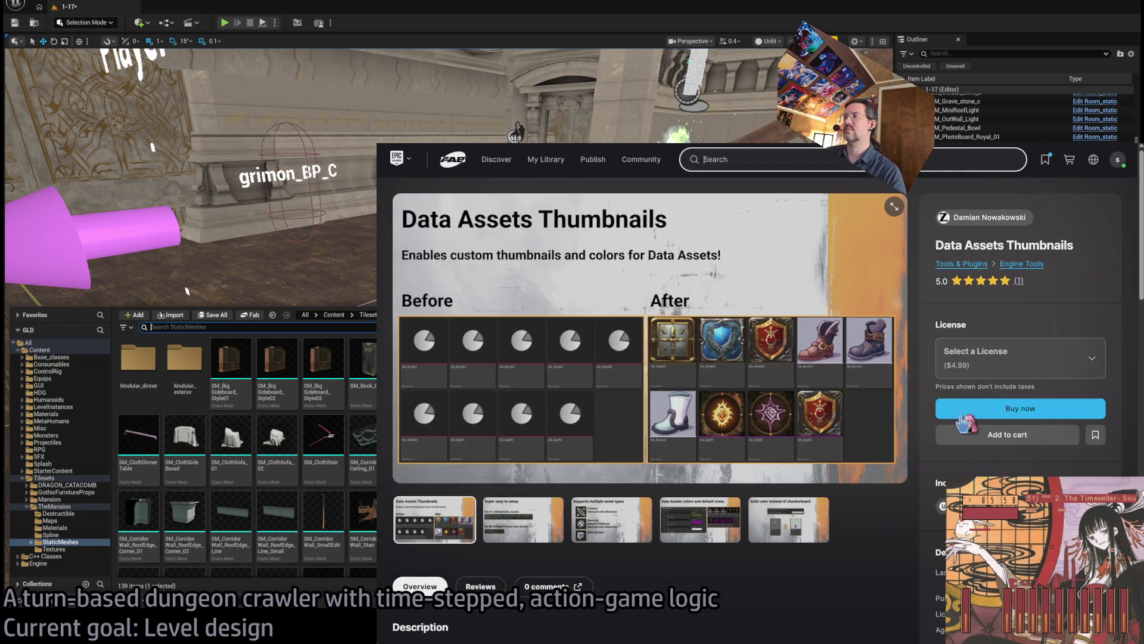
# Step: Review the Data Assets Thumbnails license options and prices
pyautogui.click(1095, 356)
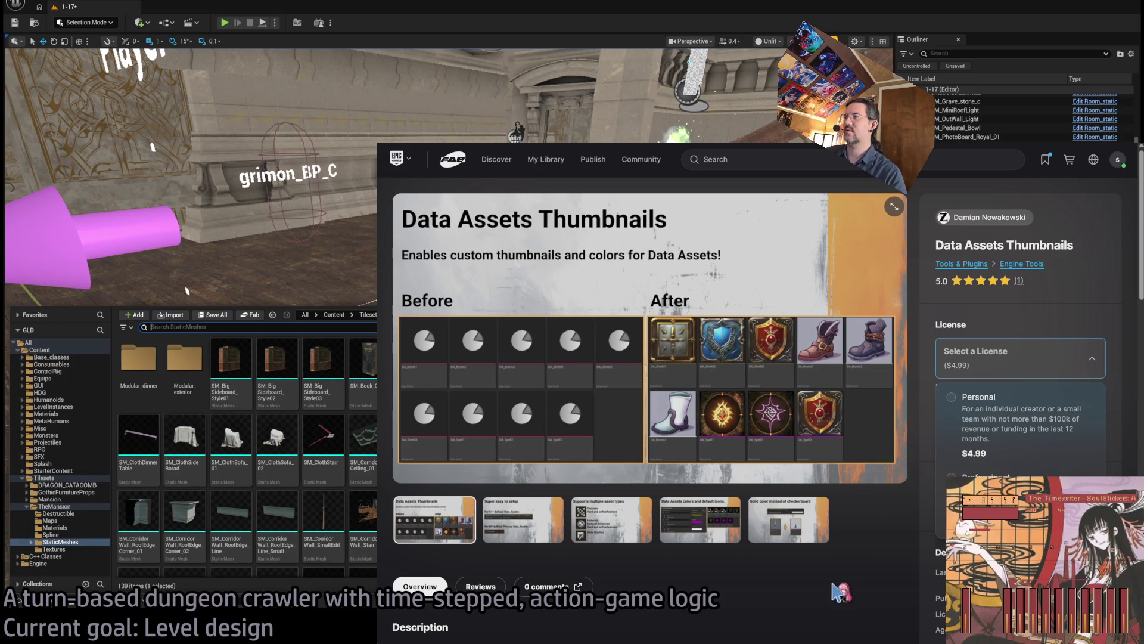
pyautogui.click(869, 598)
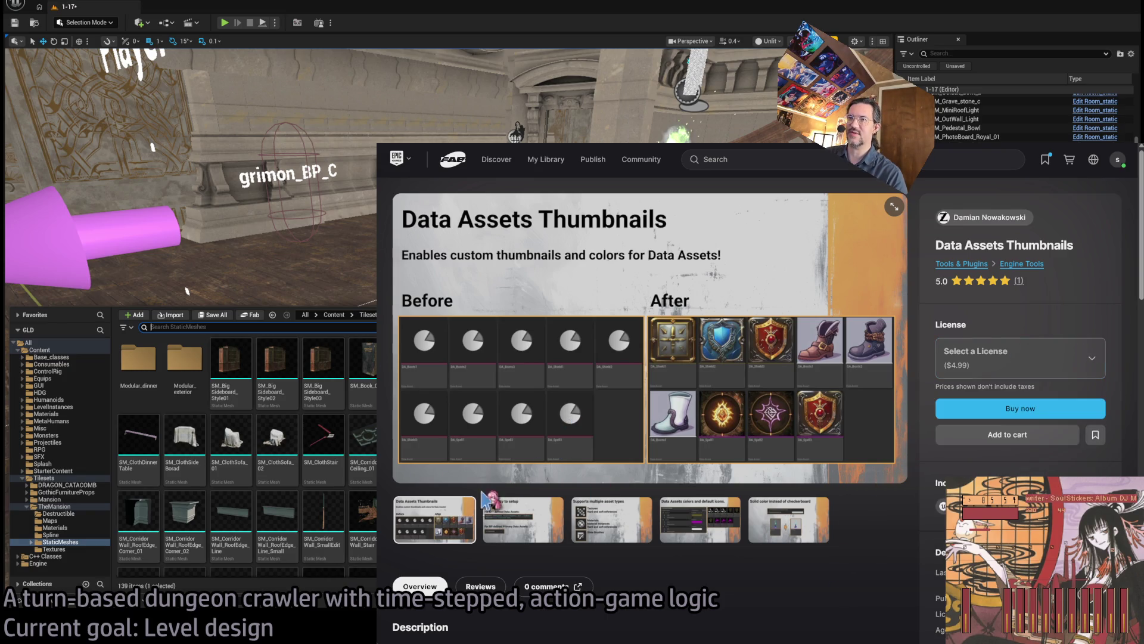
pyautogui.scroll(-2, 487, 501)
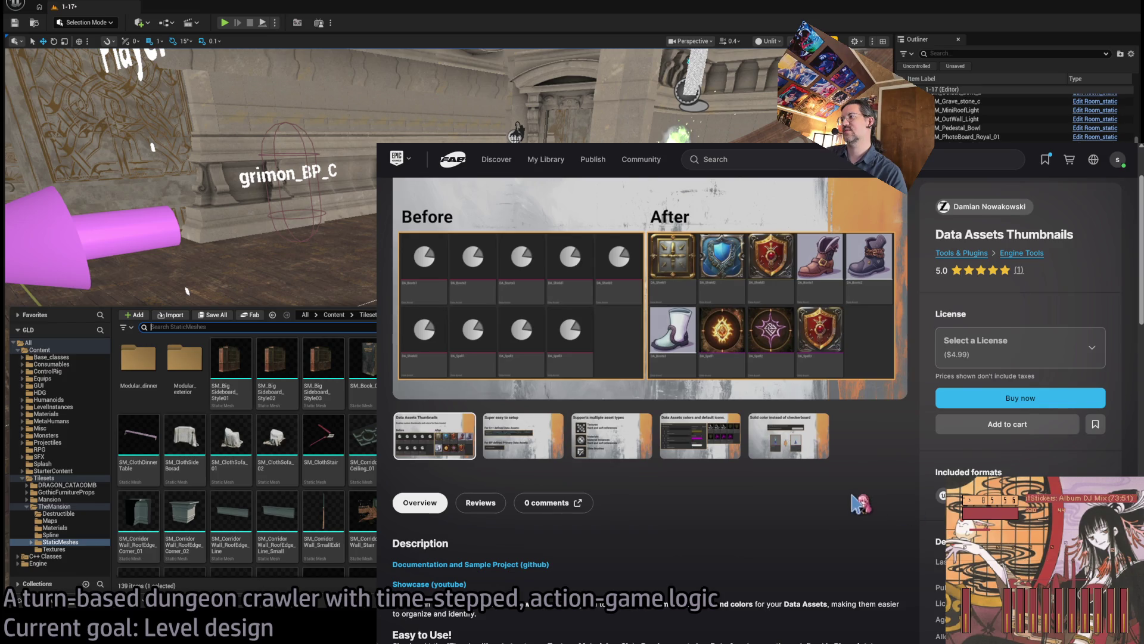
pyautogui.scroll(2, 860, 503)
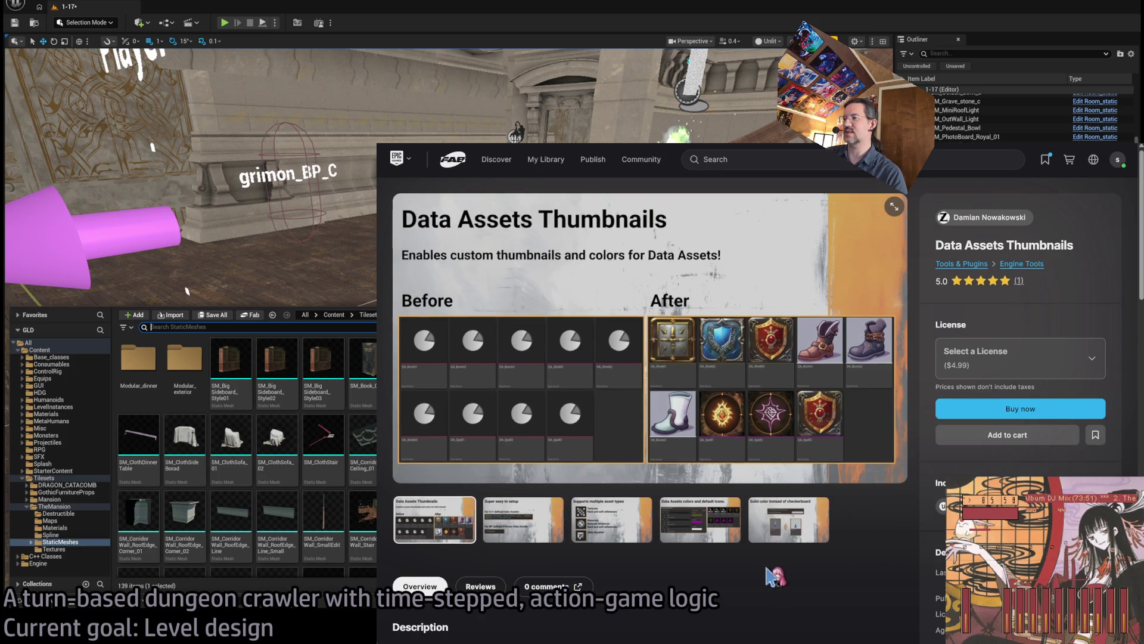
# Step: Browse the setup, supported asset types and Before/After gallery images and the listing page
pyautogui.click(522, 519)
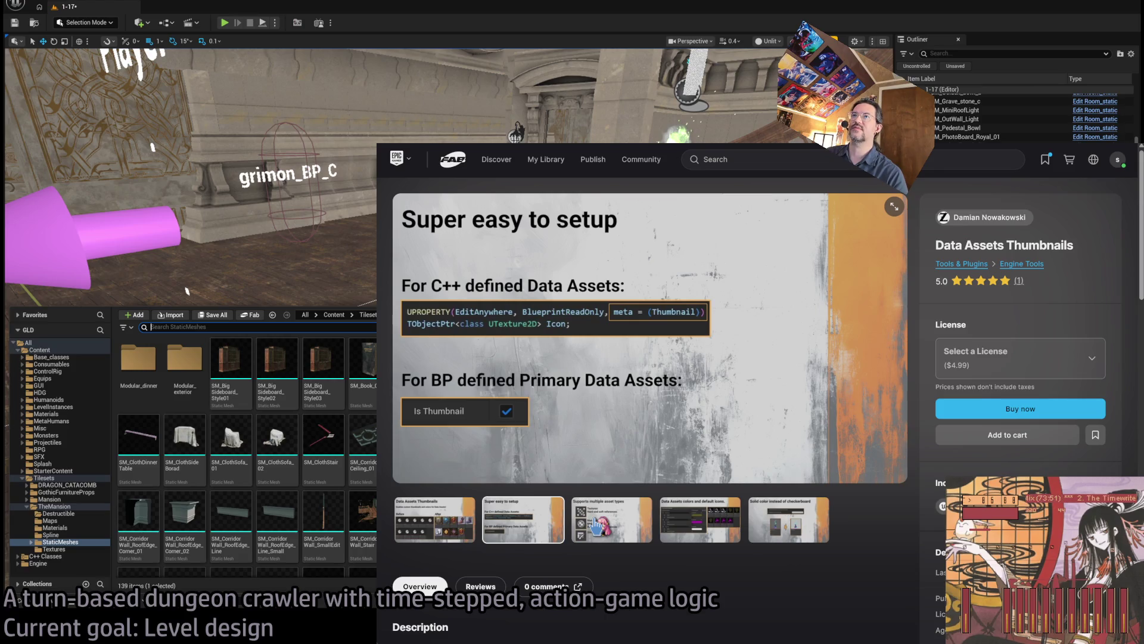
pyautogui.click(623, 529)
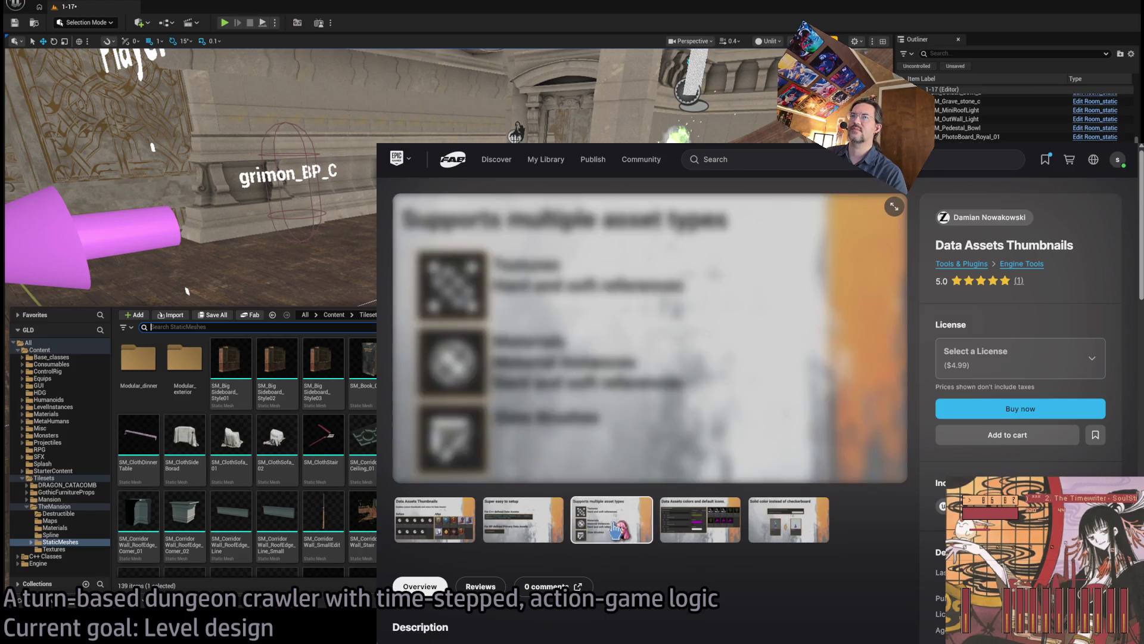
pyautogui.click(474, 528)
pyautogui.scroll(-10, 485, 532)
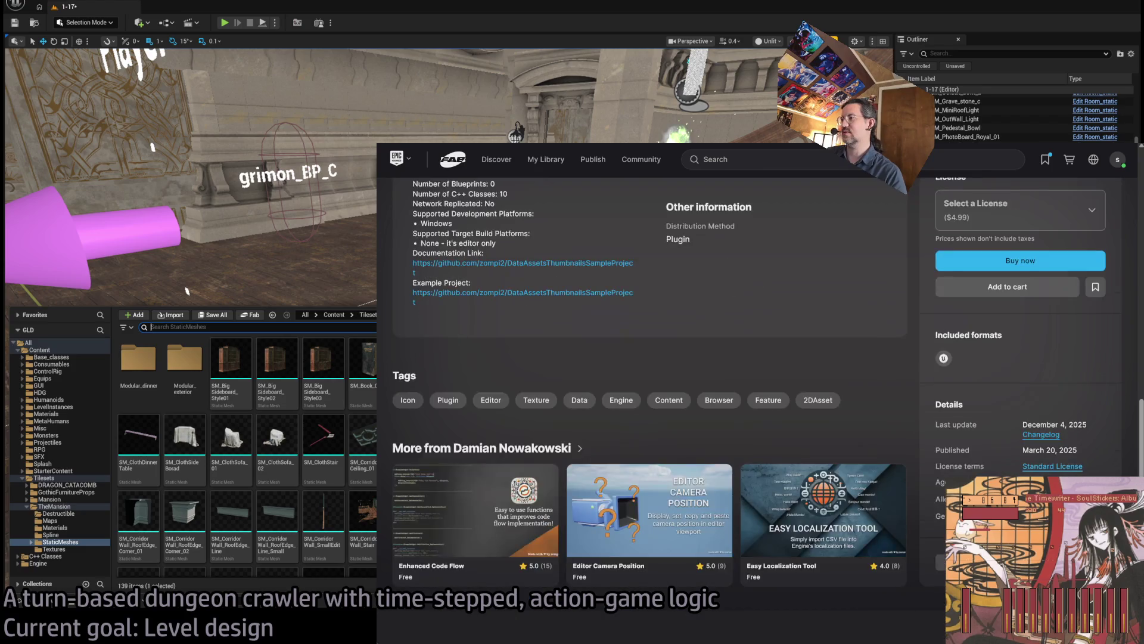
pyautogui.scroll(3, 704, 388)
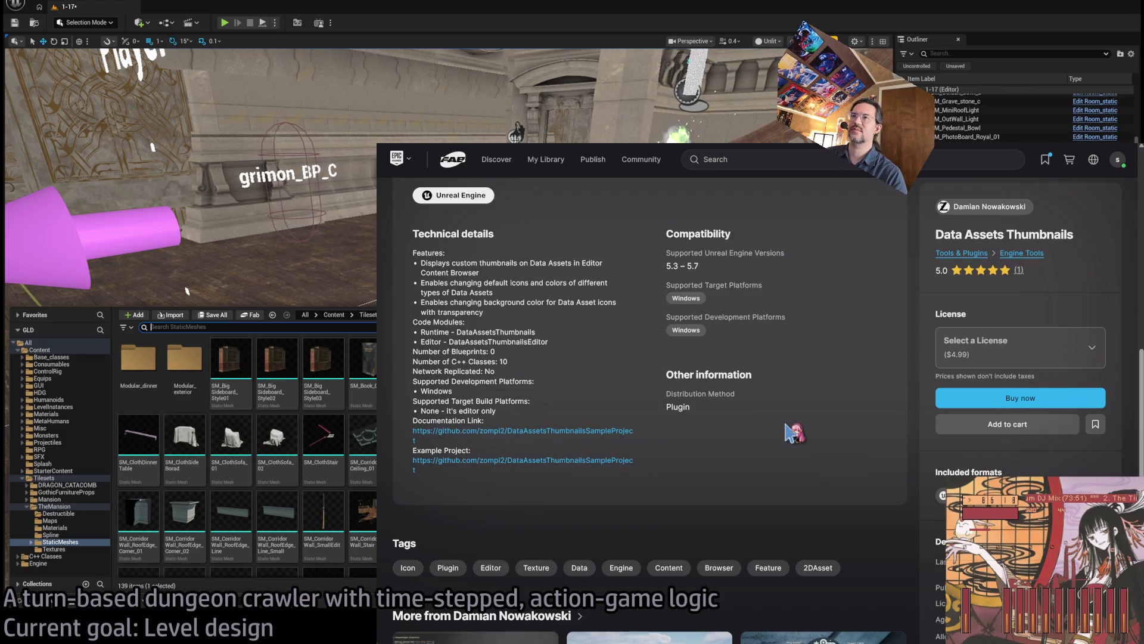
pyautogui.scroll(7, 793, 434)
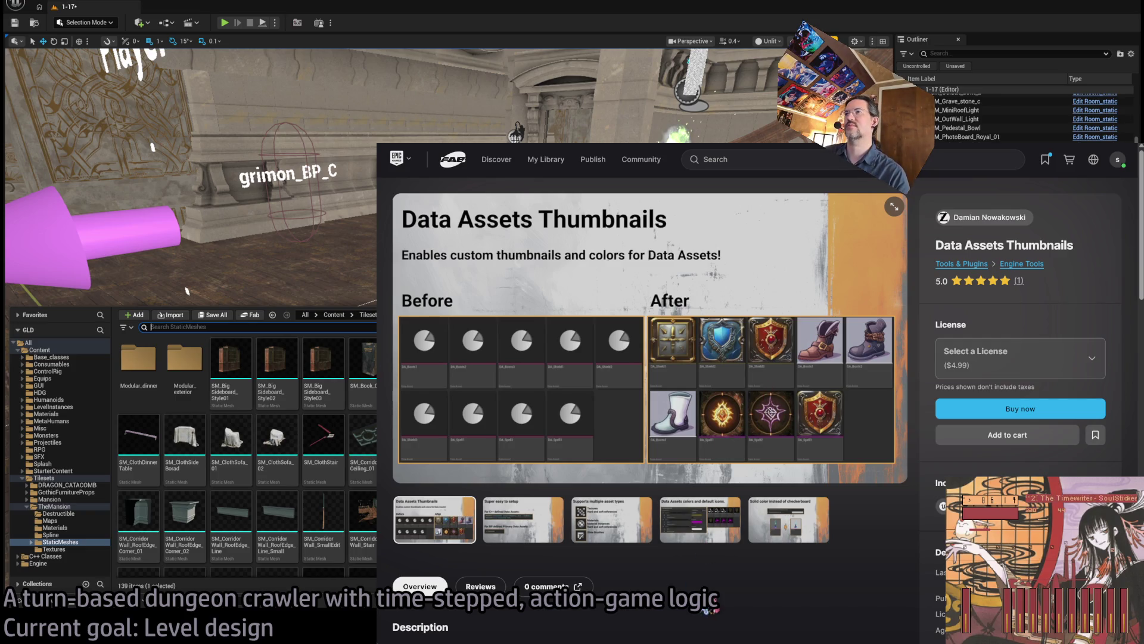
pyautogui.scroll(-3, 708, 609)
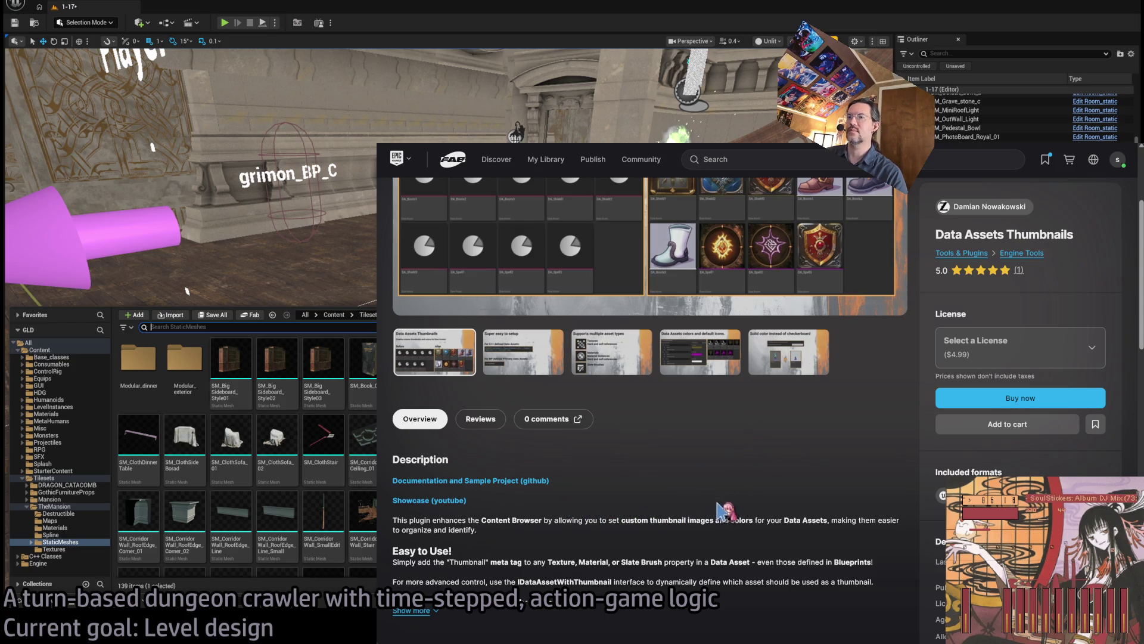
pyautogui.scroll(-5, 727, 506)
pyautogui.scroll(-10, 1022, 277)
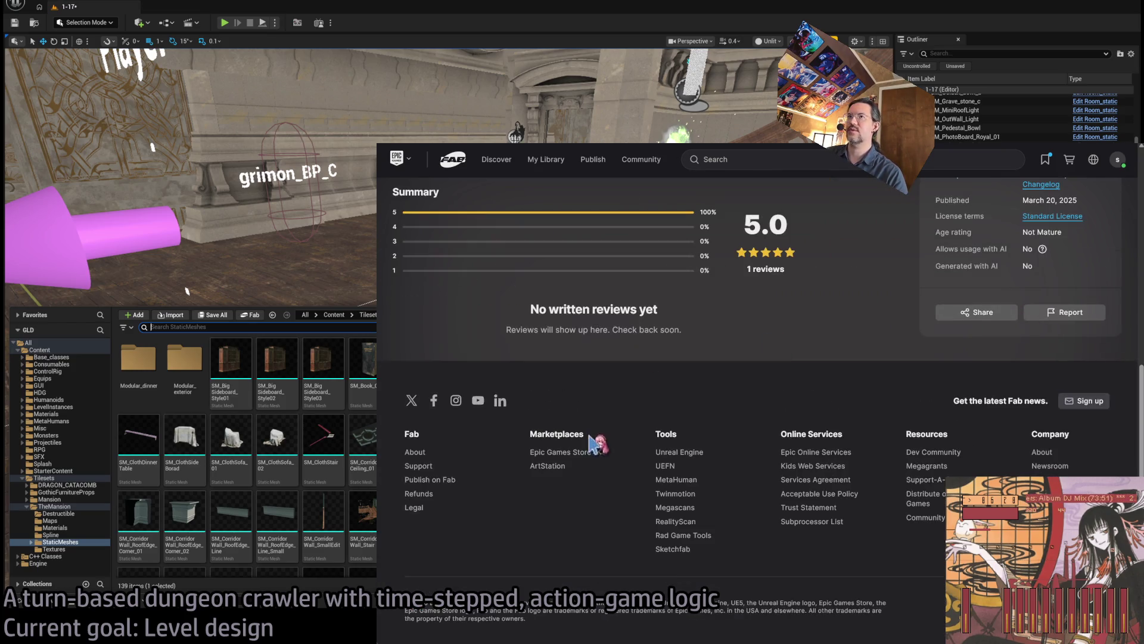
pyautogui.scroll(5, 713, 487)
pyautogui.scroll(5, 713, 488)
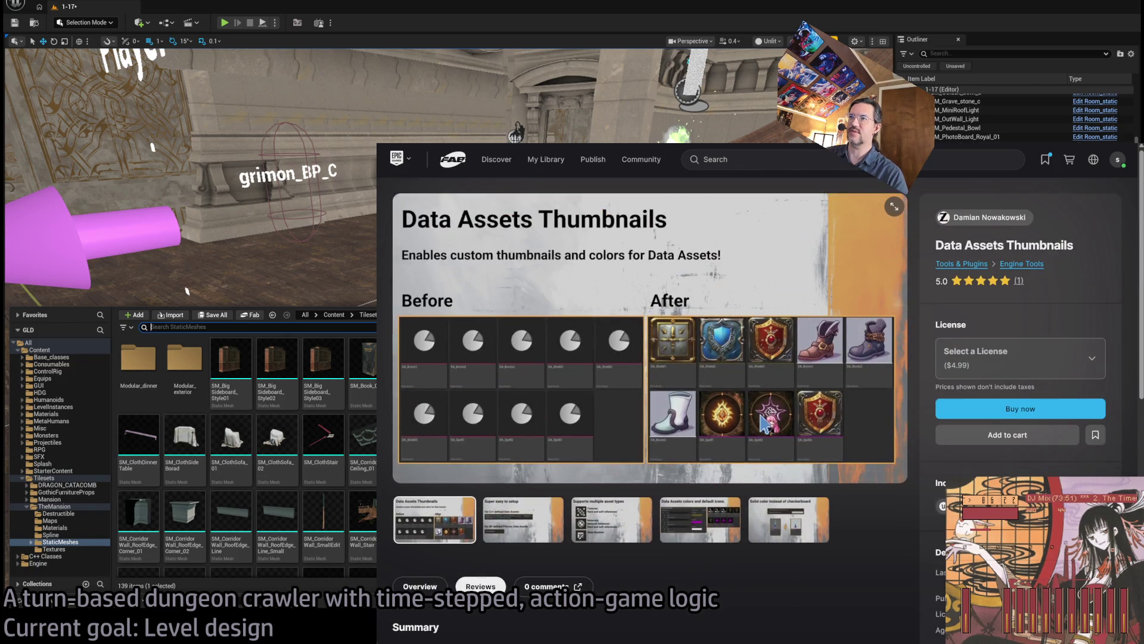
pyautogui.scroll(-15, 786, 461)
pyautogui.scroll(10, 596, 248)
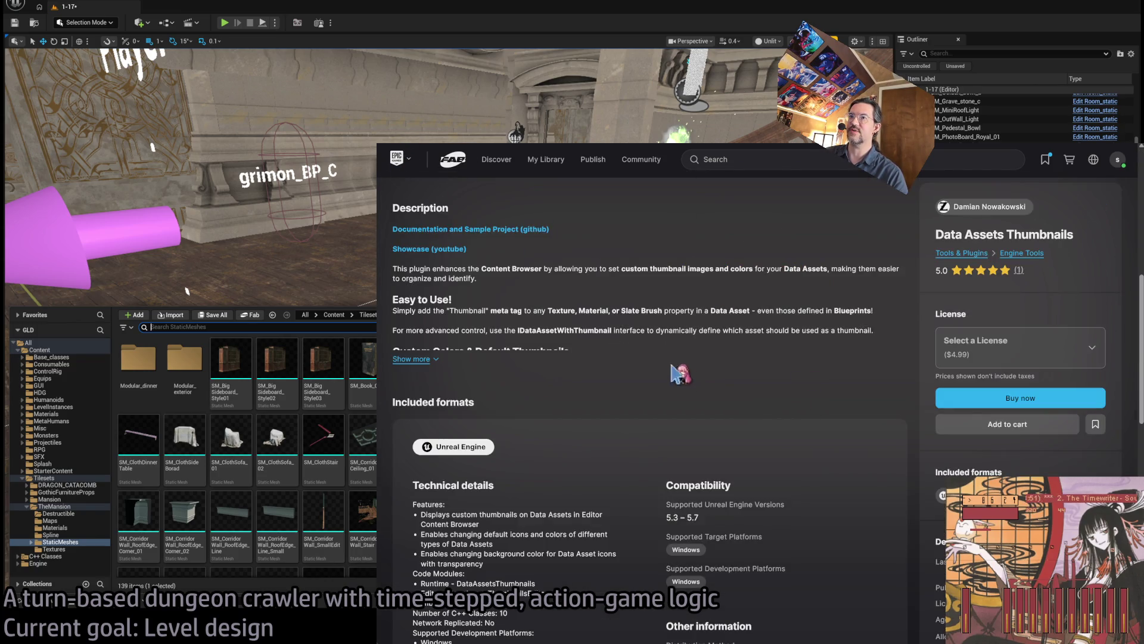
# Step: Expand and read the full plugin description, then add the plugin to the wishlist
pyautogui.click(421, 358)
pyautogui.moveTo(732, 426); pyautogui.dragTo(740, 311)
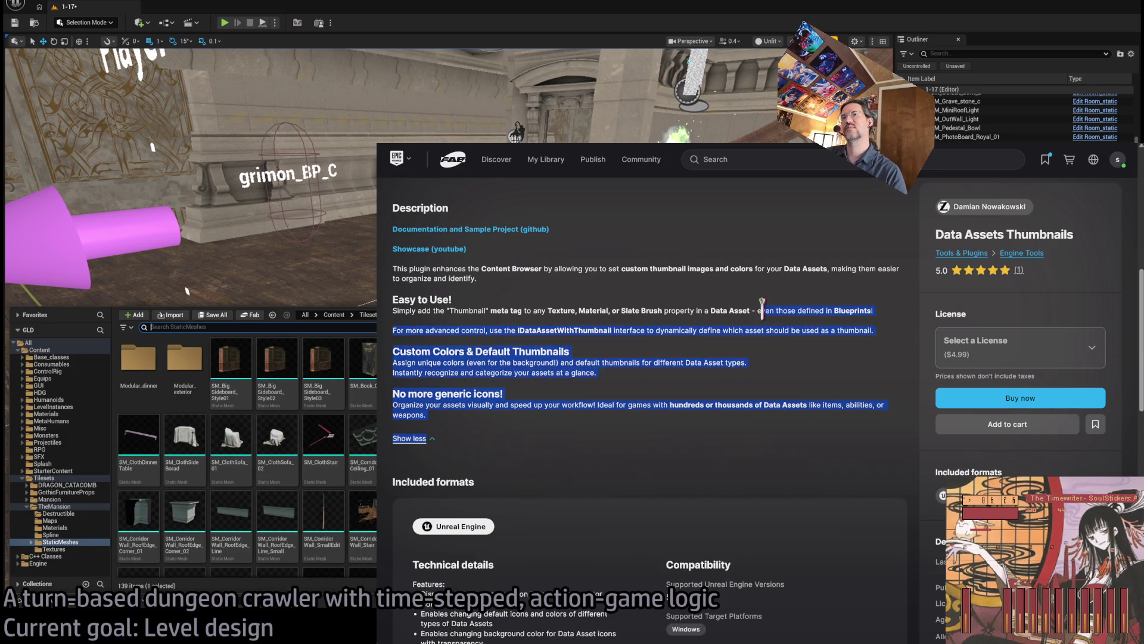
pyautogui.click(758, 417)
pyautogui.moveTo(769, 414); pyautogui.dragTo(775, 390)
pyautogui.click(771, 386)
pyautogui.scroll(7, 775, 392)
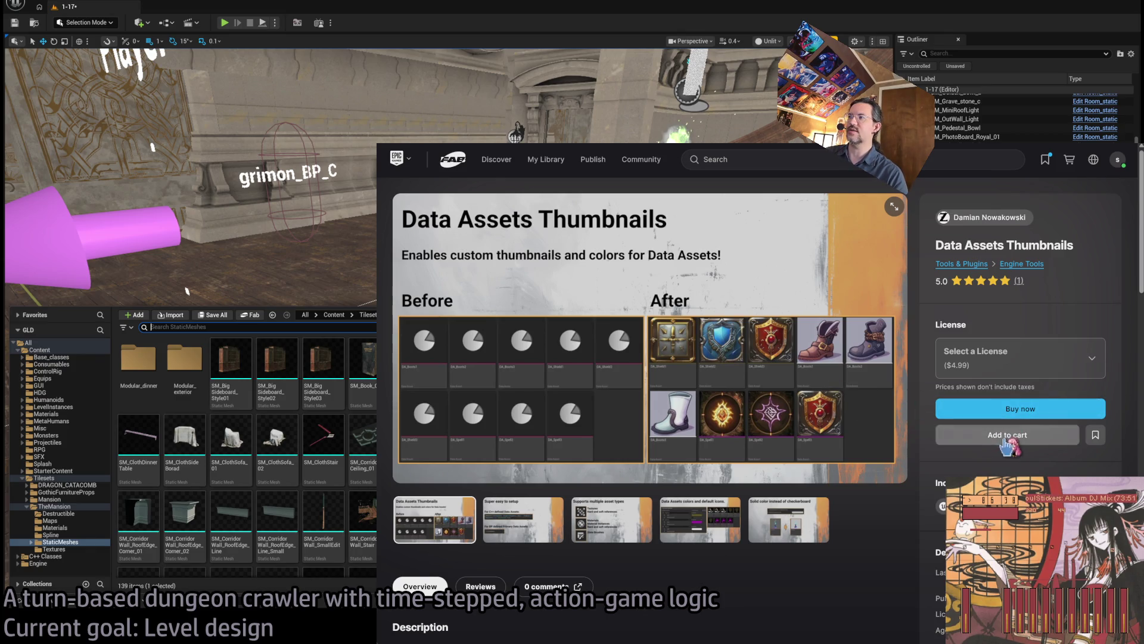
pyautogui.click(1095, 435)
# Step: Back in the editor, drag SM_PuffChair into the mansion hall and bring up the Fracture Mode tools
pyautogui.hotkey('alt', 'Tab')
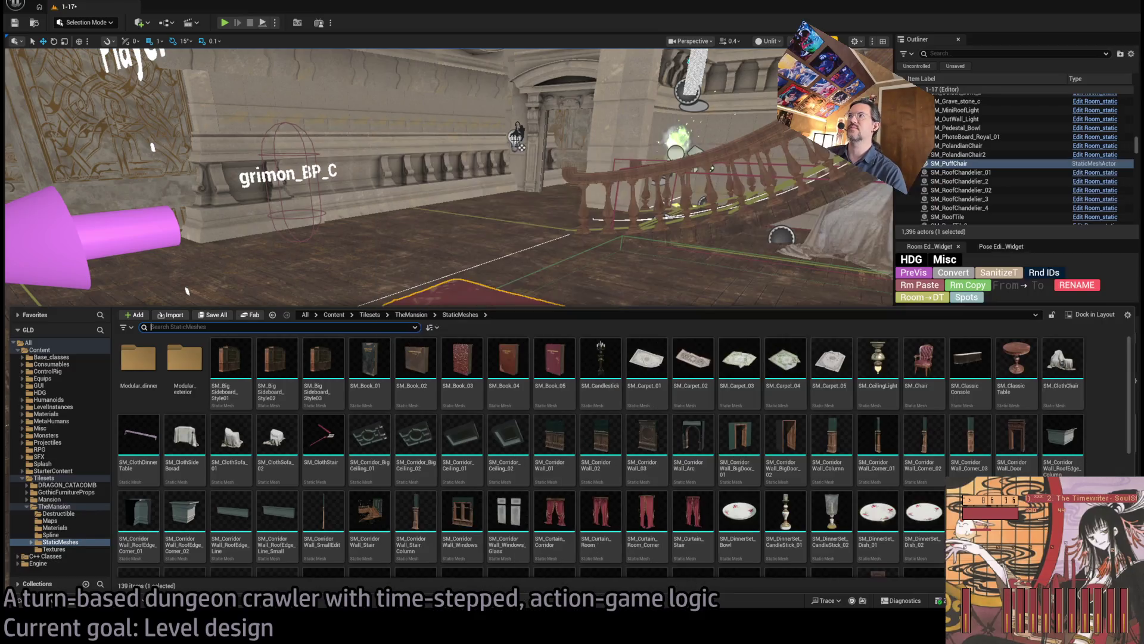
pyautogui.scroll(-2, 417, 411)
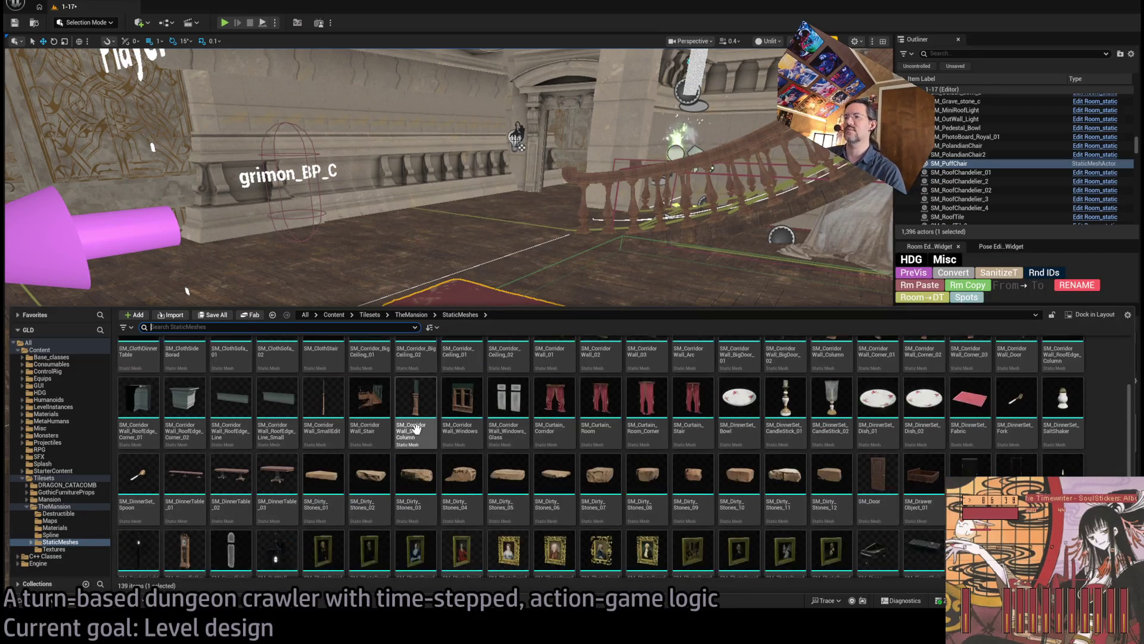
pyautogui.scroll(-1, 574, 508)
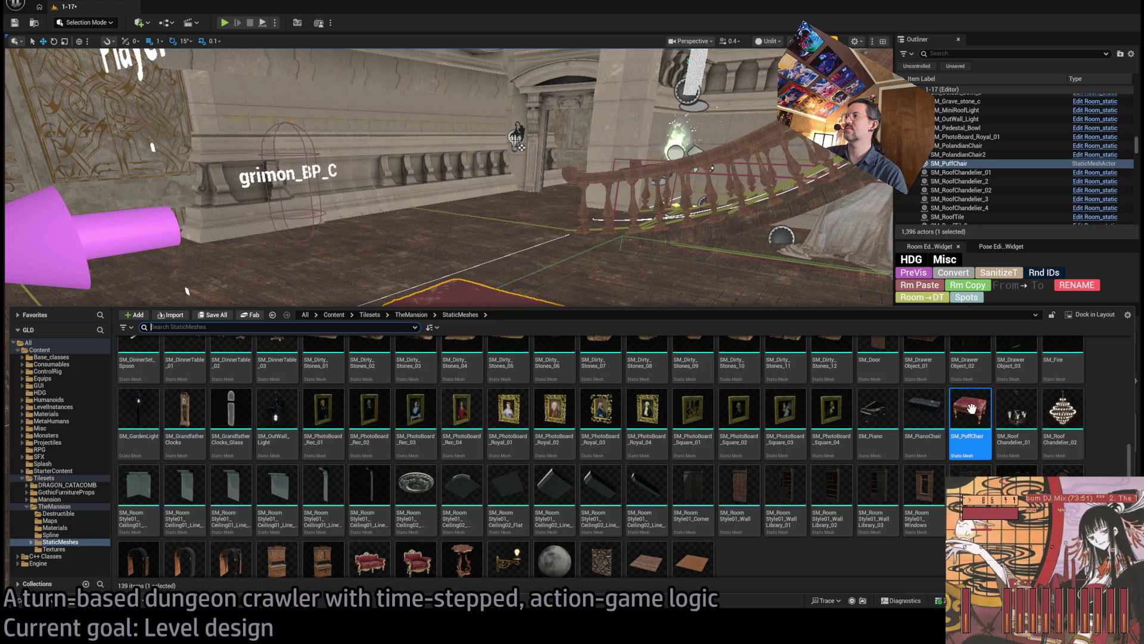
pyautogui.moveTo(972, 409)
pyautogui.mouseDown()
pyautogui.moveTo(460, 358)
pyautogui.moveTo(507, 405)
pyautogui.mouseUp()
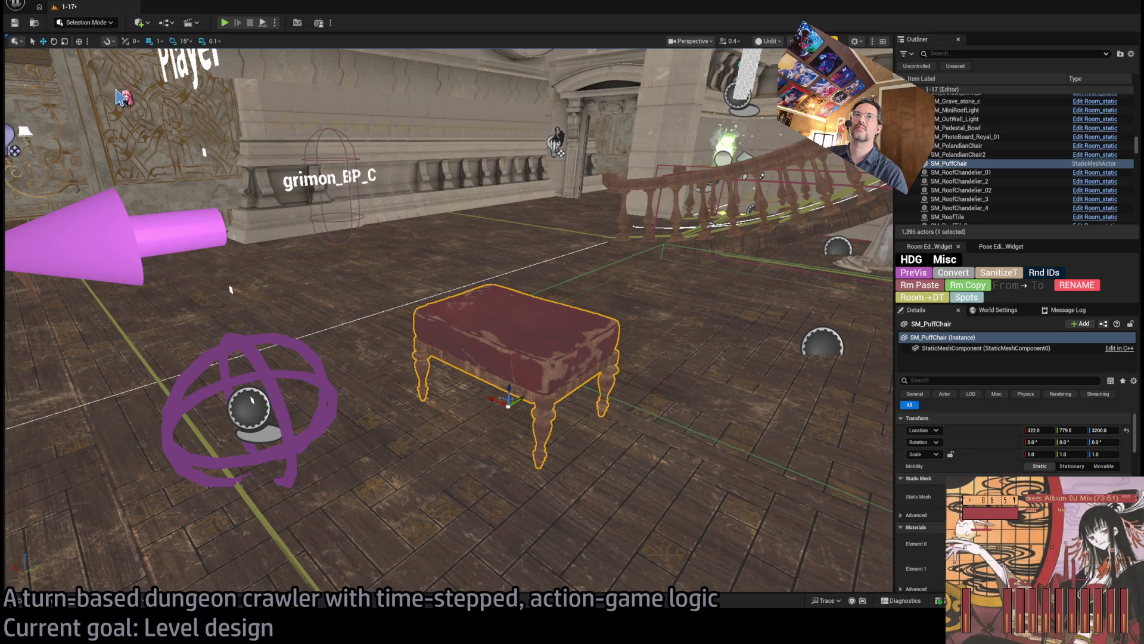
pyautogui.hotkey('shift', '5')
pyautogui.click(98, 39)
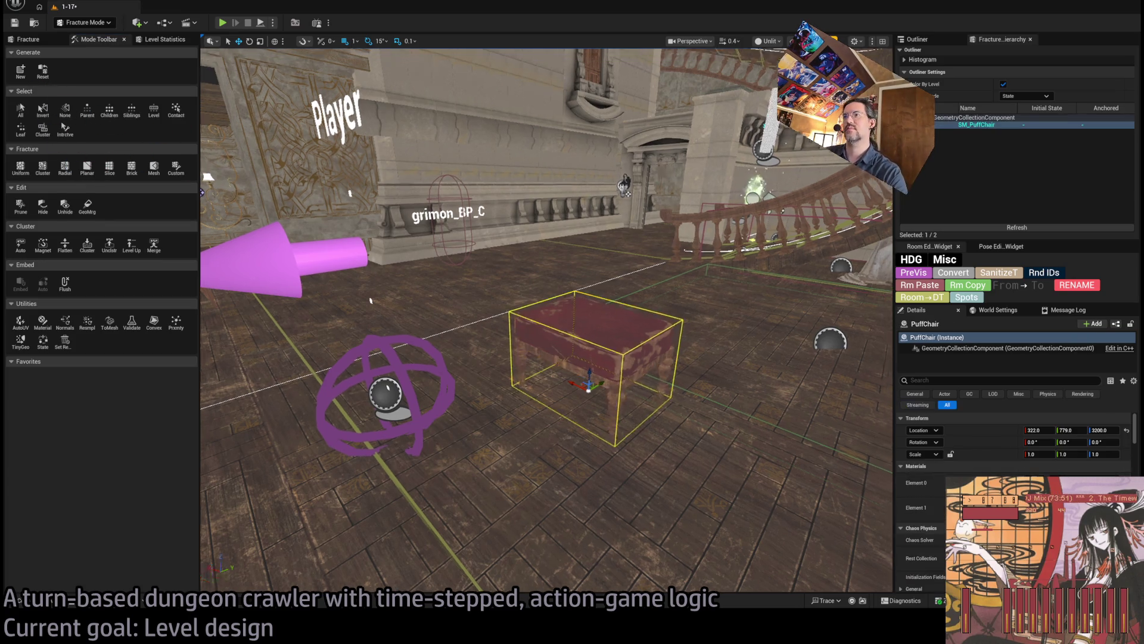
# Step: Start a Planar fracture on PuffChair and position its cutting plane just beneath the cushion
pyautogui.press('f')
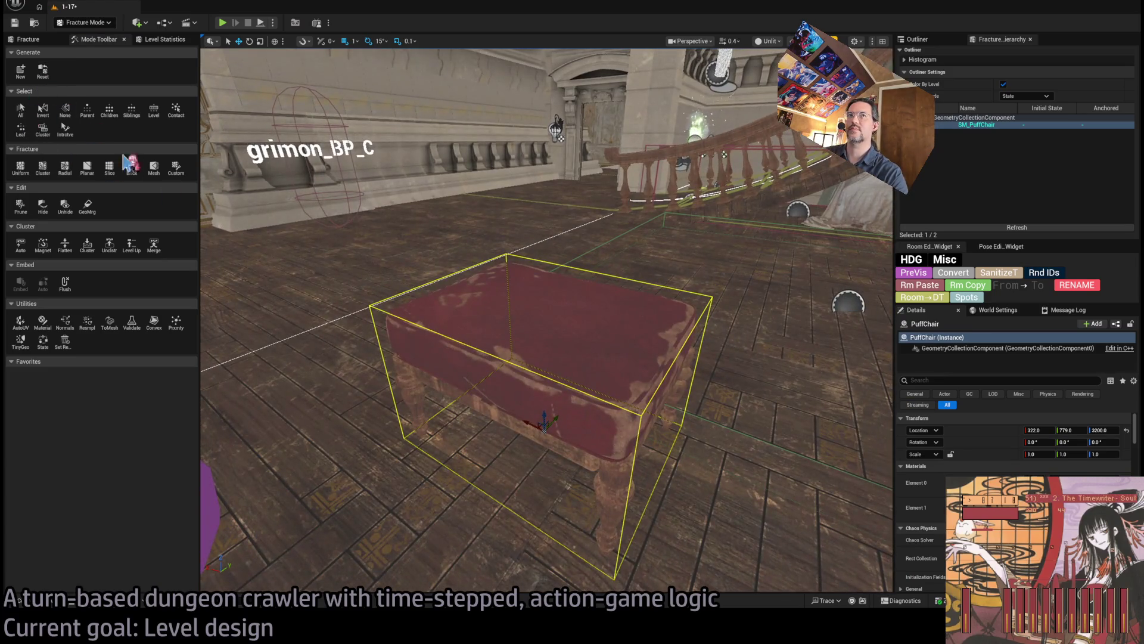
pyautogui.click(88, 169)
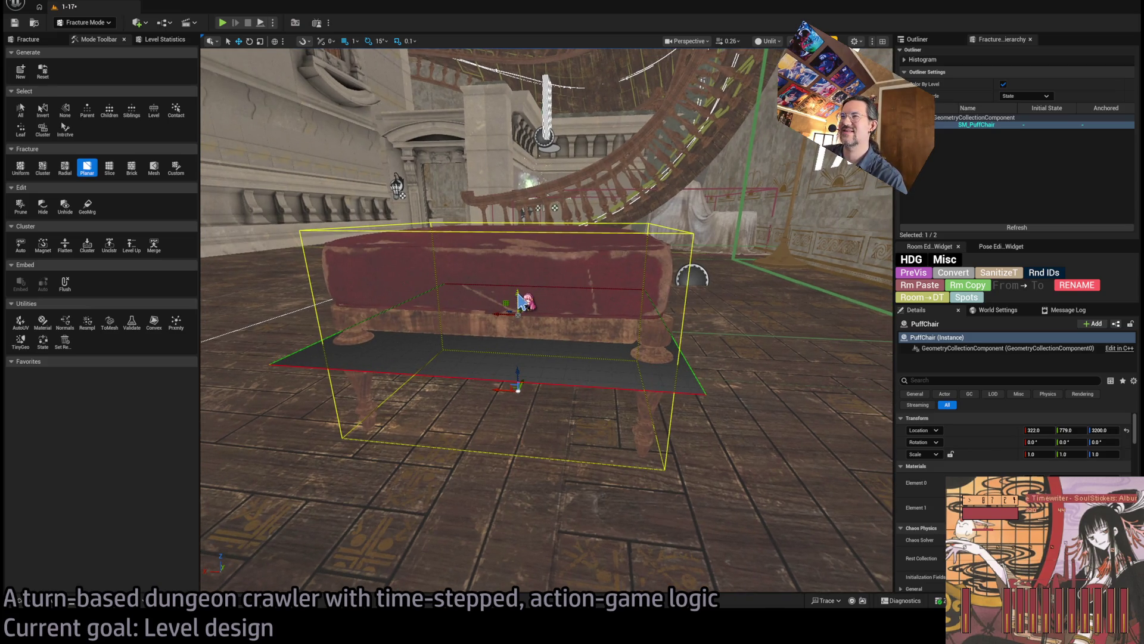
pyautogui.moveTo(518, 301); pyautogui.dragTo(519, 271)
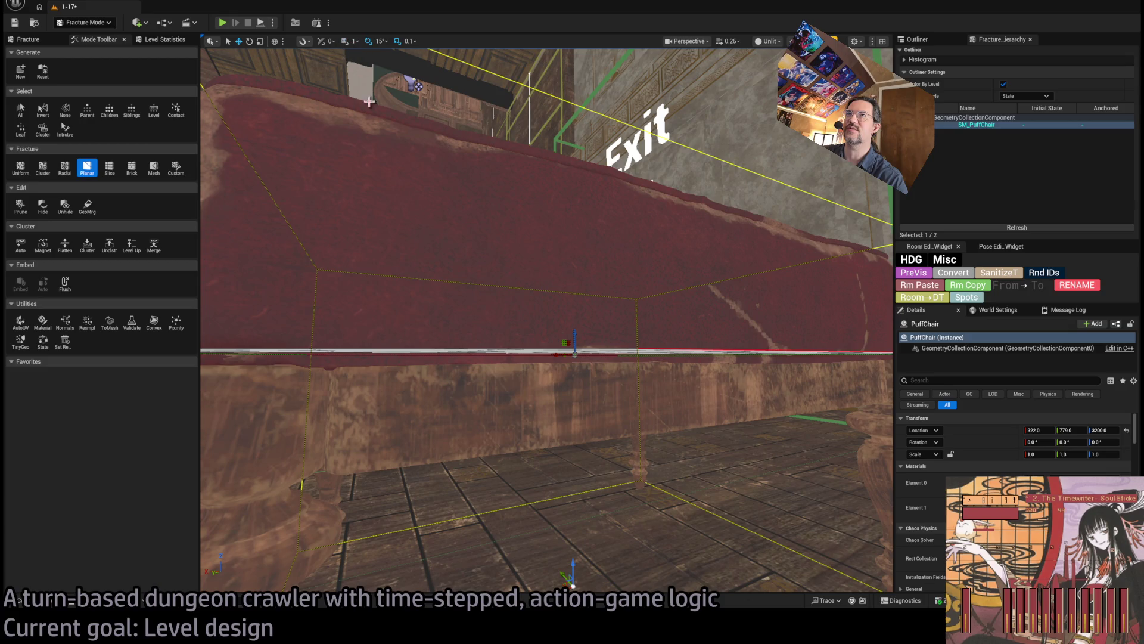
pyautogui.moveTo(582, 333); pyautogui.dragTo(566, 338)
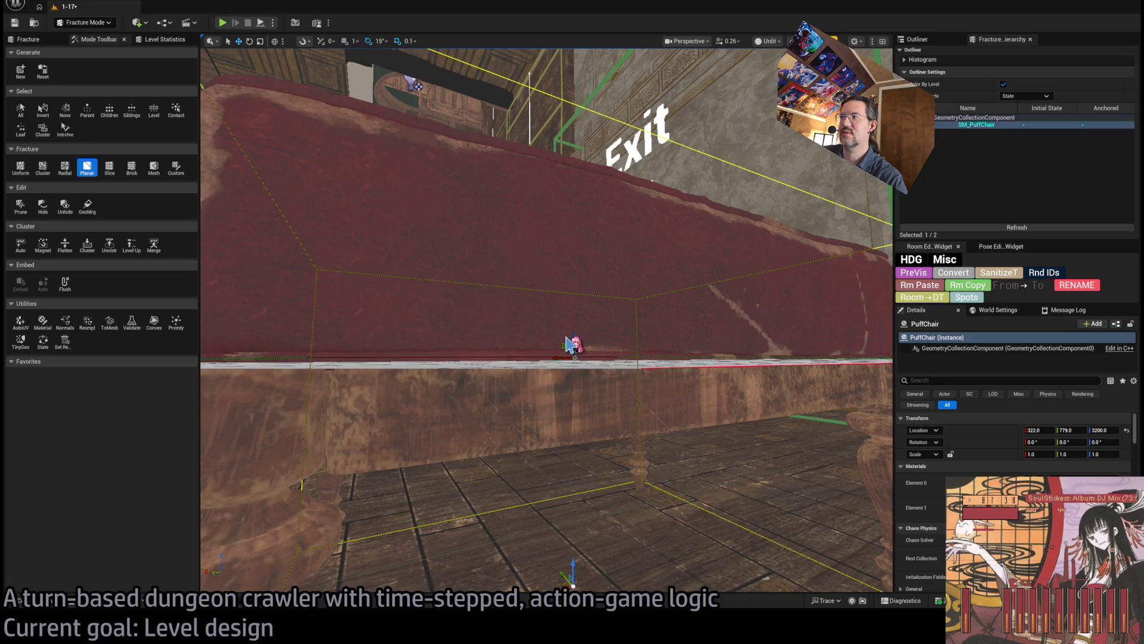
pyautogui.press('f')
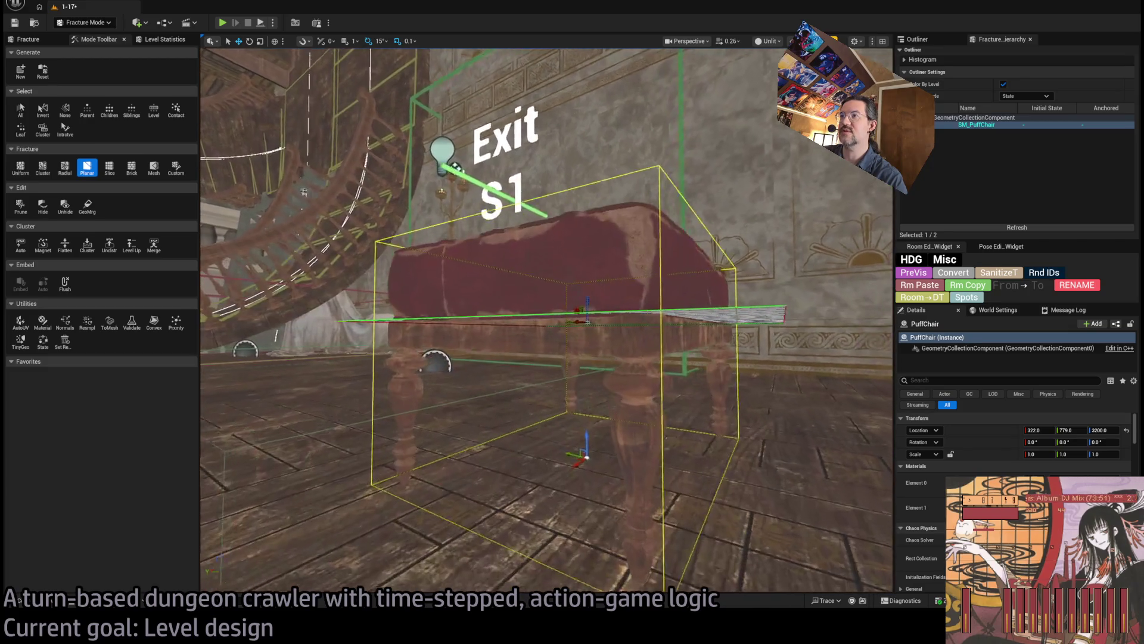
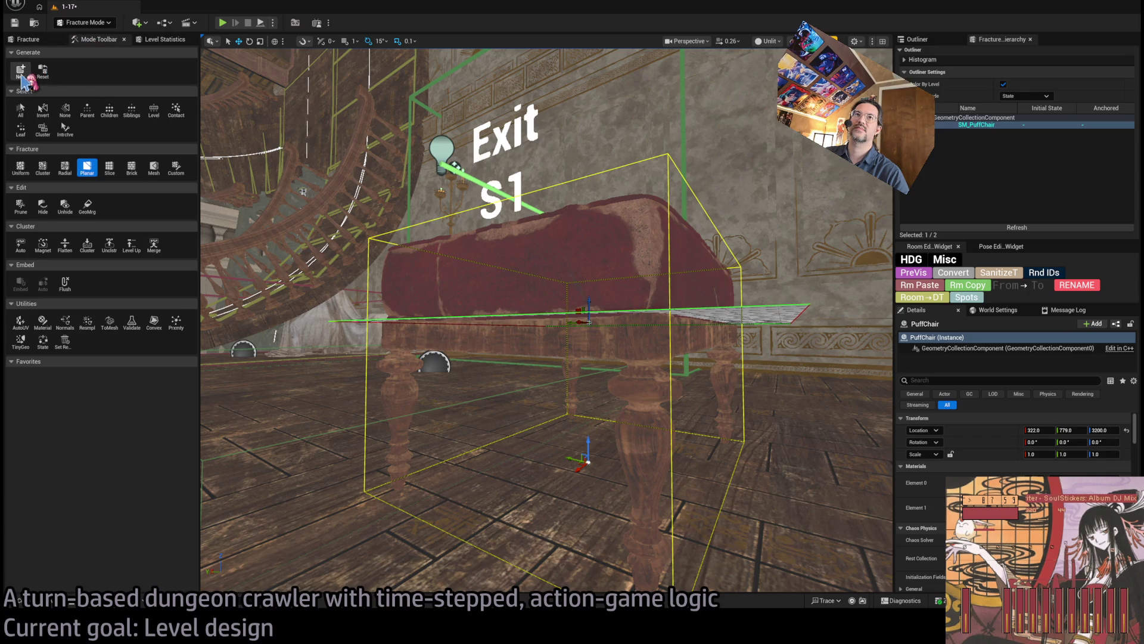
# Step: Explode the PuffChair's fracture pieces with Explode Amount 1.0, then reset it to 0
pyautogui.click(29, 40)
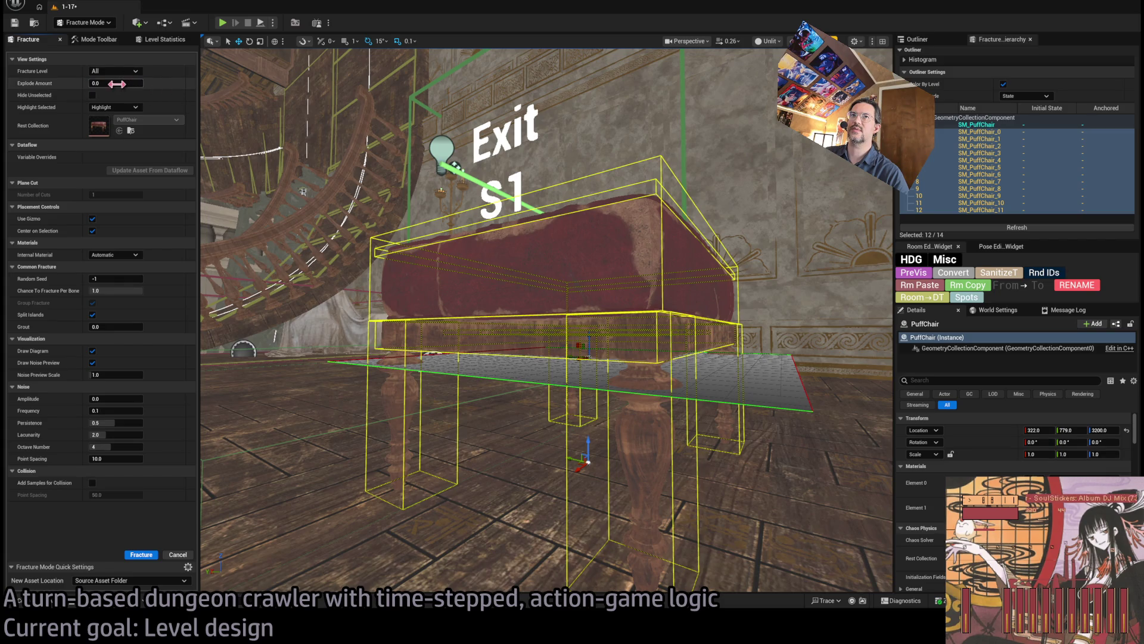
pyautogui.moveTo(92, 84); pyautogui.dragTo(124, 84)
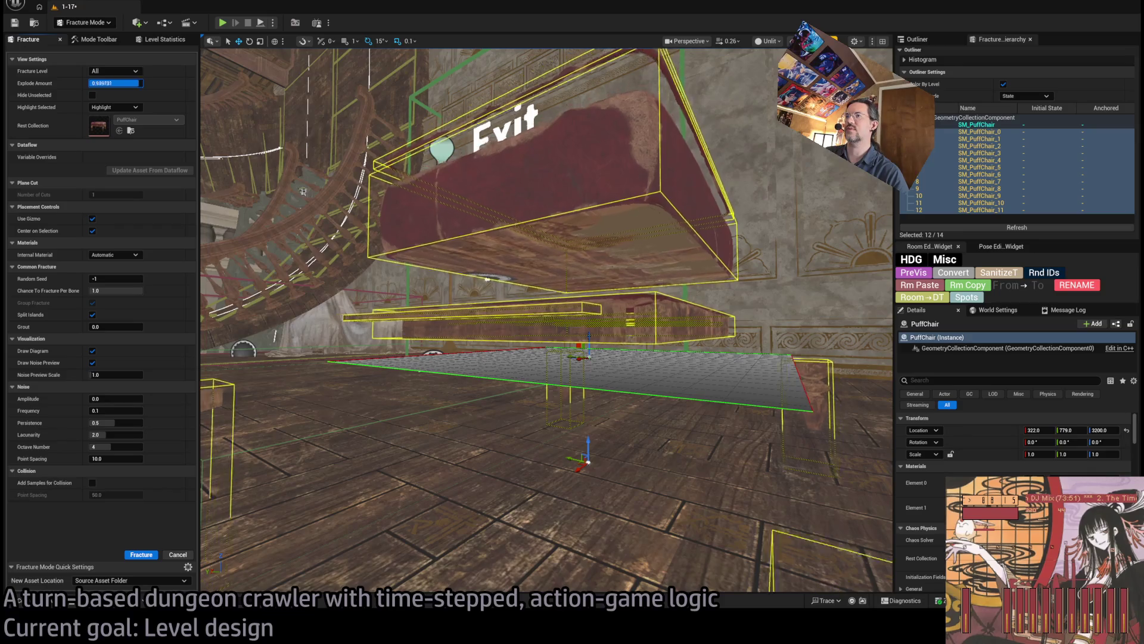
pyautogui.write('1')
pyautogui.press('Return')
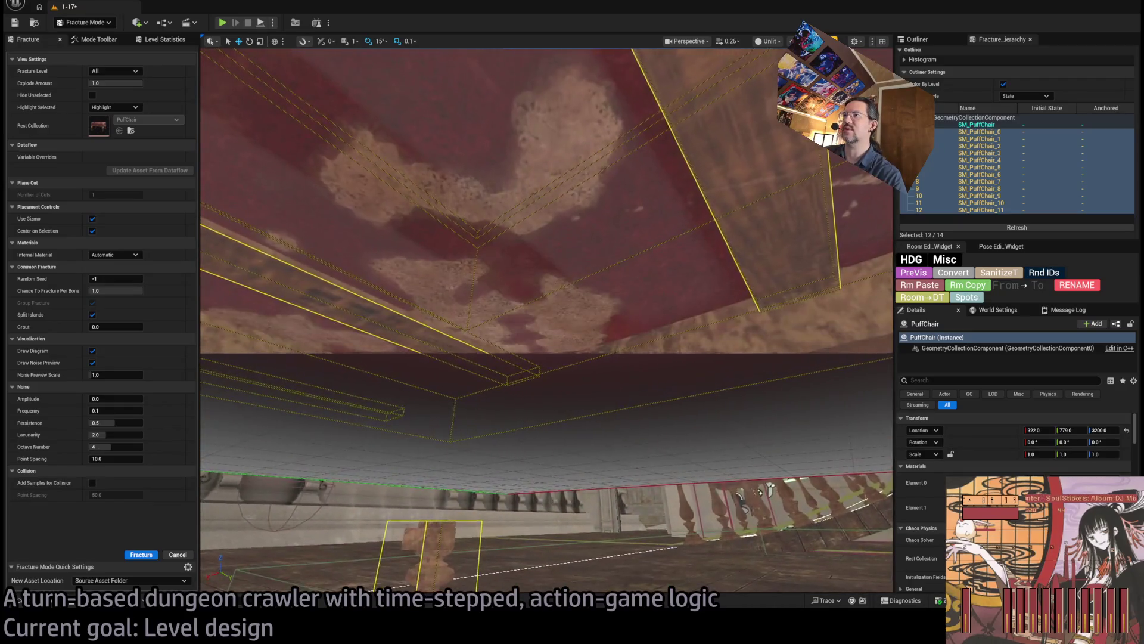
pyautogui.press('f')
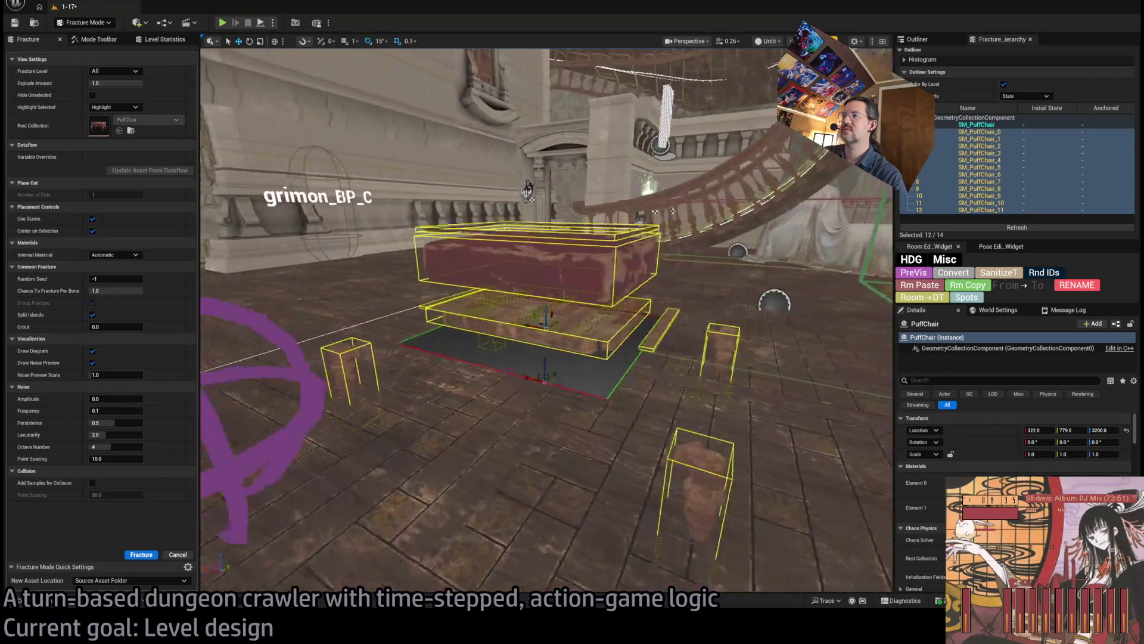
pyautogui.write('0')
pyautogui.press('Return')
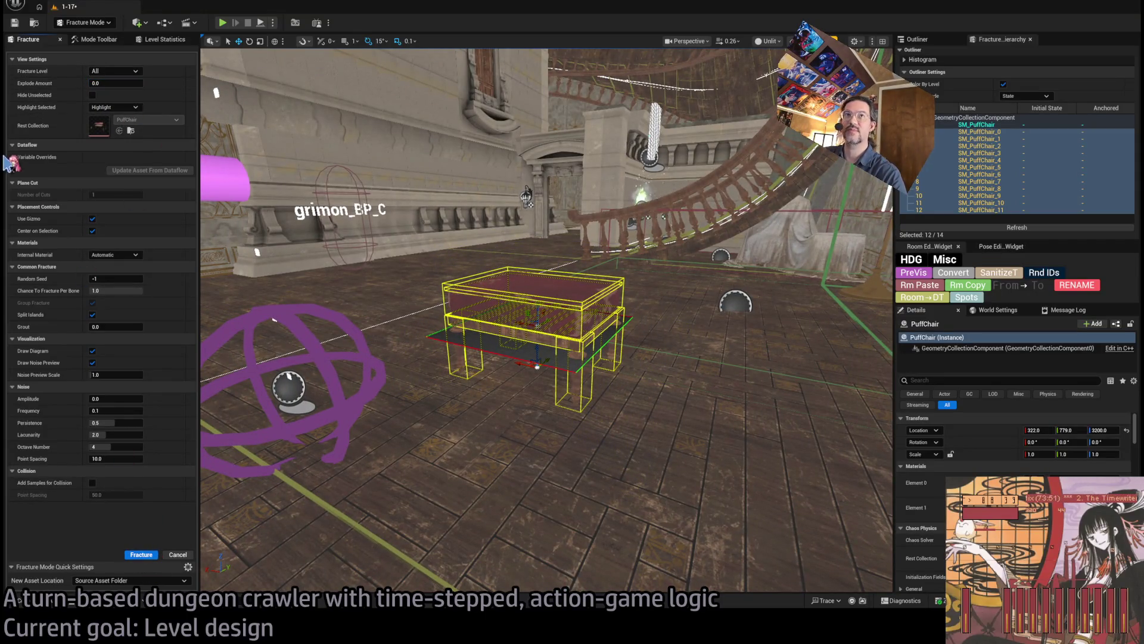
# Step: Duplicate PianoChair_DA as PuffChair_DA, set its Geo Collection to PuffChair, and save it
pyautogui.click(60, 39)
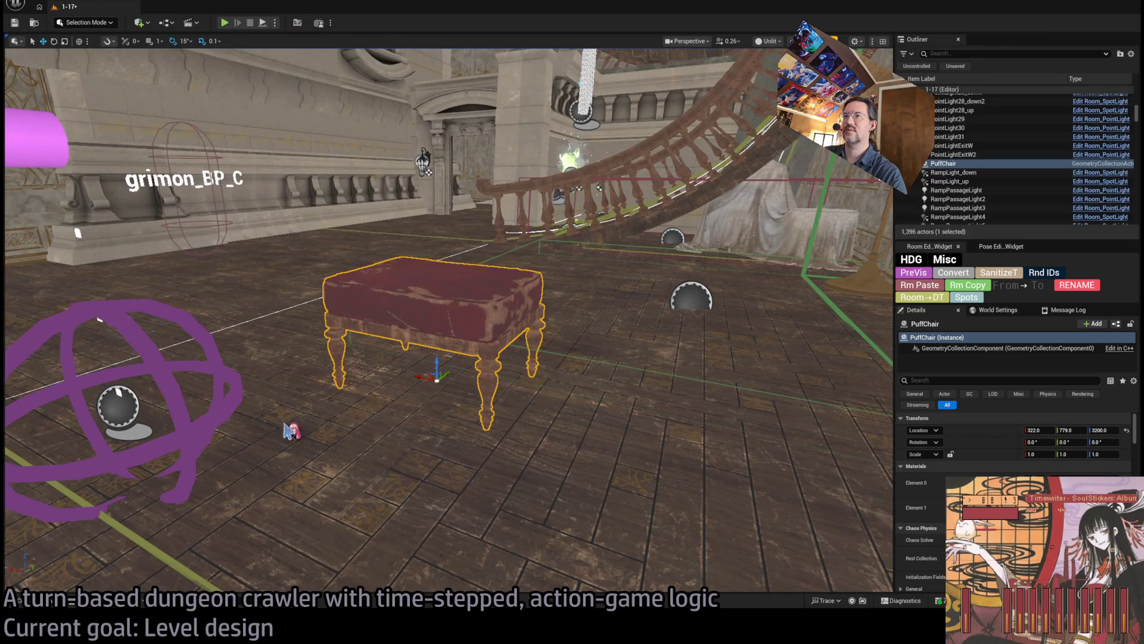
pyautogui.click(21, 600)
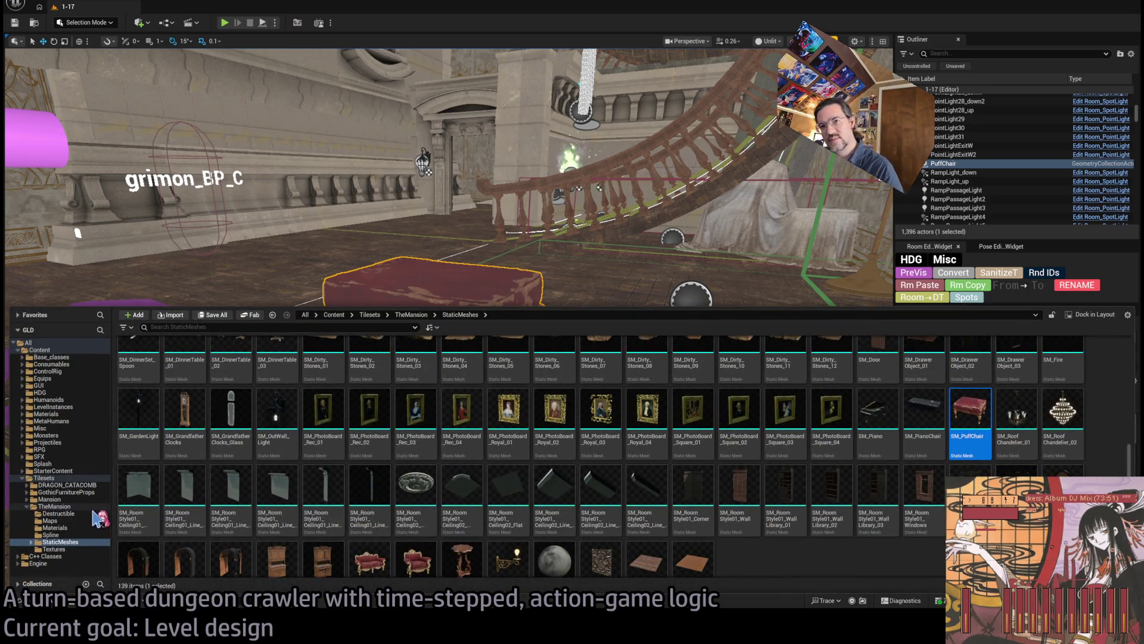
pyautogui.click(59, 513)
pyautogui.click(554, 360)
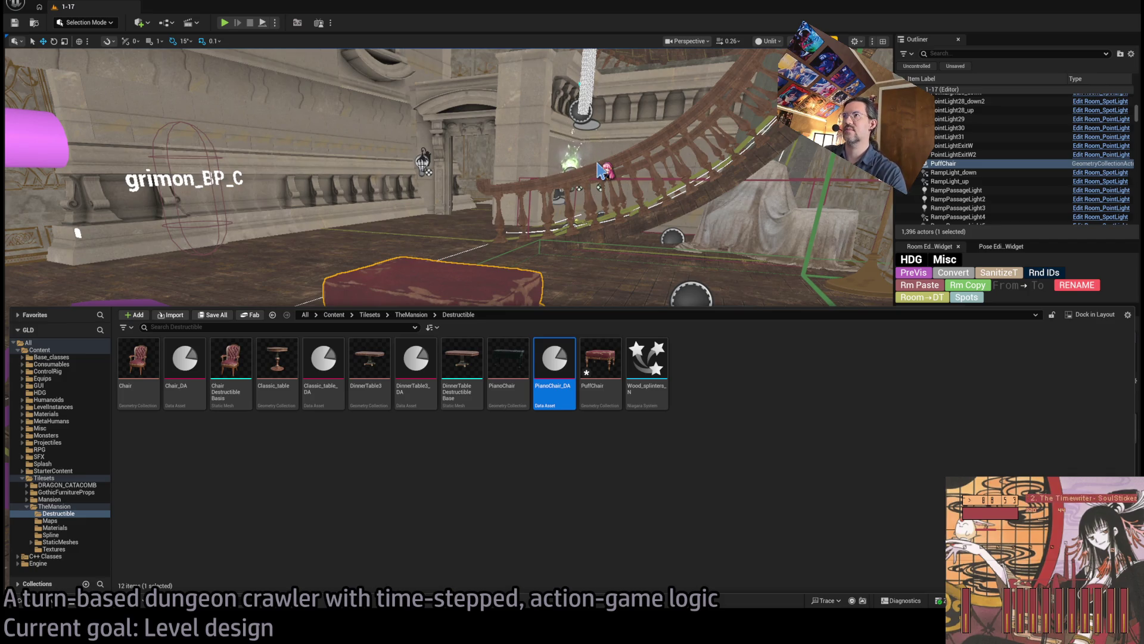
pyautogui.hotkey('ctrl', 'd')
pyautogui.write('PuffChair_DA')
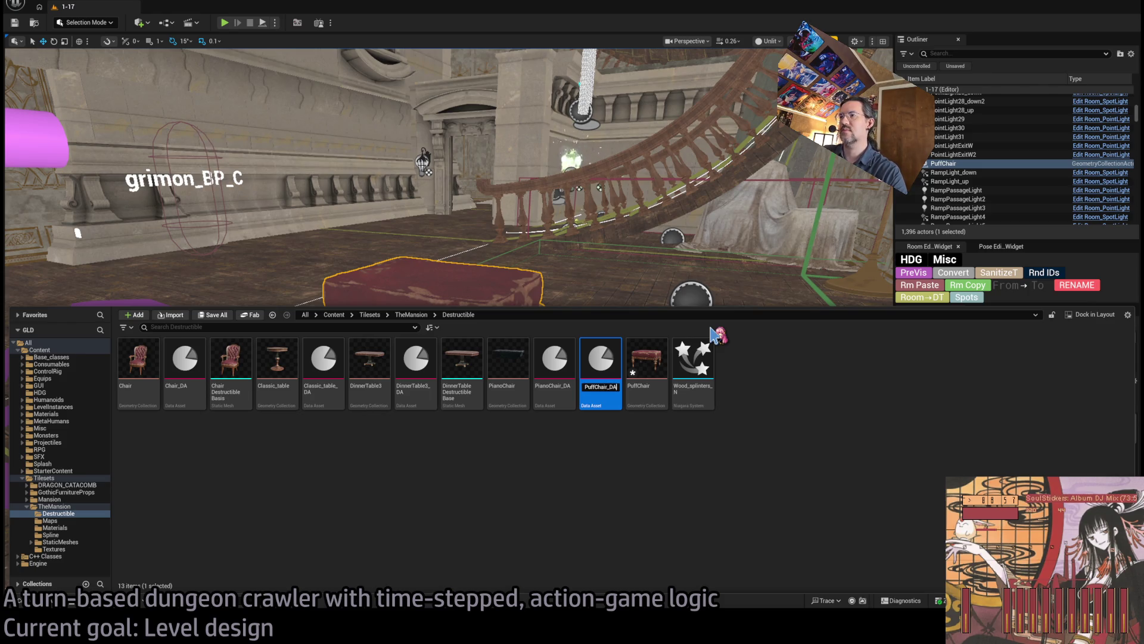
pyautogui.press('Return')
pyautogui.press('Return')
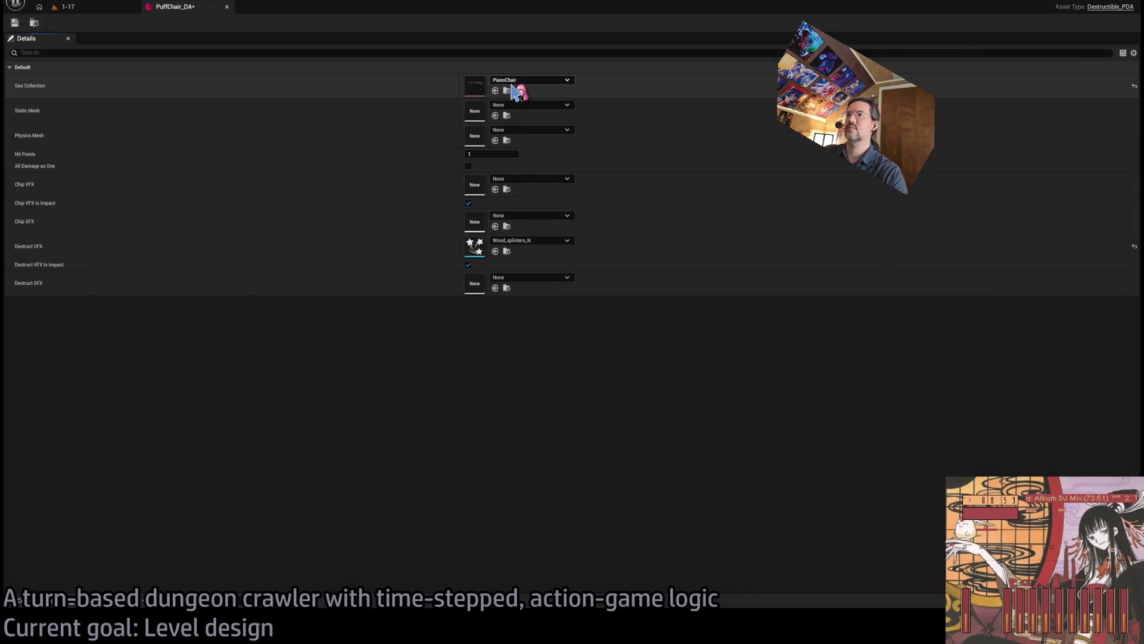
pyautogui.hotkey('ctrl', 'v')
pyautogui.hotkey('ctrl', 's')
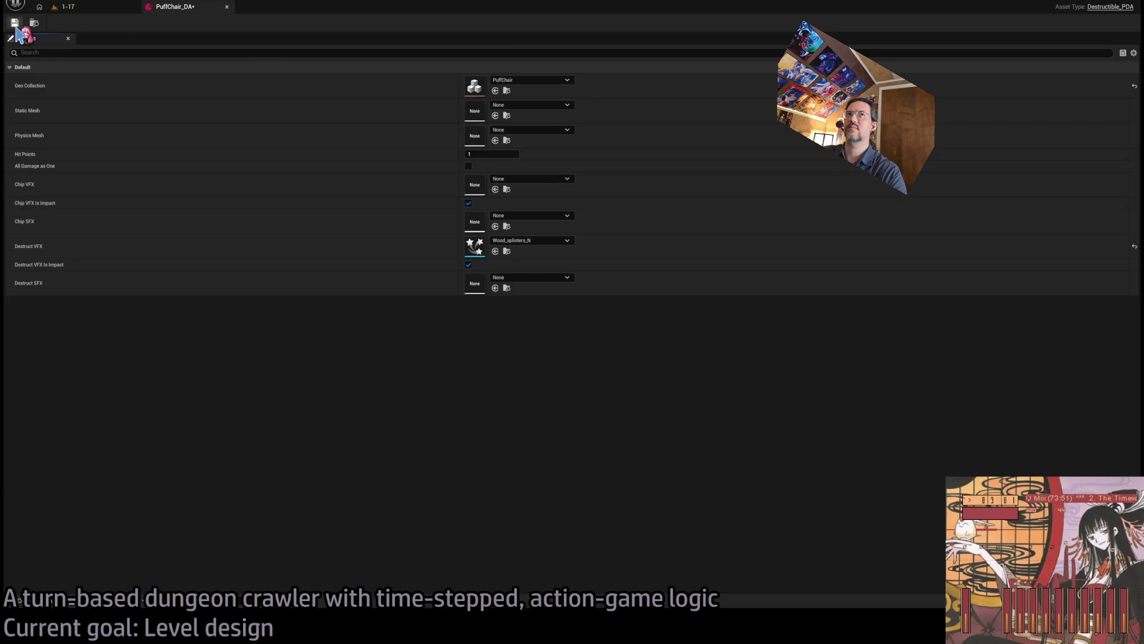
# Step: Return to the 1-17 level and run a brief playtest
pyautogui.click(111, 8)
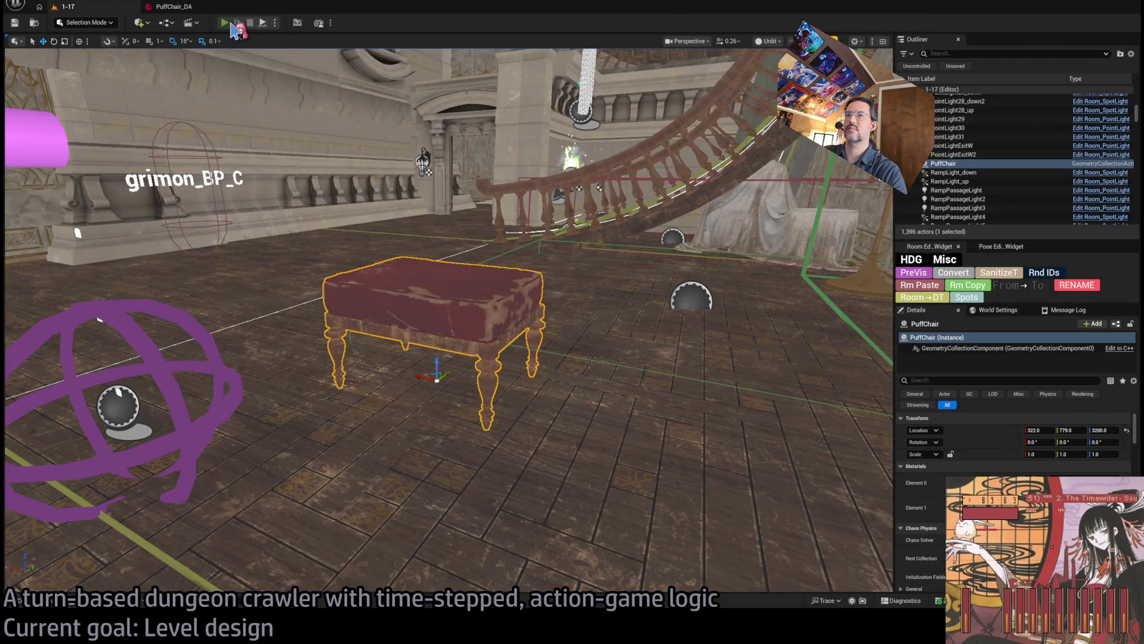
pyautogui.hotkey('alt', 'p')
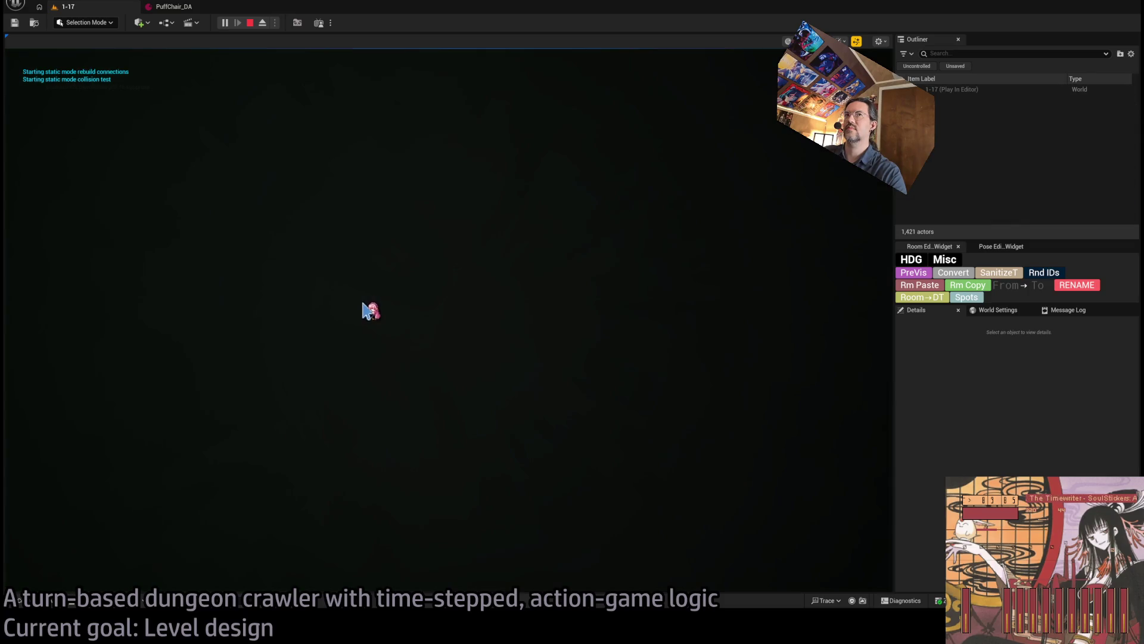
pyautogui.press('Escape')
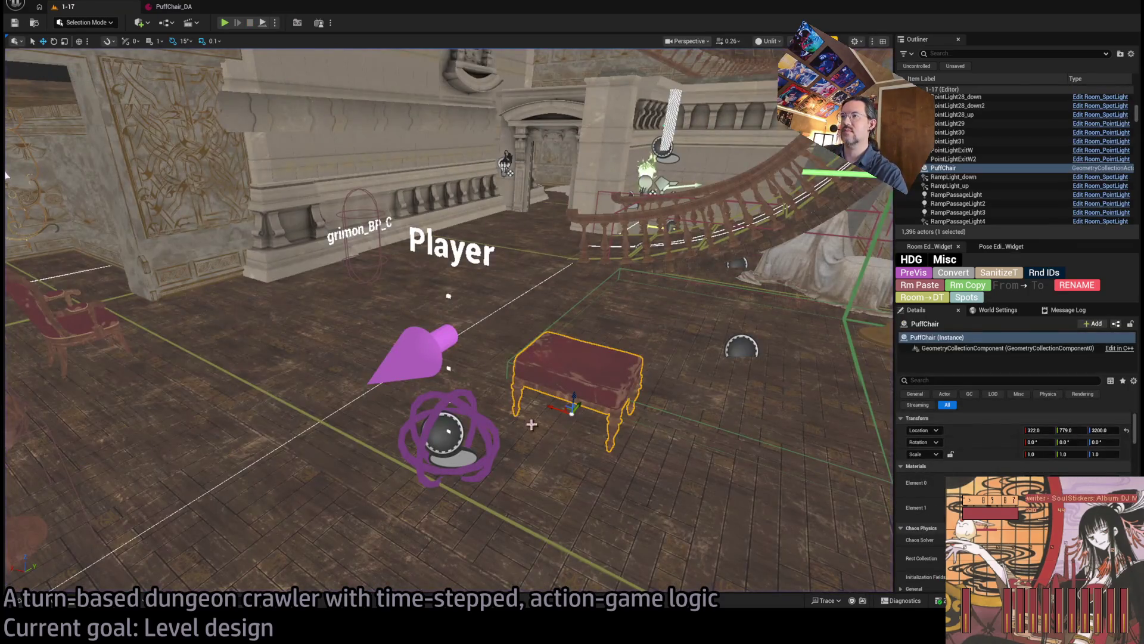
pyautogui.hotkey('ctrl', 'space')
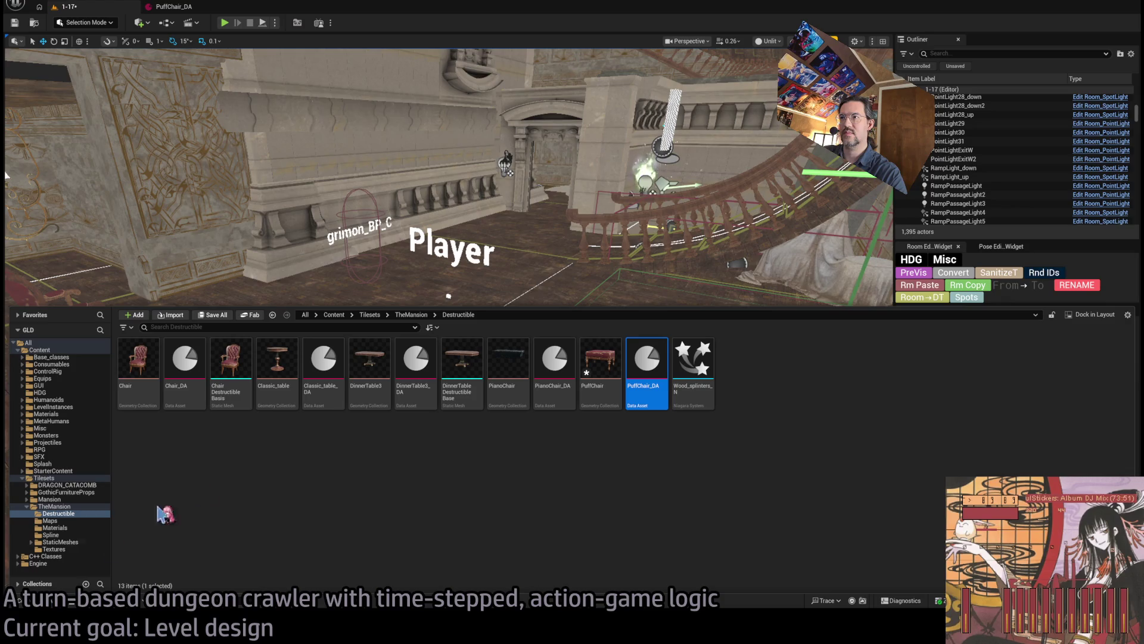
# Step: Copy the destructible actor beside the player start at scale 1.0, then start a playtest
pyautogui.moveTo(135, 303)
pyautogui.mouseDown()
pyautogui.moveTo(71, 301)
pyautogui.moveTo(135, 303)
pyautogui.mouseUp()
pyautogui.click(134, 304)
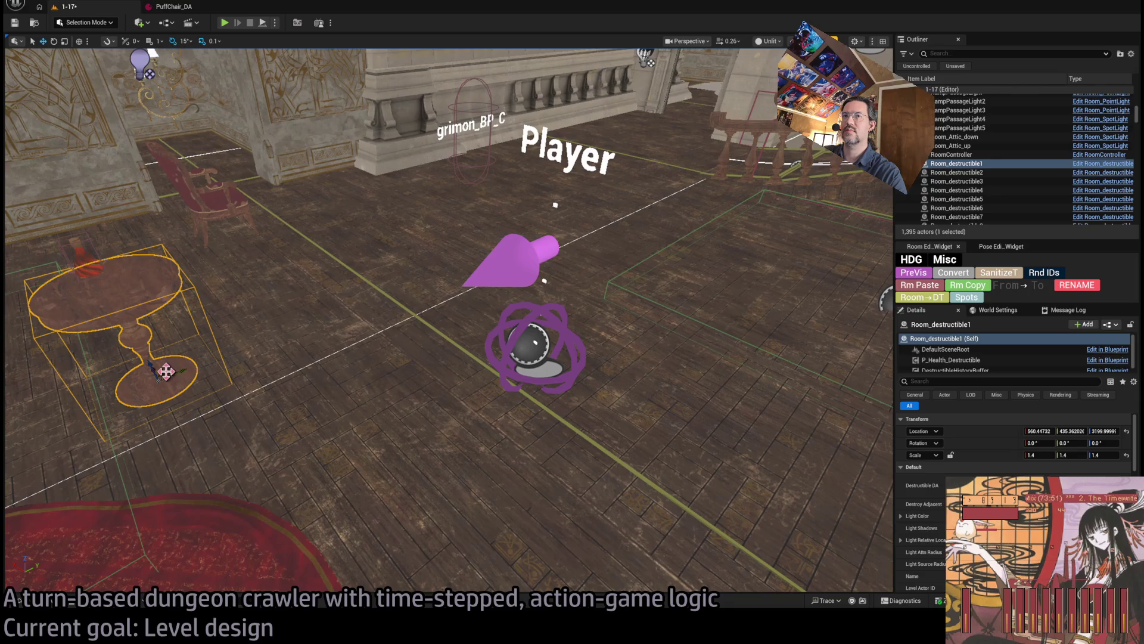
pyautogui.moveTo(164, 371)
pyautogui.mouseDown()
pyautogui.moveTo(670, 328)
pyautogui.moveTo(654, 341)
pyautogui.mouseUp()
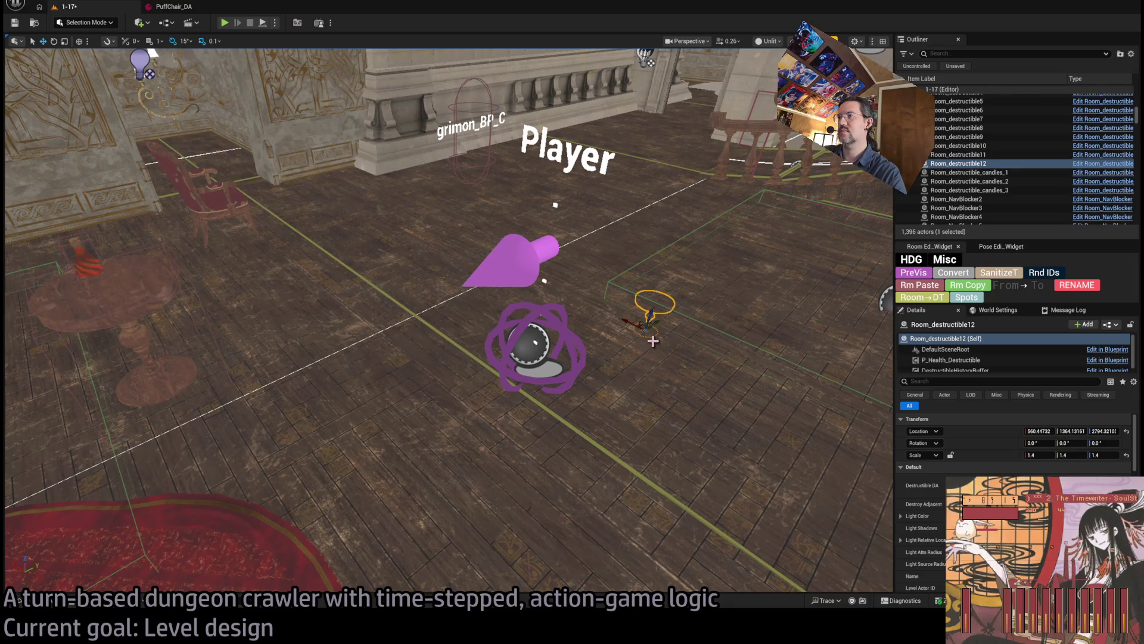
pyautogui.hotkey('ctrl', 'z')
pyautogui.moveTo(171, 375)
pyautogui.mouseDown()
pyautogui.moveTo(509, 226)
pyautogui.moveTo(691, 319)
pyautogui.moveTo(673, 313)
pyautogui.moveTo(656, 329)
pyautogui.mouseUp()
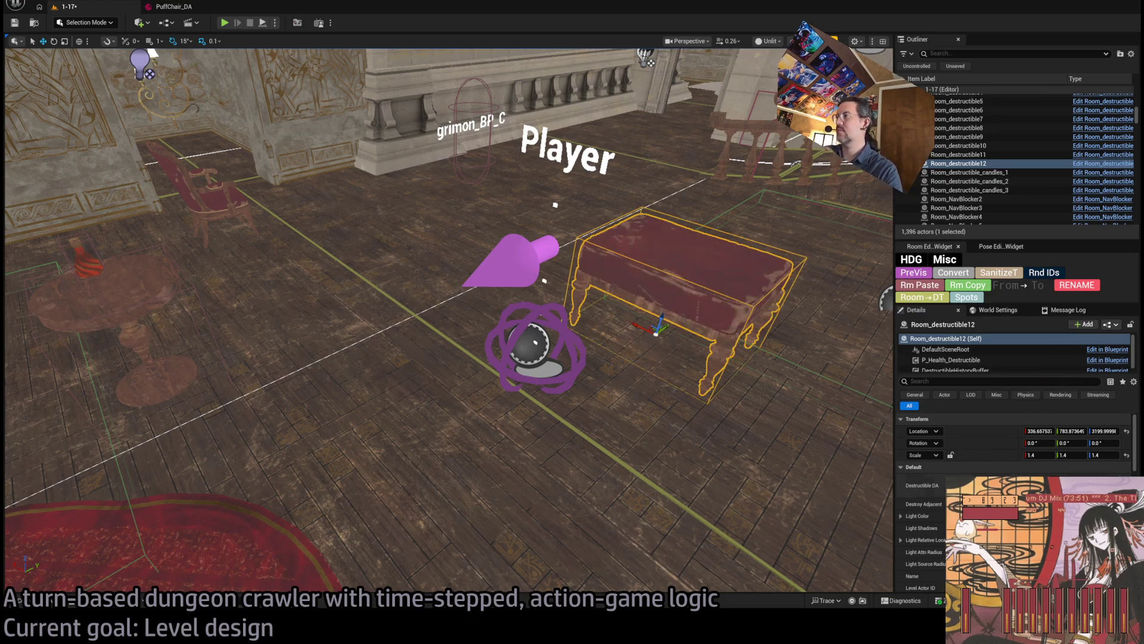
pyautogui.press('Tab')
pyautogui.press('Tab')
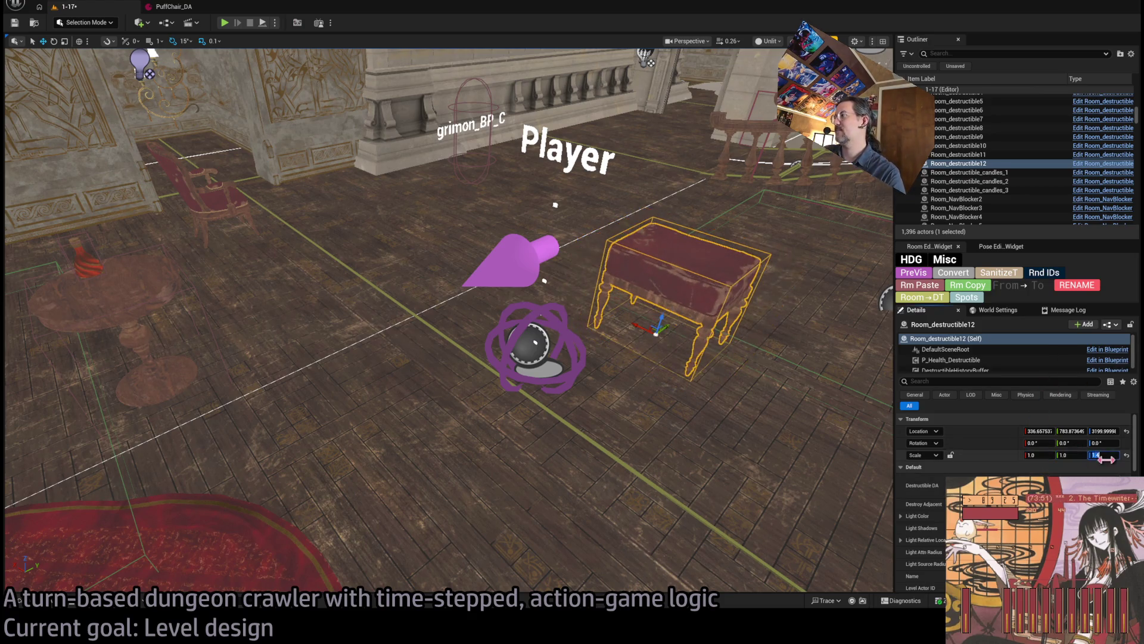
pyautogui.click(227, 24)
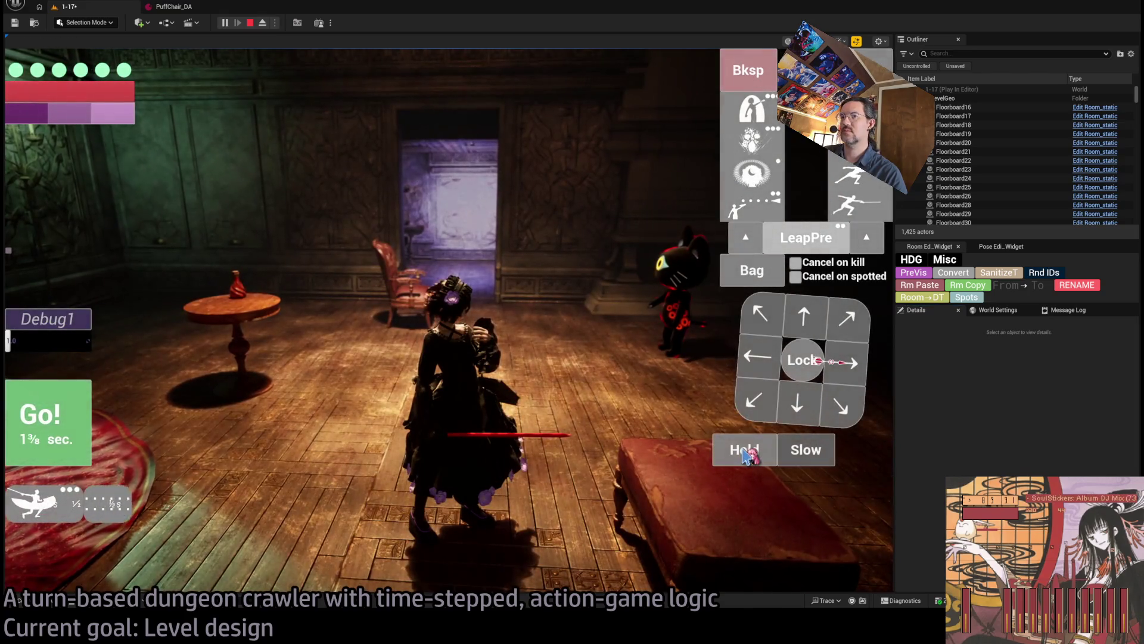
# Step: Attack the puff chair in play mode until it shatters, replay the attack, then stop
pyautogui.click(745, 453)
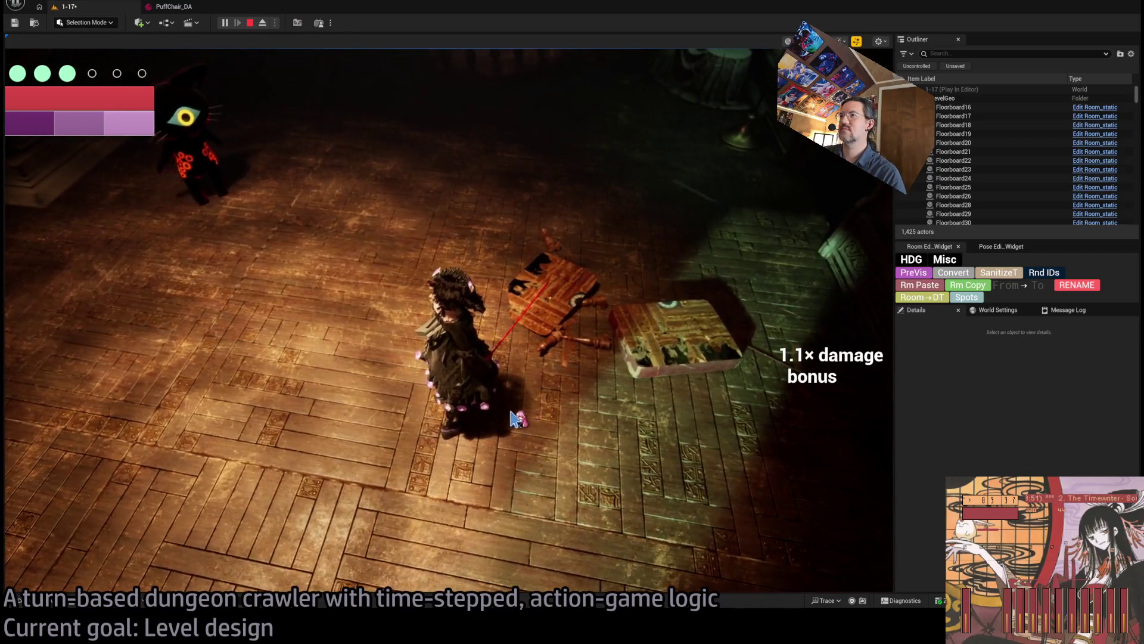
pyautogui.click(71, 367)
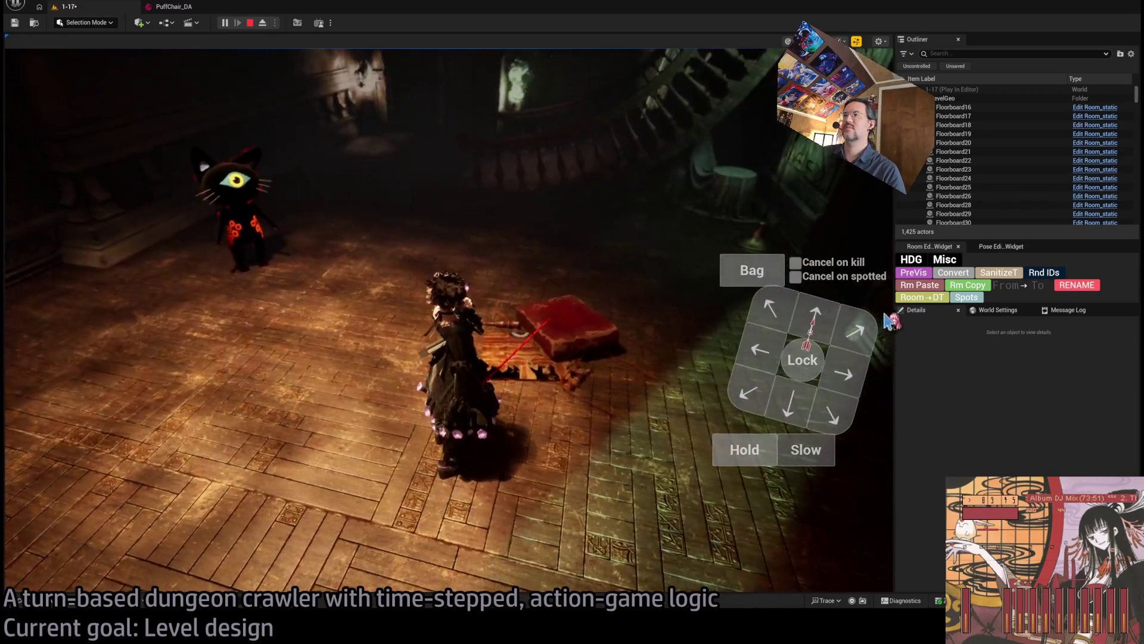
pyautogui.click(856, 337)
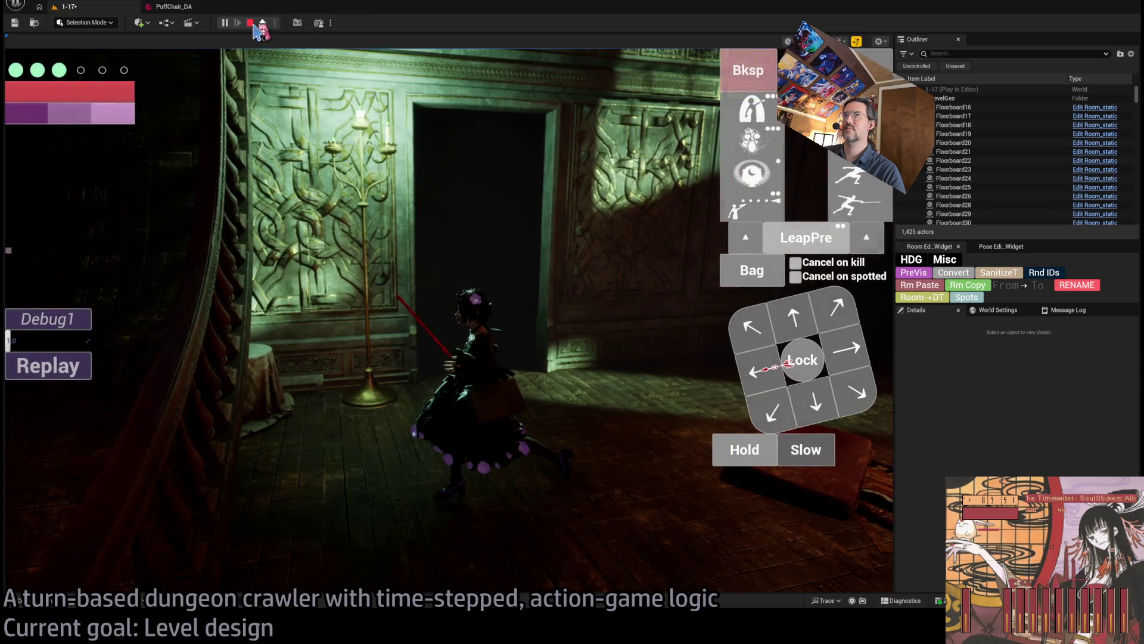
pyautogui.click(252, 24)
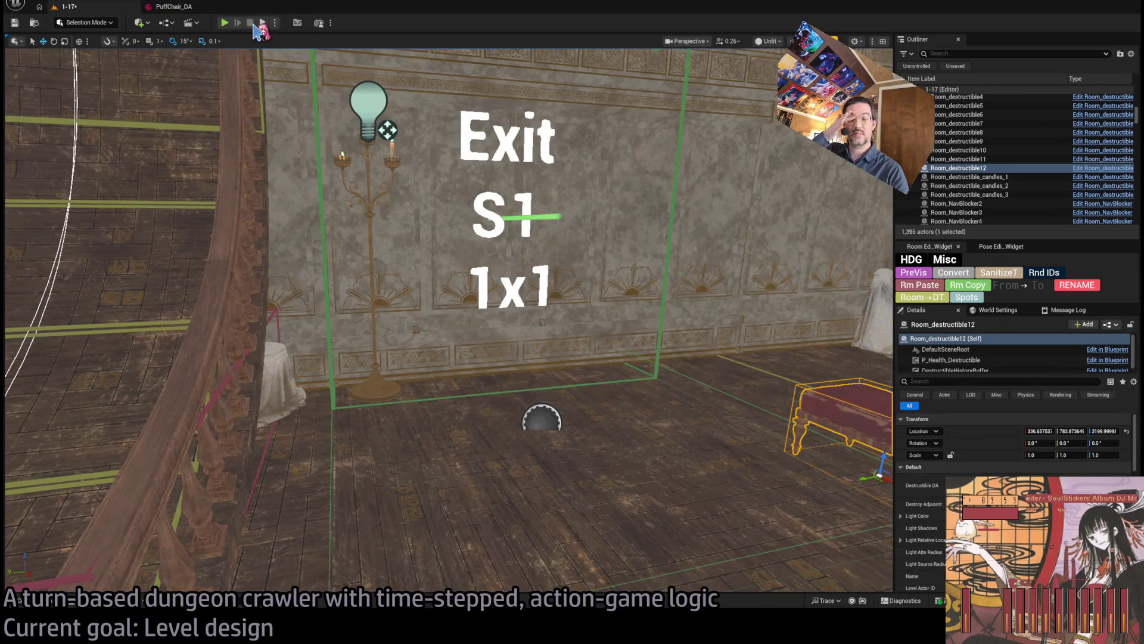
# Step: Delete the puff chair copy from the level
pyautogui.moveTo(596, 351); pyautogui.dragTo(596, 351)
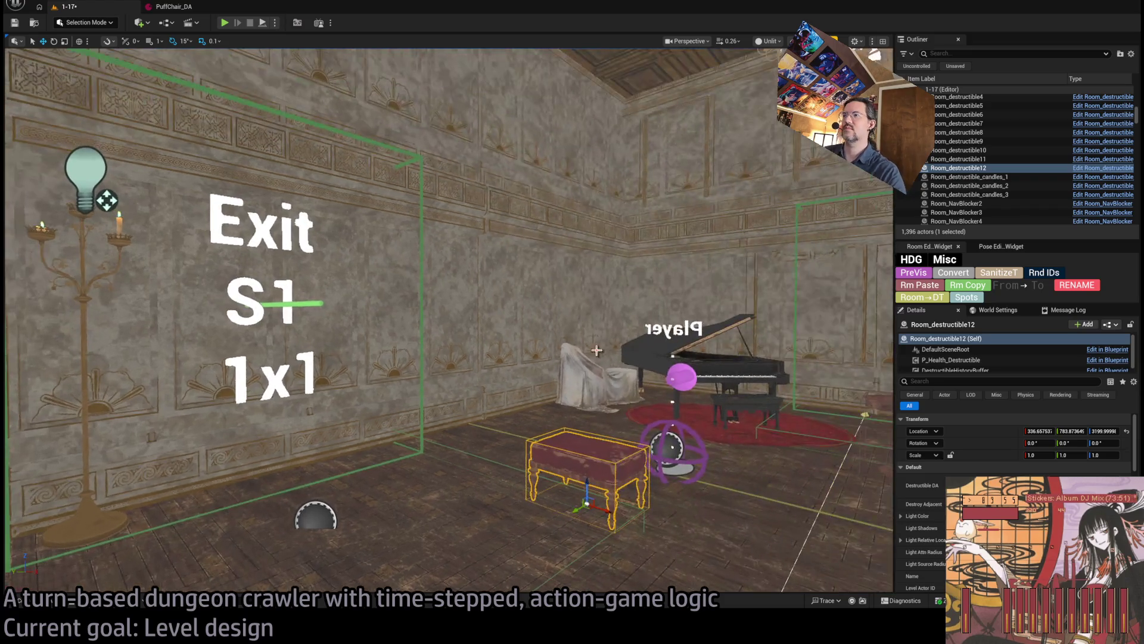
pyautogui.press('Delete')
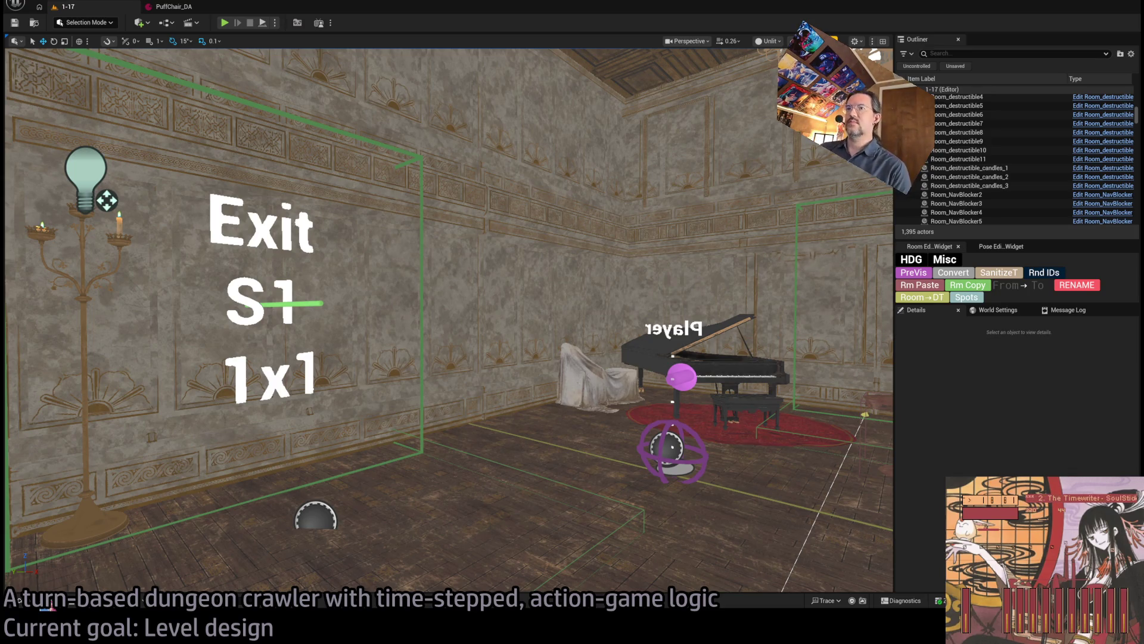
pyautogui.click(19, 601)
# Step: Move Spawn_marker up onto the staircase and start a play test
pyautogui.moveTo(596, 274); pyautogui.dragTo(596, 220)
pyautogui.click(709, 298)
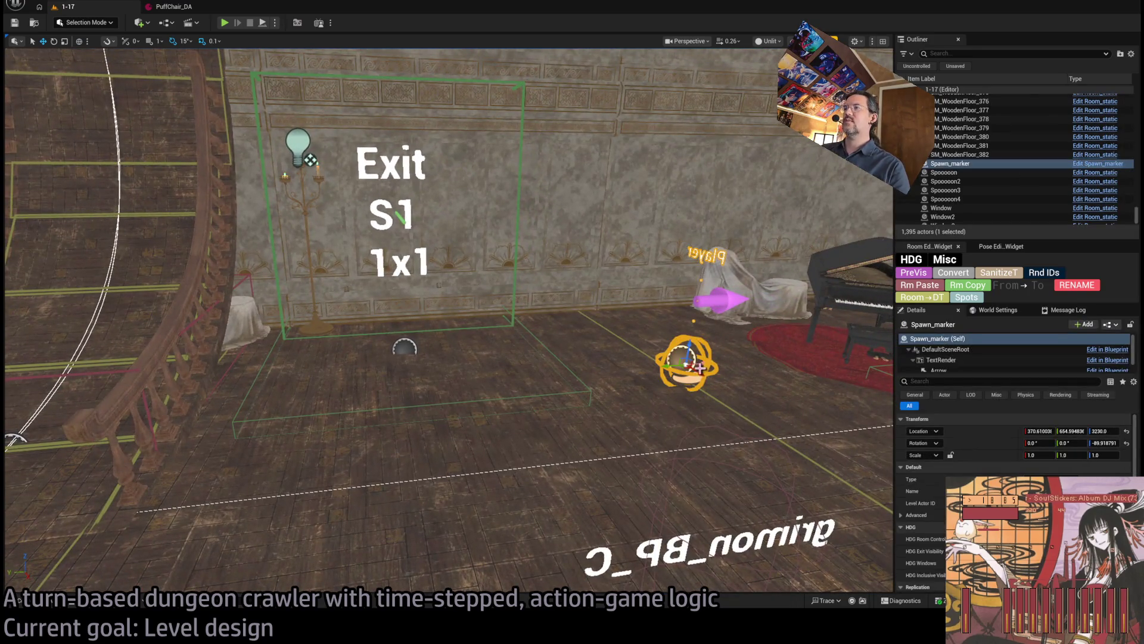
pyautogui.moveTo(674, 365)
pyautogui.mouseDown()
pyautogui.moveTo(48, 395)
pyautogui.moveTo(52, 384)
pyautogui.mouseUp()
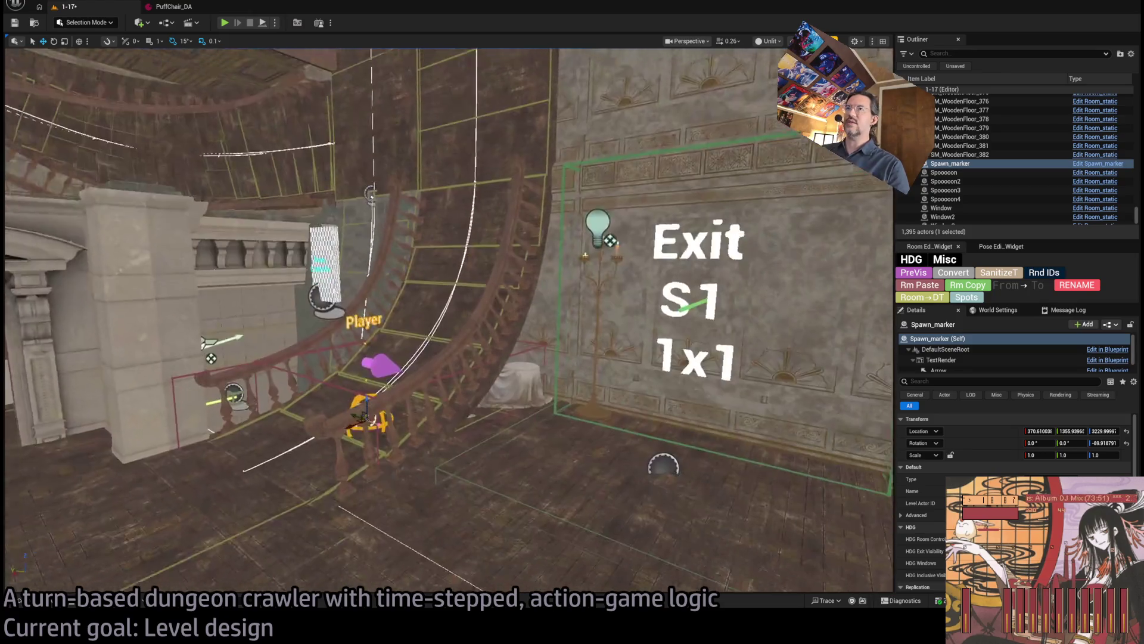
pyautogui.moveTo(447, 322); pyautogui.dragTo(417, 339)
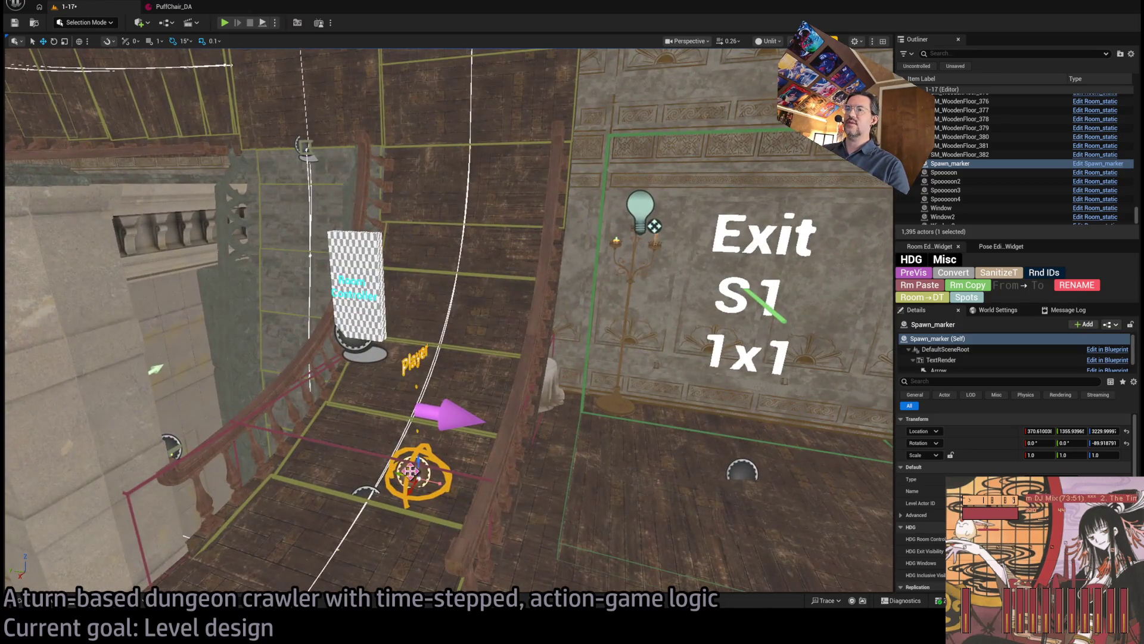
pyautogui.moveTo(411, 471)
pyautogui.mouseDown()
pyautogui.moveTo(394, 310)
pyautogui.moveTo(256, 78)
pyautogui.moveTo(298, 149)
pyautogui.moveTo(498, 326)
pyautogui.moveTo(294, 288)
pyautogui.moveTo(267, 309)
pyautogui.mouseUp()
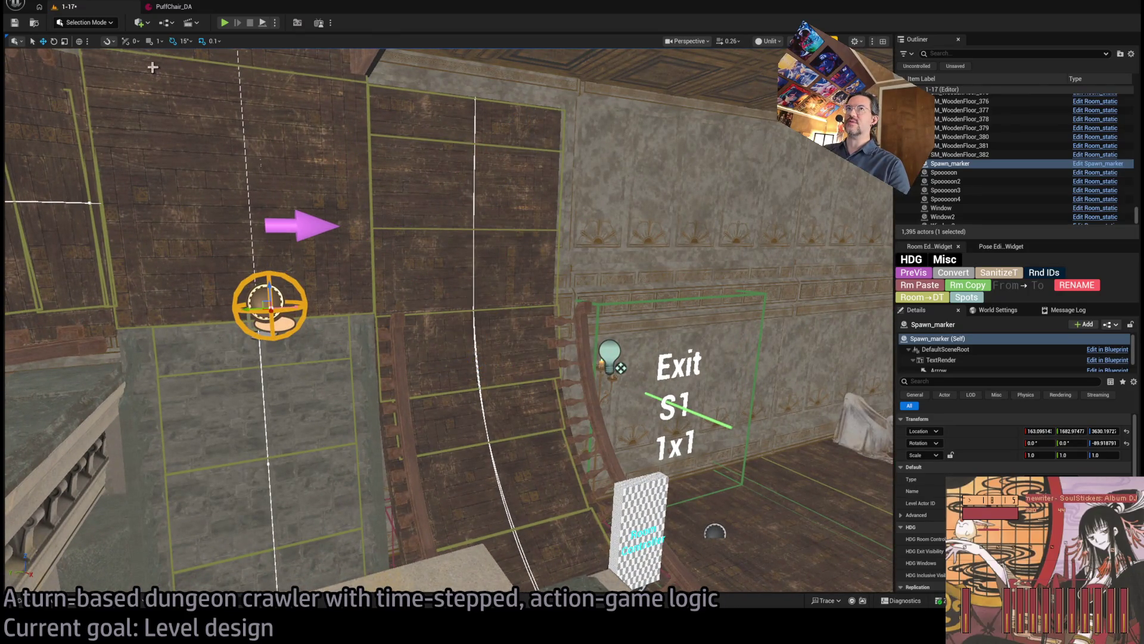
pyautogui.hotkey('alt', 'p')
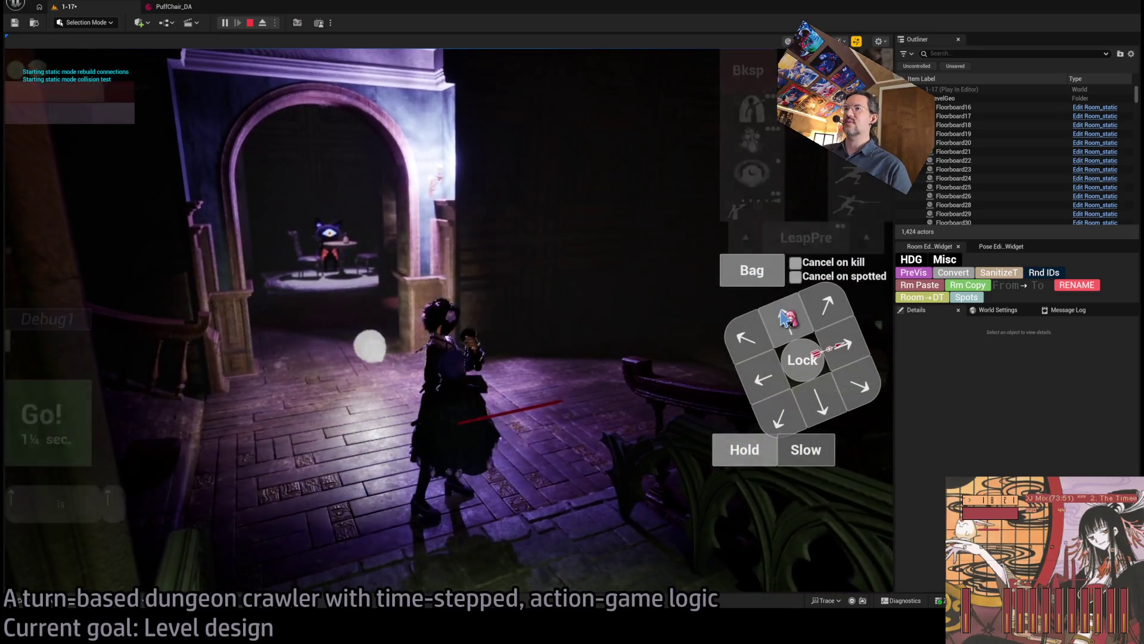
# Step: Advance the character into the room, then end the play test
pyautogui.click(722, 455)
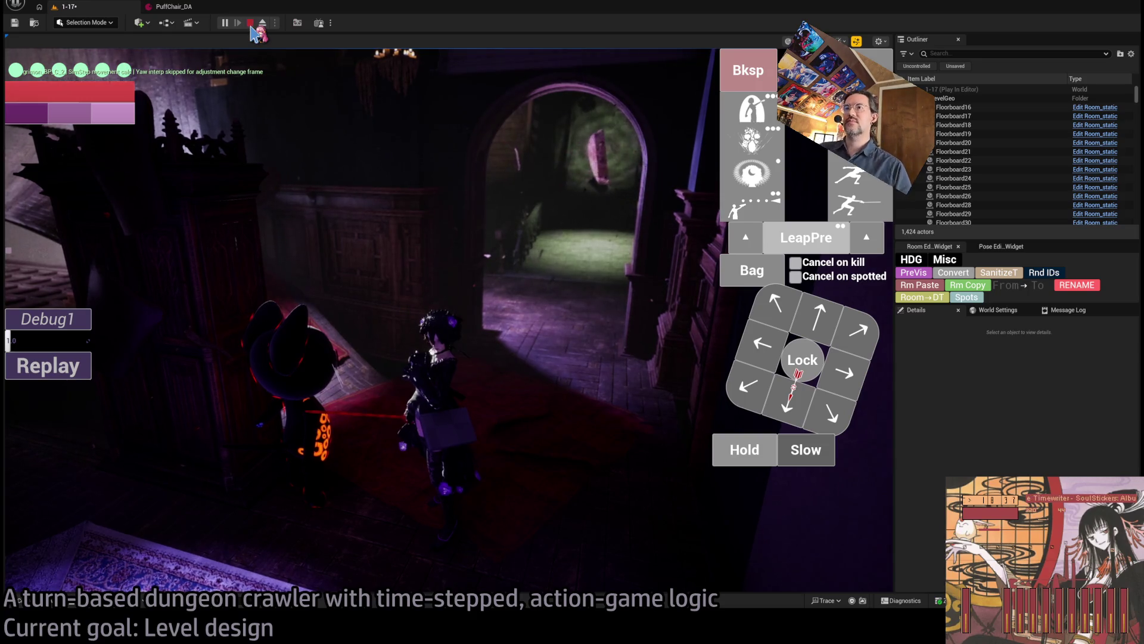
pyautogui.click(250, 24)
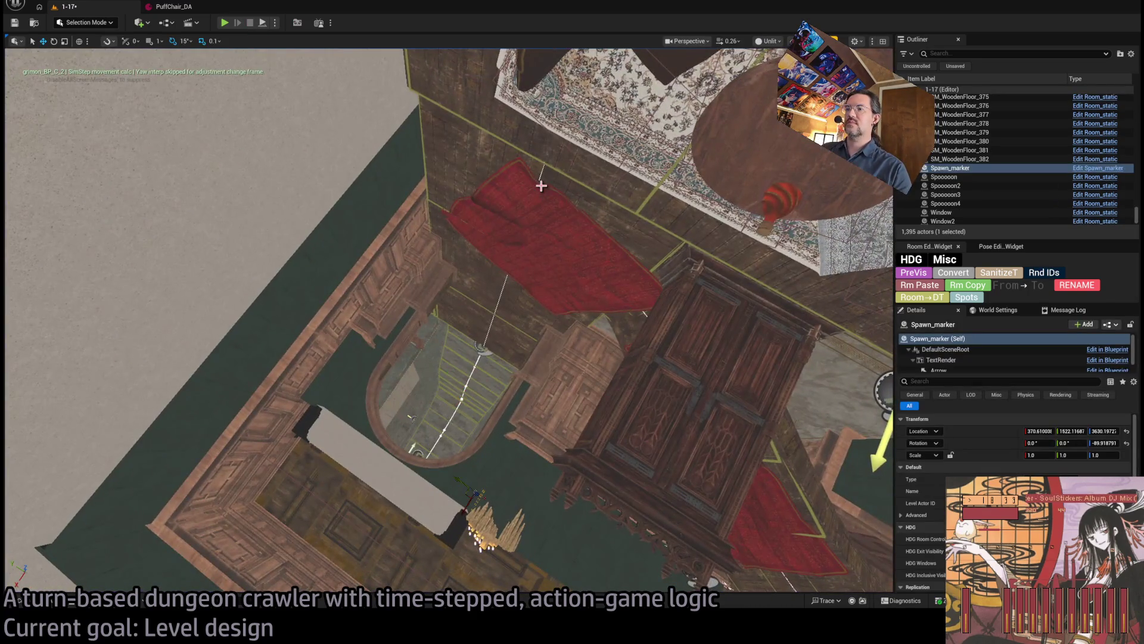
pyautogui.press('f')
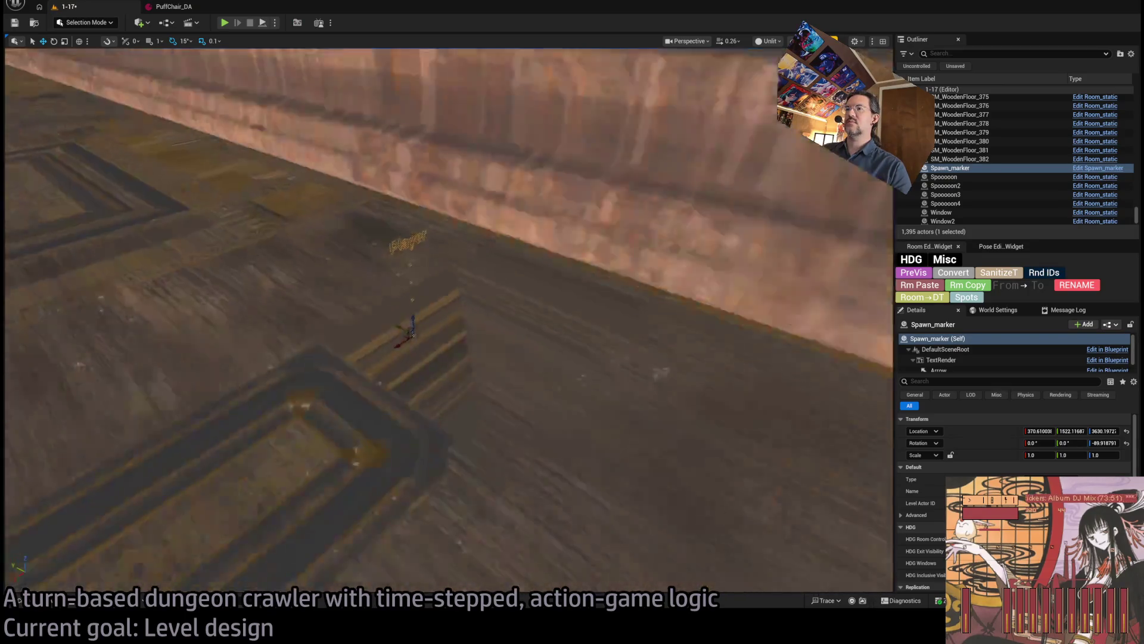
# Step: Undo the spawn marker's move and paste the puff chair back beside it
pyautogui.hotkey('ctrl', 'z')
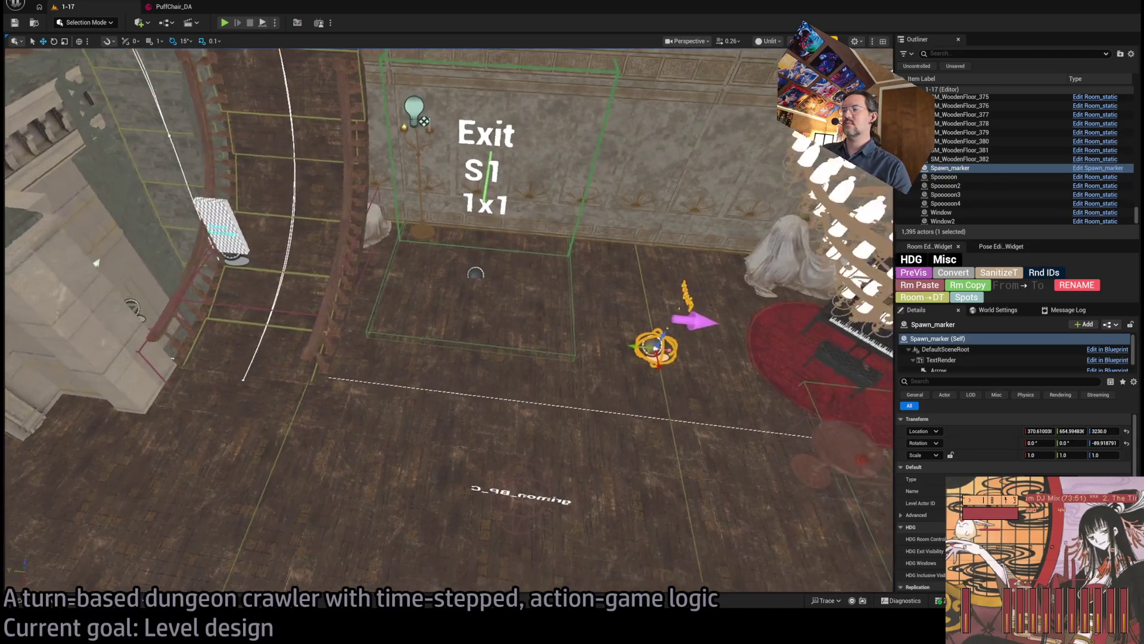
pyautogui.press('f')
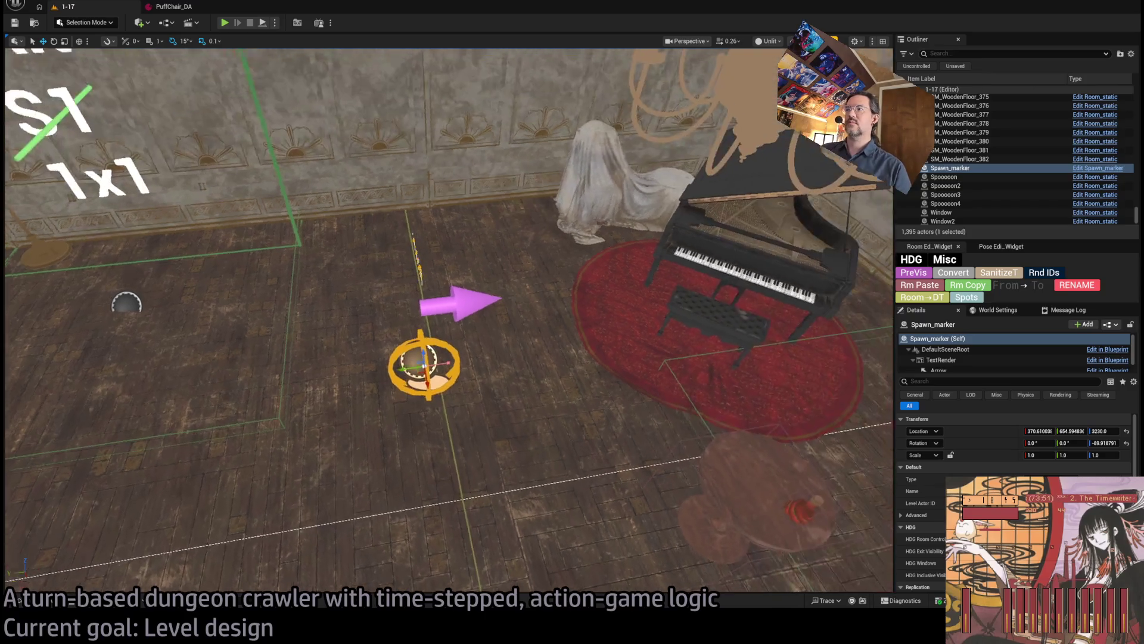
pyautogui.moveTo(614, 447); pyautogui.dragTo(511, 409)
pyautogui.hotkey('ctrl', 'v')
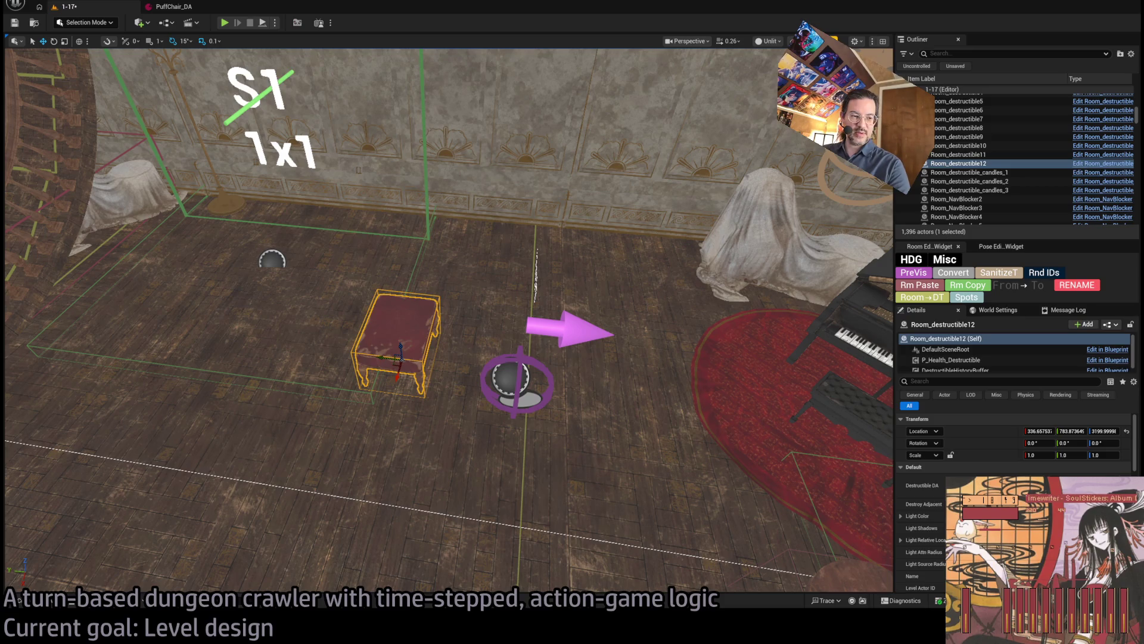
# Step: Drag SM_Table, SM_Sofa_02 and SM_Sofa_01 from TheMansion/StaticMeshes into the room
pyautogui.click(53, 604)
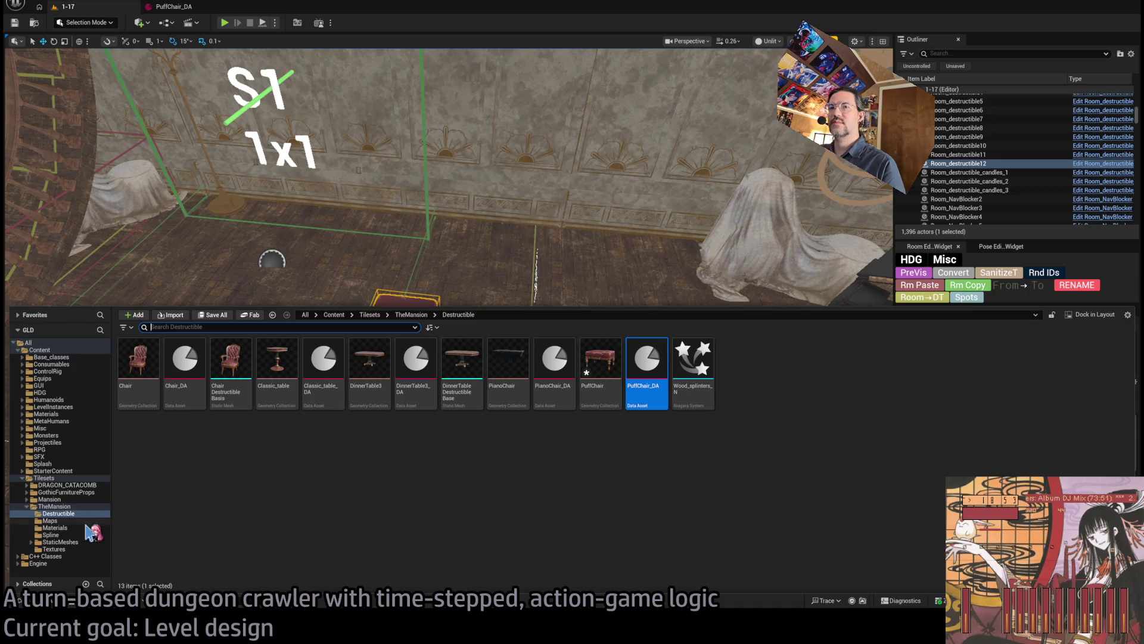
pyautogui.click(84, 540)
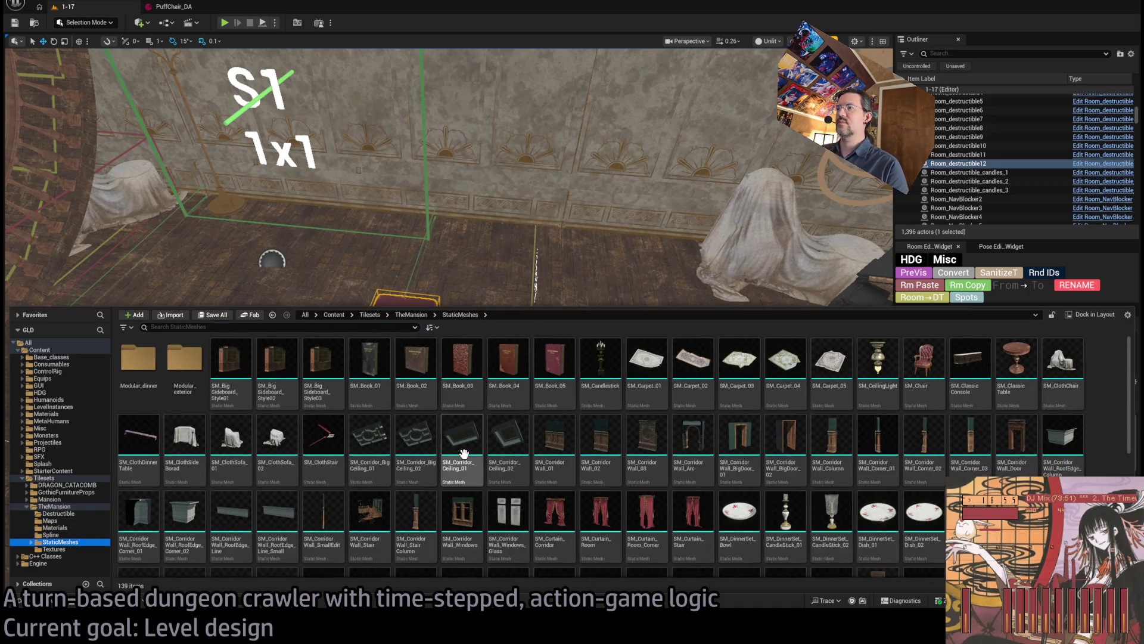
pyautogui.scroll(-1, 775, 441)
pyautogui.scroll(1, 1073, 429)
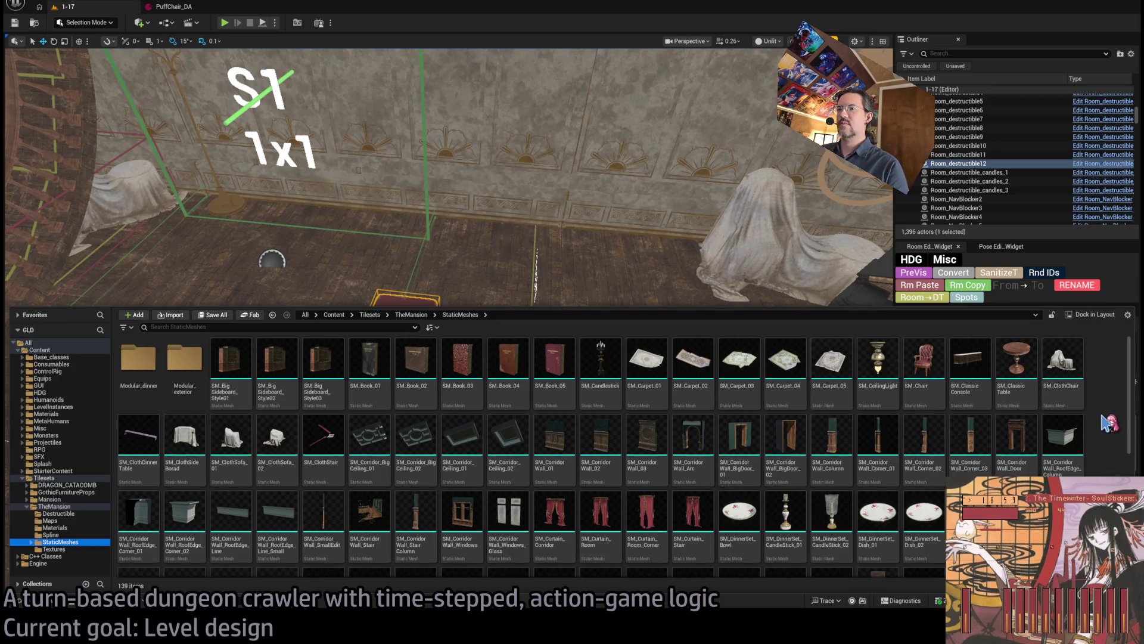
pyautogui.scroll(-6, 1110, 423)
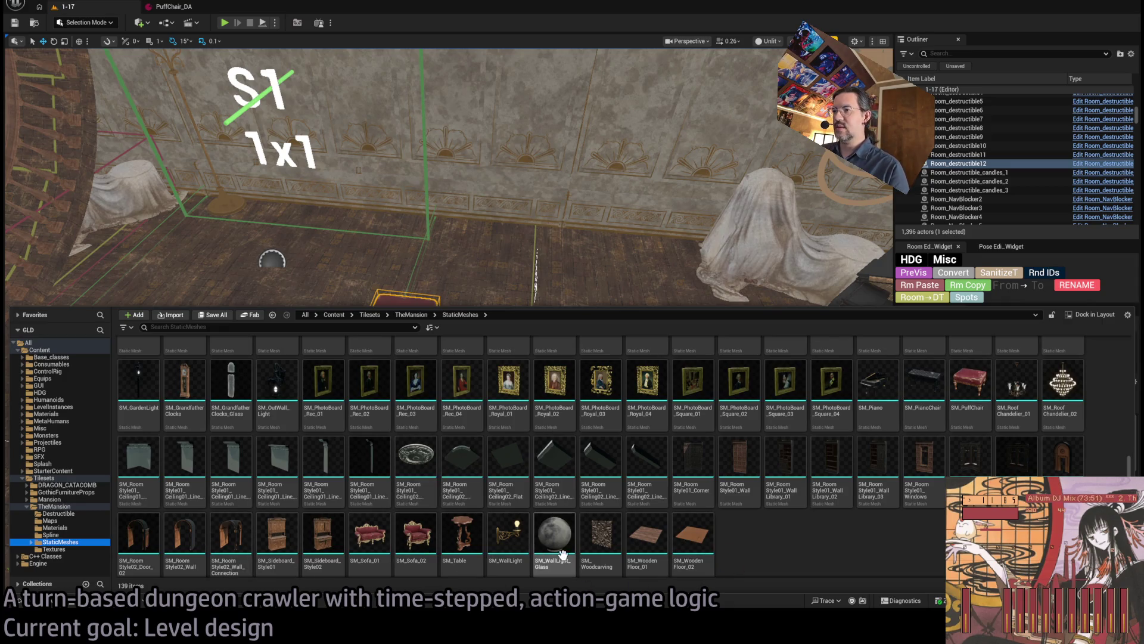
pyautogui.click(462, 534)
pyautogui.keyDown('ctrl'); pyautogui.click(415, 533); pyautogui.keyUp('ctrl')
pyautogui.keyDown('ctrl'); pyautogui.click(369, 533); pyautogui.keyUp('ctrl')
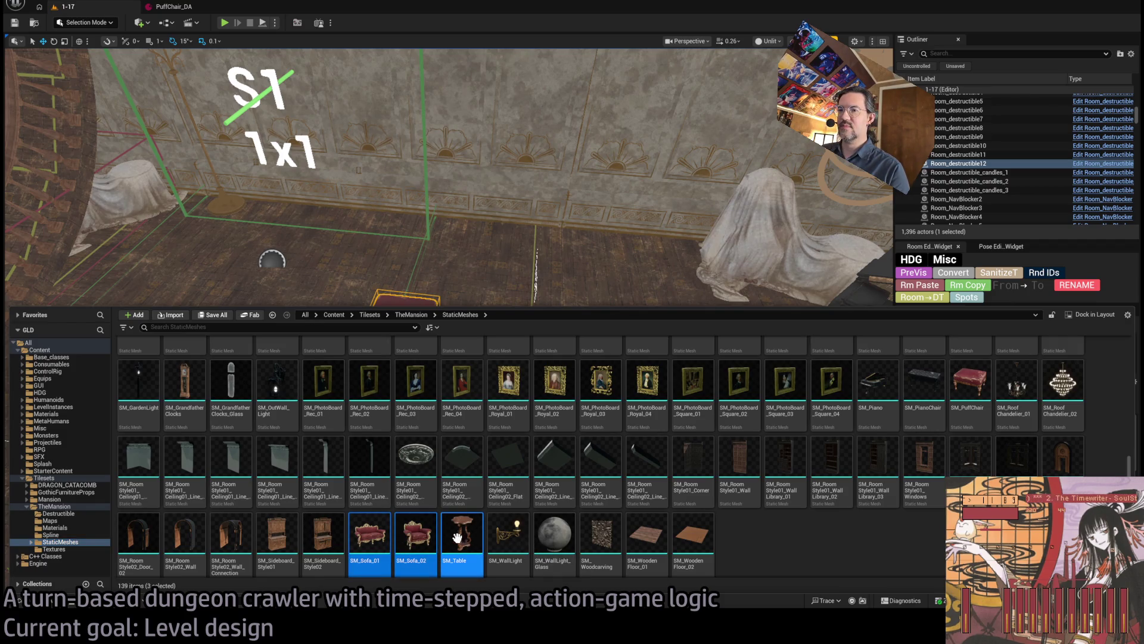
pyautogui.moveTo(462, 539); pyautogui.dragTo(397, 261)
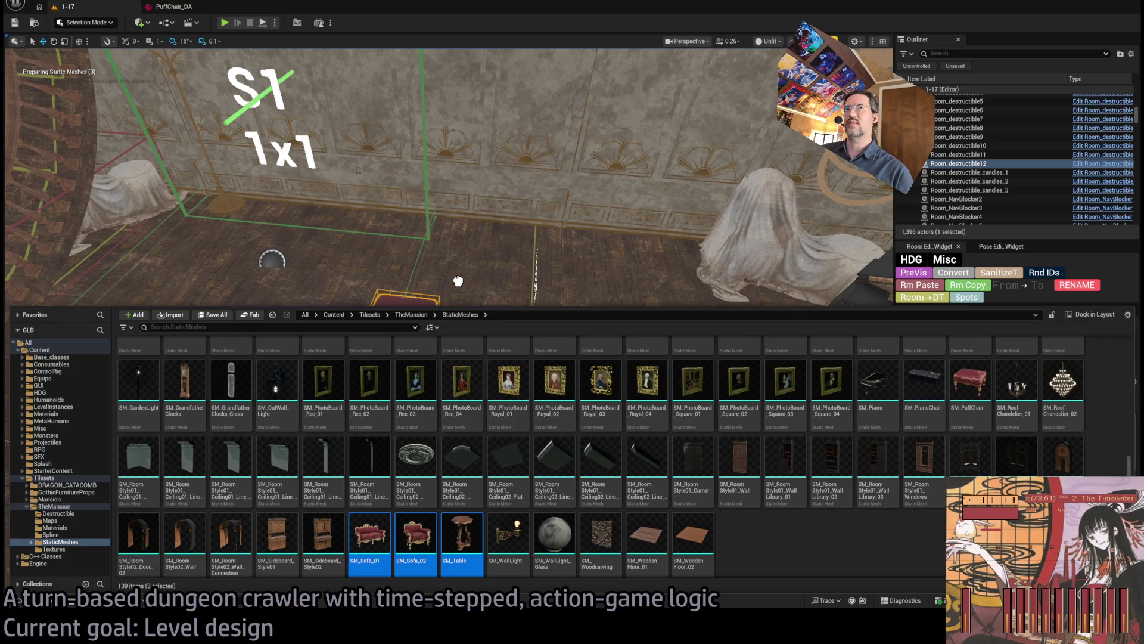
pyautogui.moveTo(458, 281)
pyautogui.mouseDown()
pyautogui.moveTo(217, 447)
pyautogui.moveTo(332, 477)
pyautogui.mouseUp()
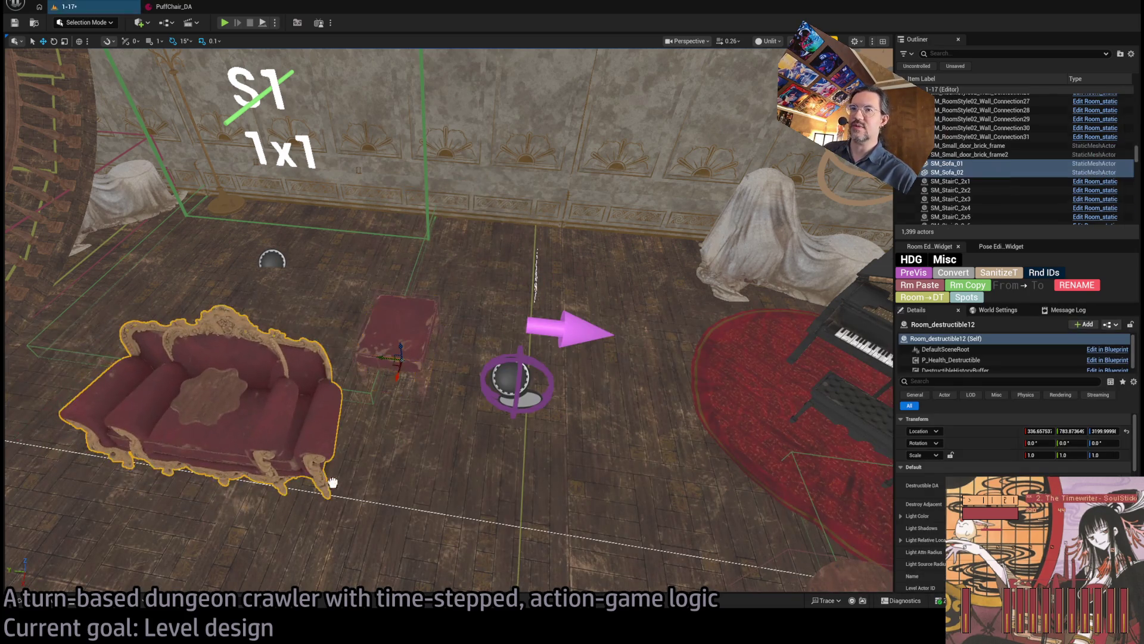
# Step: Shift SM_Table off the sofa seat and delete both sofas
pyautogui.press('f')
pyautogui.click(403, 452)
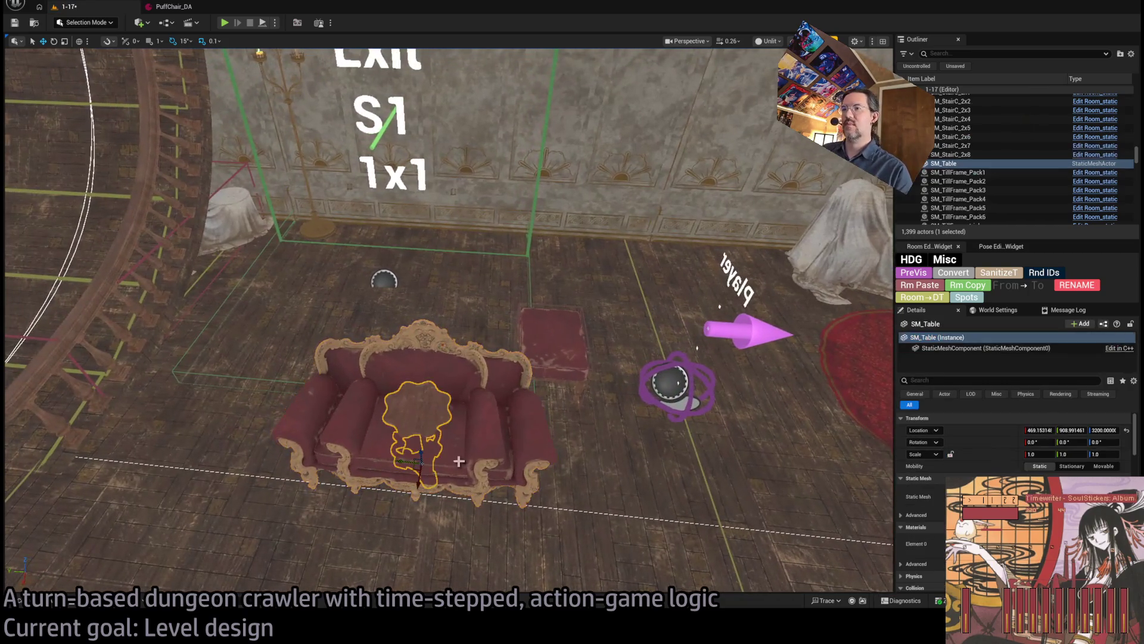
pyautogui.moveTo(406, 466); pyautogui.dragTo(511, 458)
pyautogui.click(483, 466)
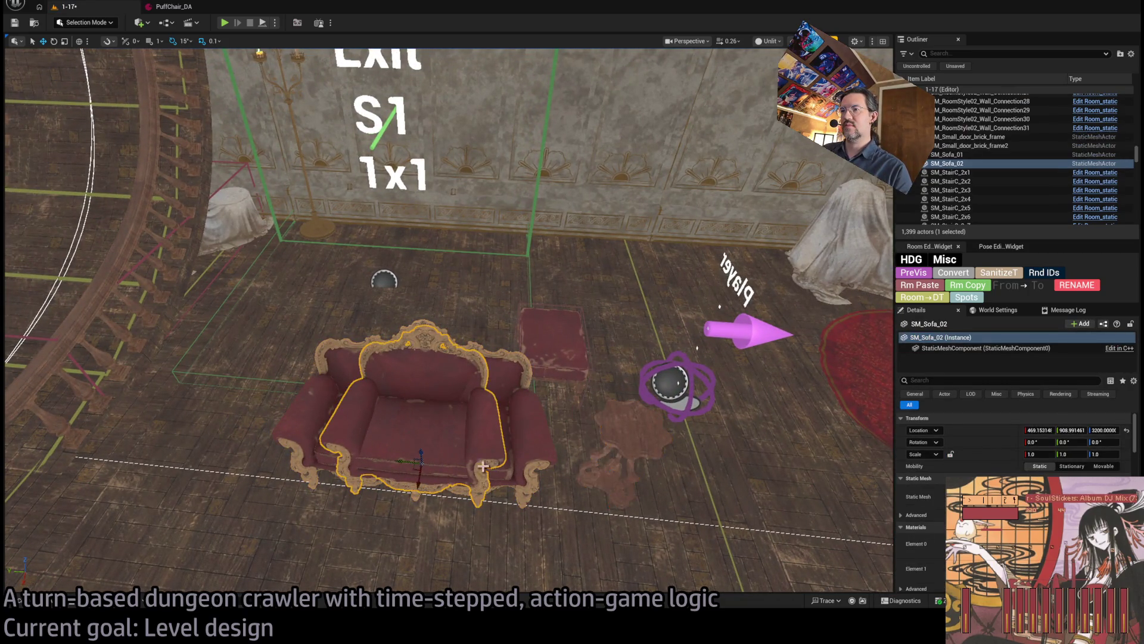
pyautogui.press('w')
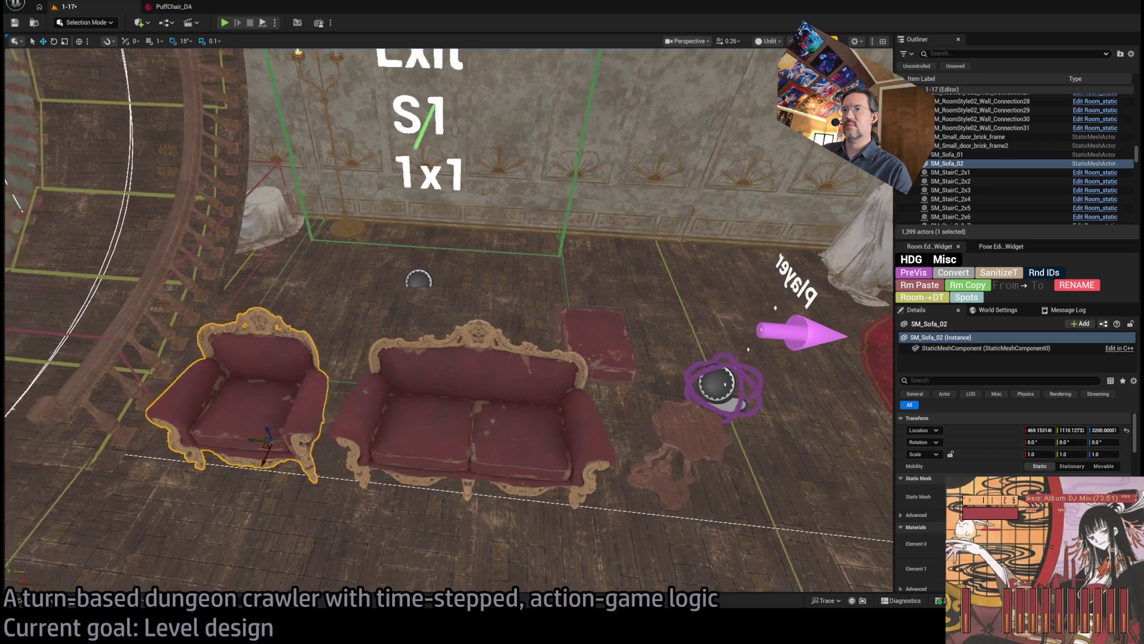
pyautogui.press('w')
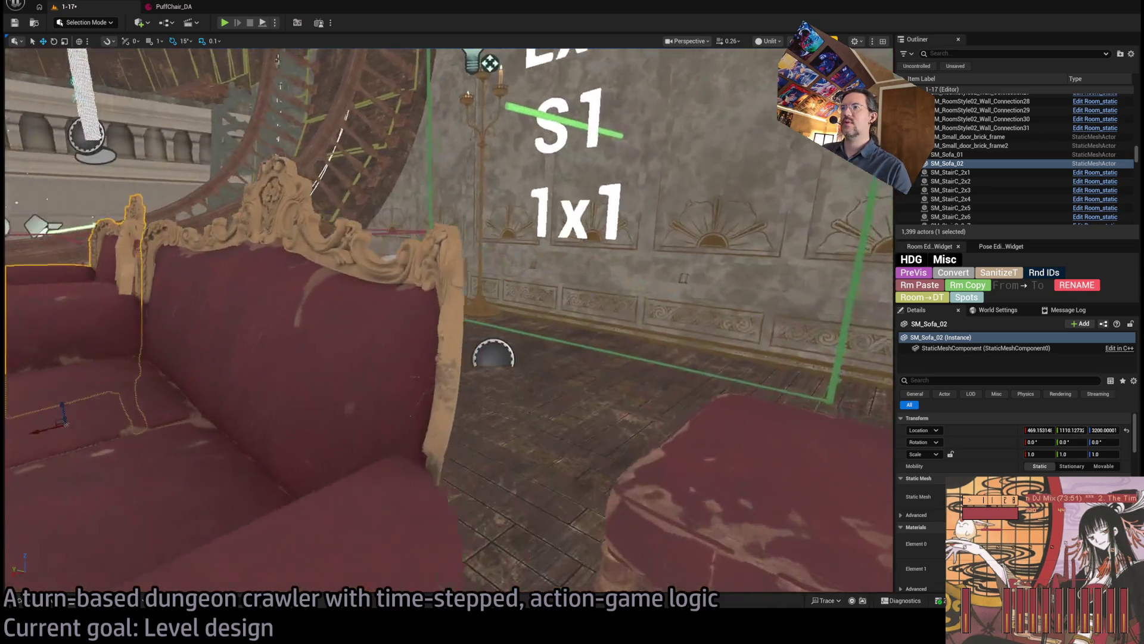
pyautogui.press('s')
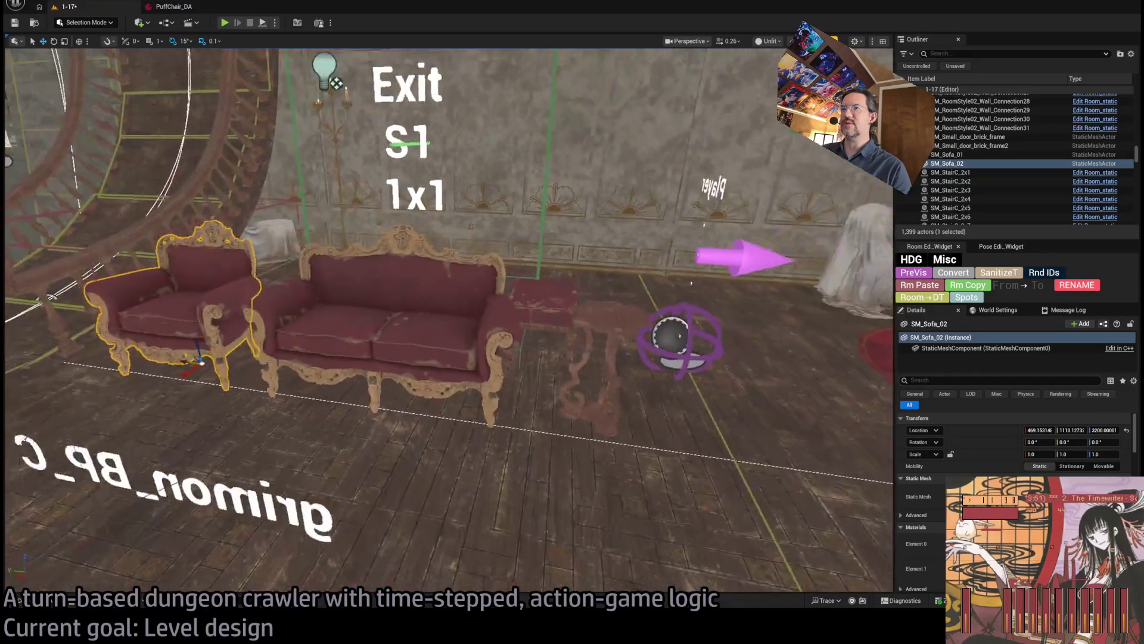
pyautogui.press('Delete')
pyautogui.click(179, 307)
pyautogui.press('Delete')
# Step: Move SM_Table left beside the puff chair and switch to Fracture Mode
pyautogui.click(600, 340)
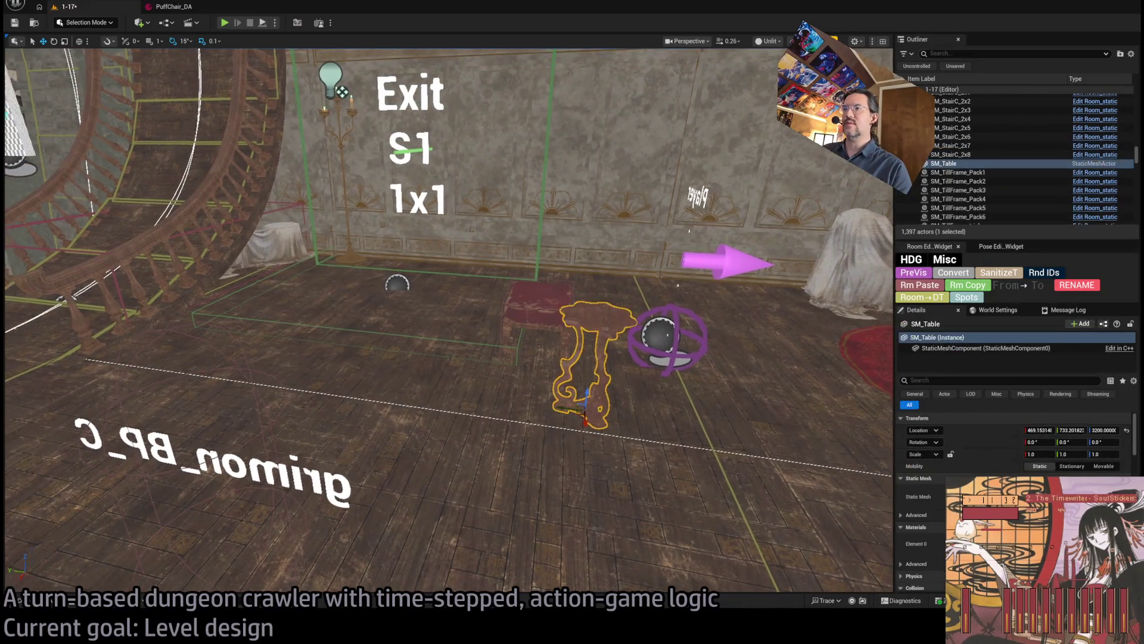
pyautogui.press('f')
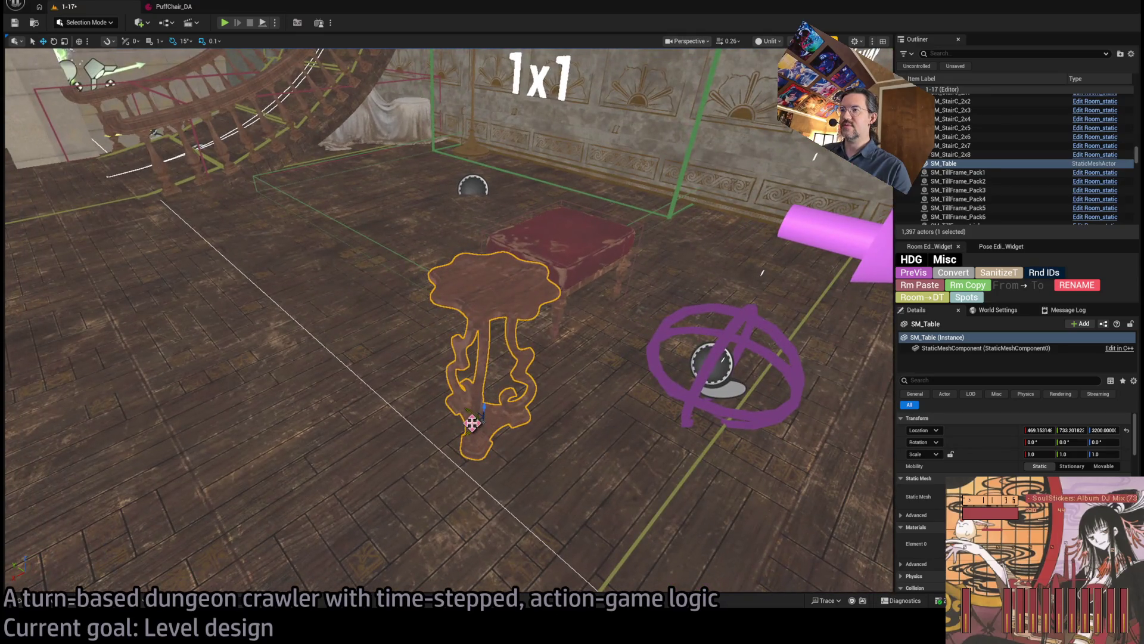
pyautogui.moveTo(472, 420)
pyautogui.mouseDown()
pyautogui.moveTo(378, 394)
pyautogui.moveTo(331, 407)
pyautogui.mouseUp()
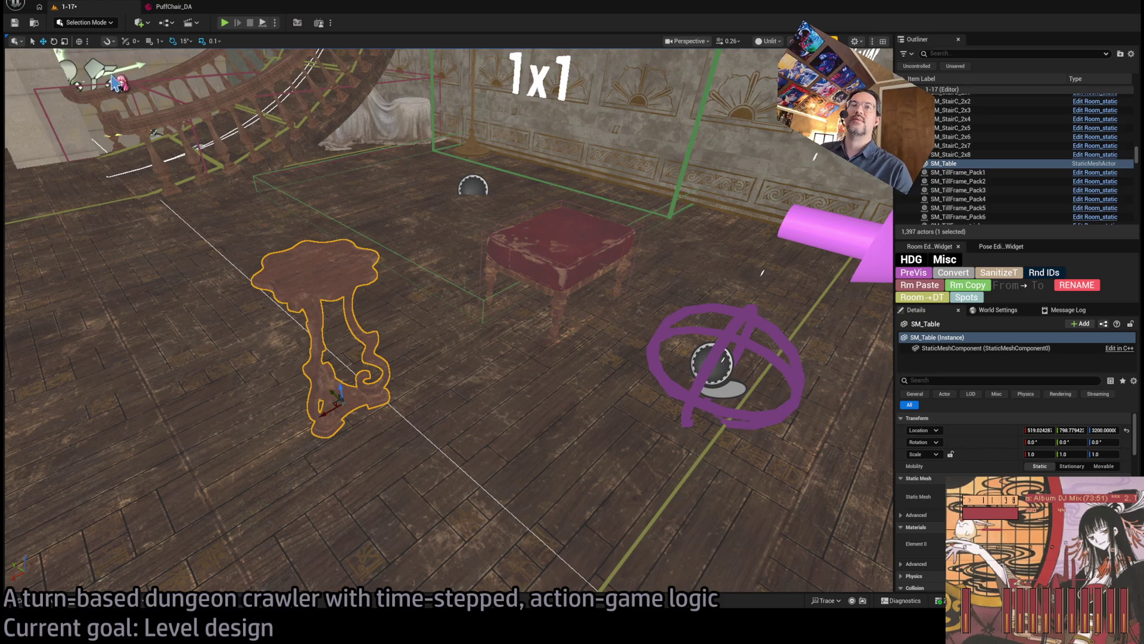
pyautogui.hotkey('shift', '6')
pyautogui.press('f')
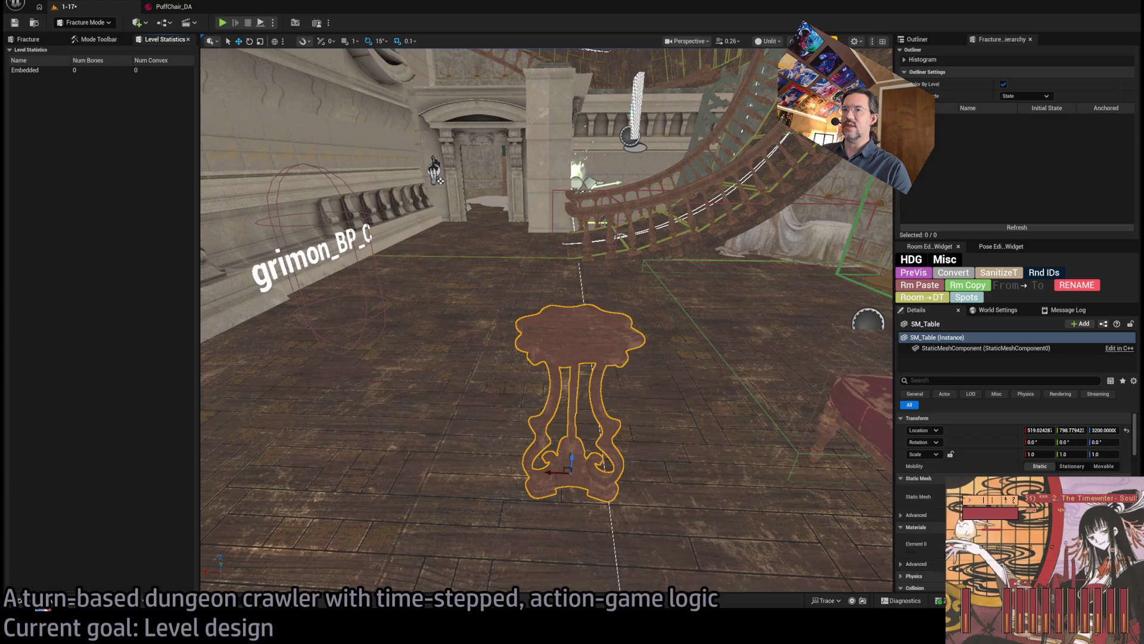
pyautogui.click(24, 600)
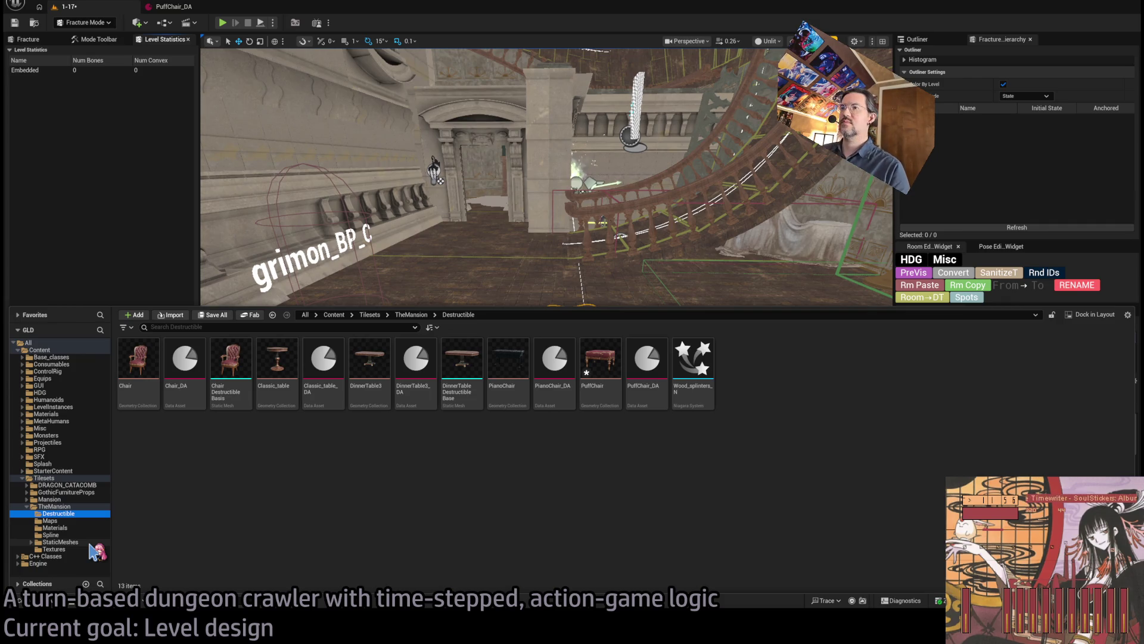
pyautogui.click(90, 542)
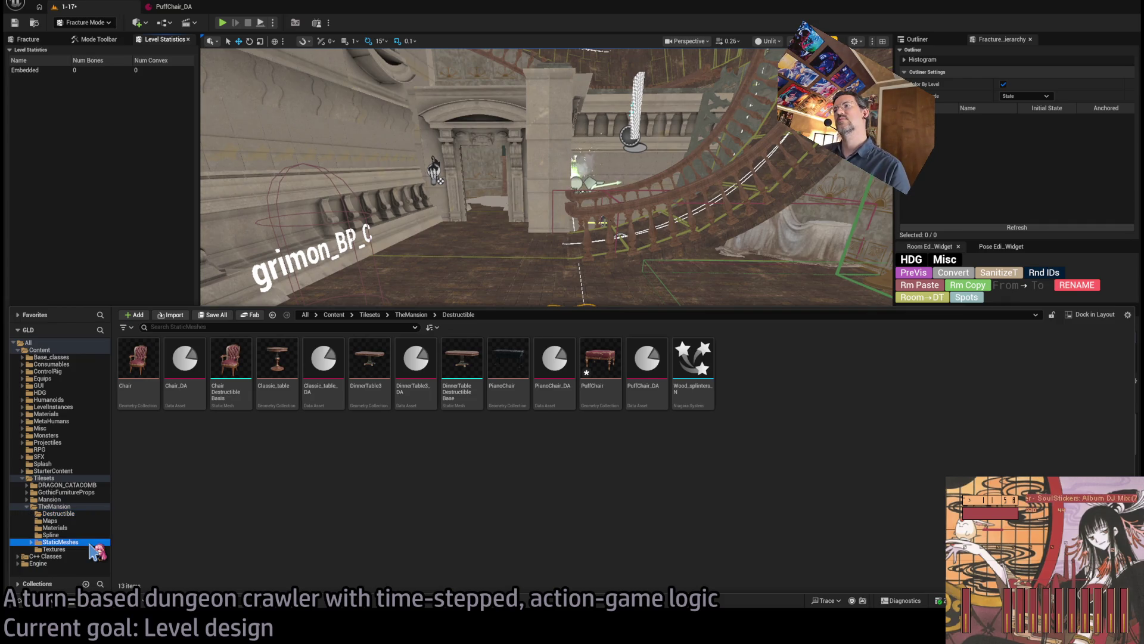
pyautogui.moveTo(277, 524); pyautogui.dragTo(527, 417)
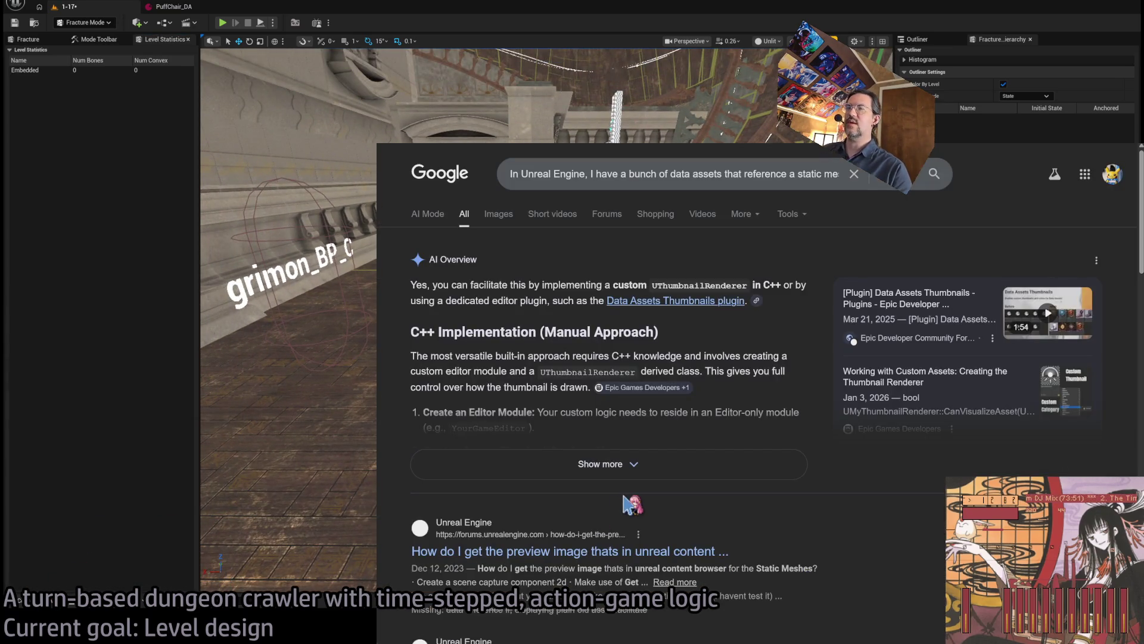
# Step: Search Google images for 'nightstands', then for 'small table'
pyautogui.hotkey('ctrl', 't')
pyautogui.write('nightstands')
pyautogui.press('Return')
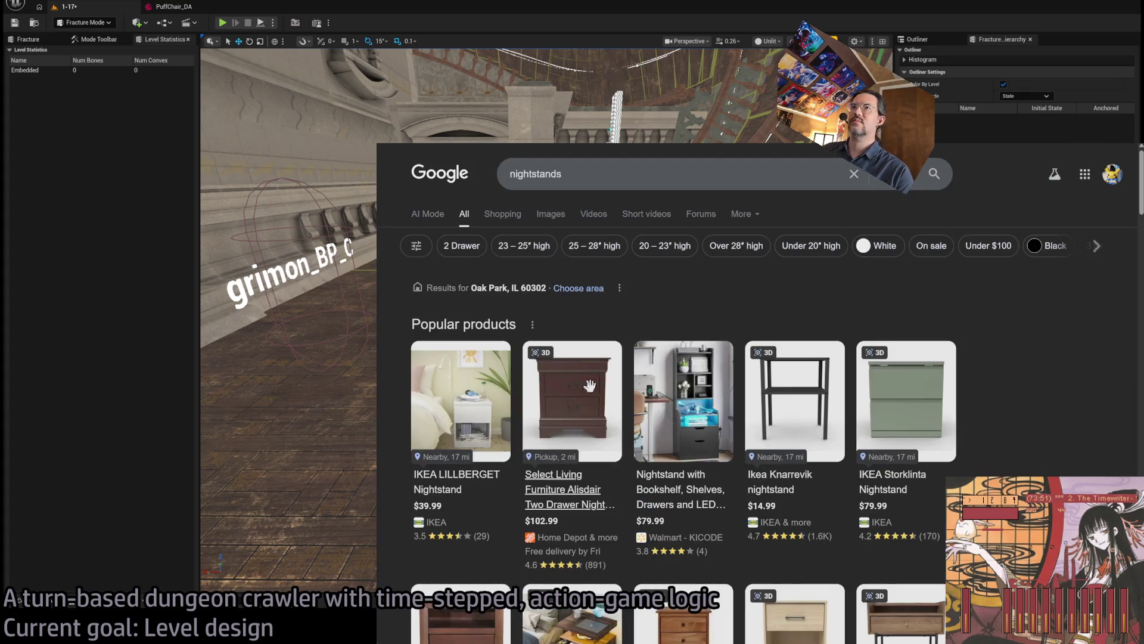
pyautogui.click(557, 217)
pyautogui.scroll(-3, 751, 393)
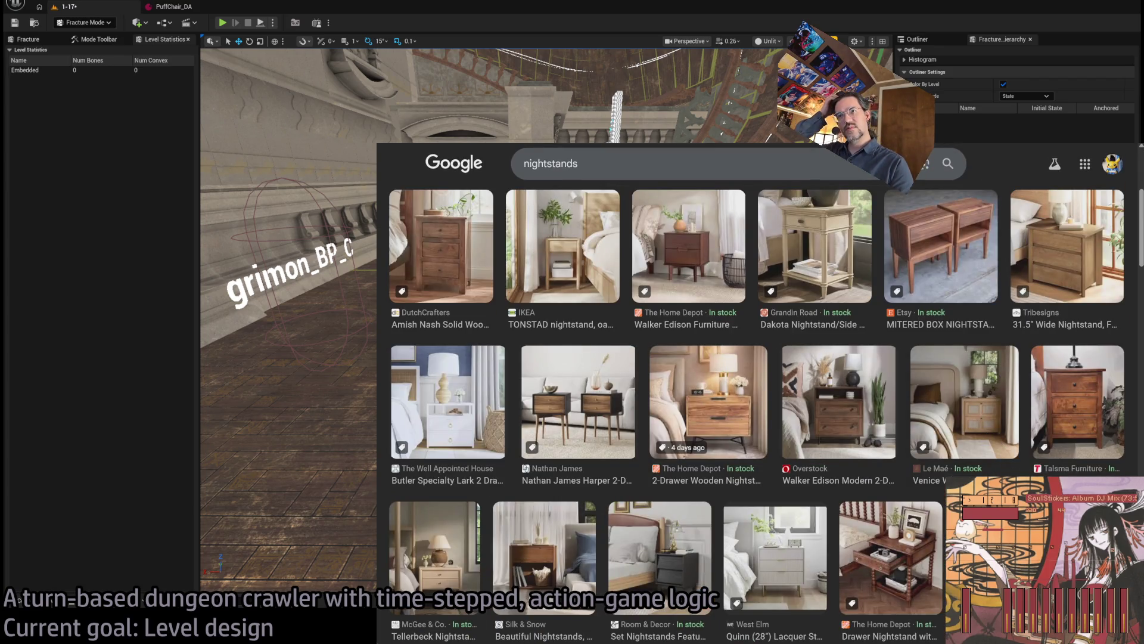
pyautogui.scroll(4, 871, 351)
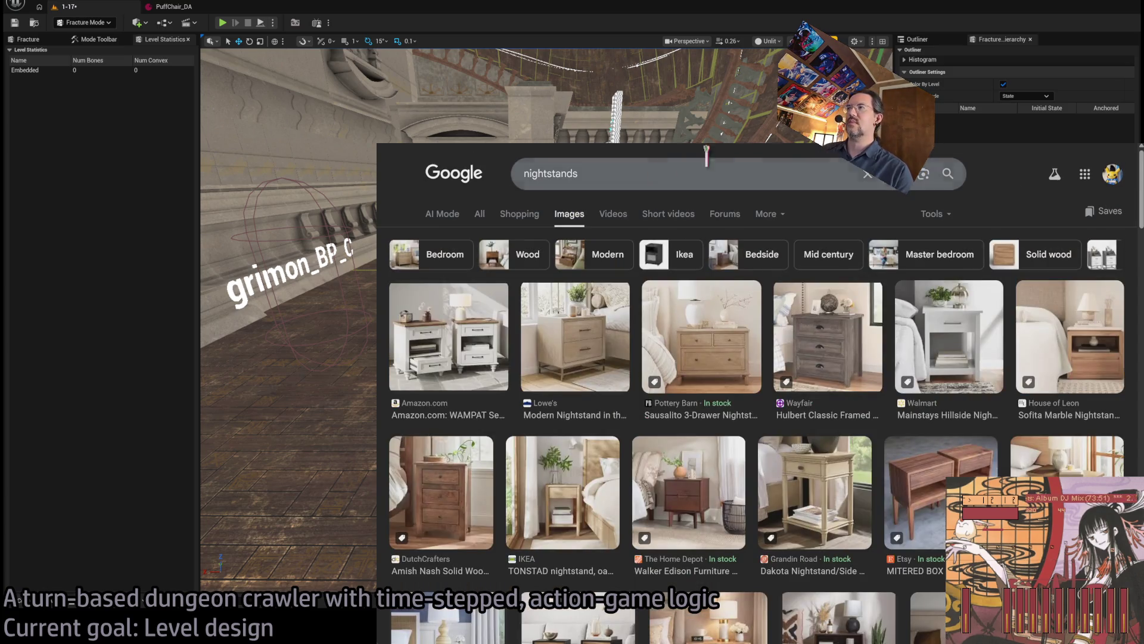
pyautogui.click(736, 173)
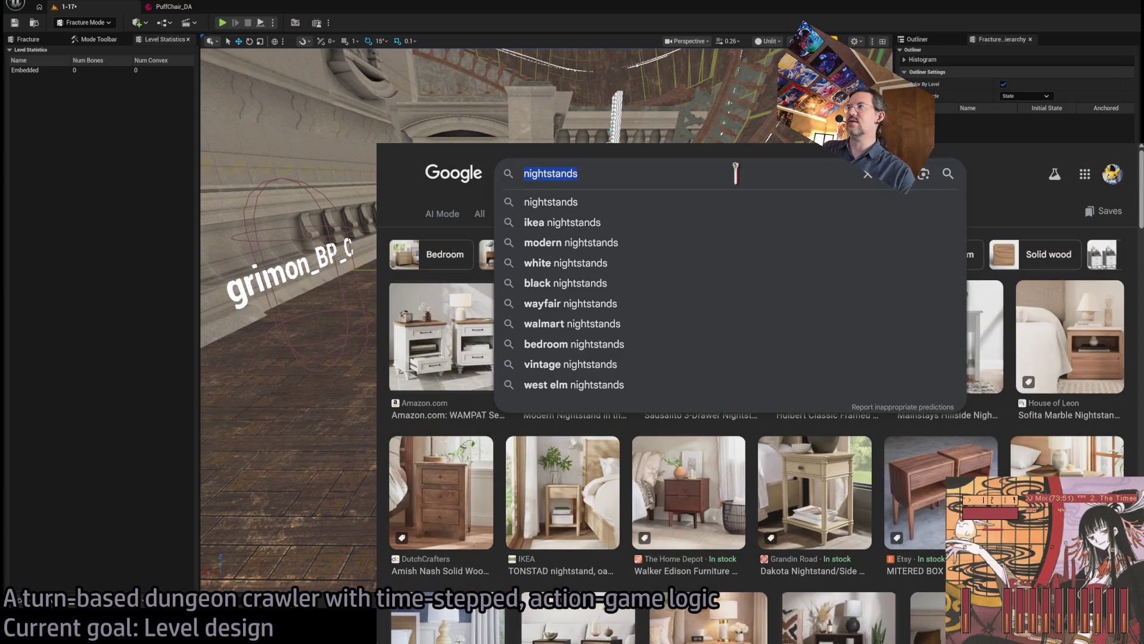
pyautogui.write('small table')
pyautogui.press('Return')
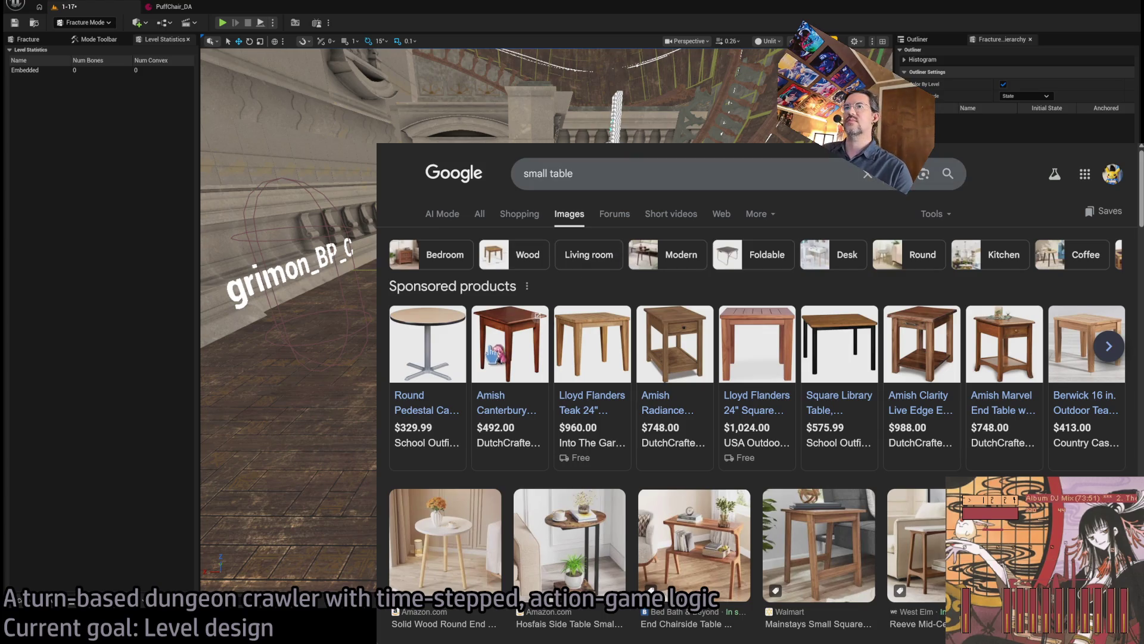
pyautogui.moveTo(503, 334)
# Step: Ask Google what a small drink table beside a chair is called
pyautogui.hotkey('alt', 'Left')
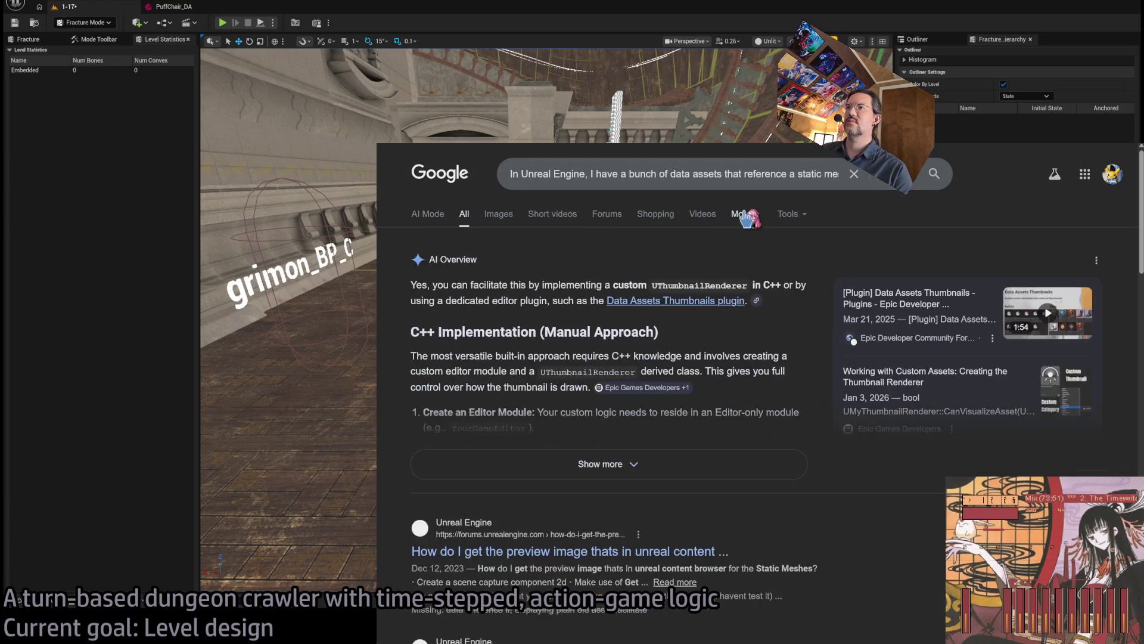
pyautogui.click(709, 169)
pyautogui.hotkey('ctrl', 'a')
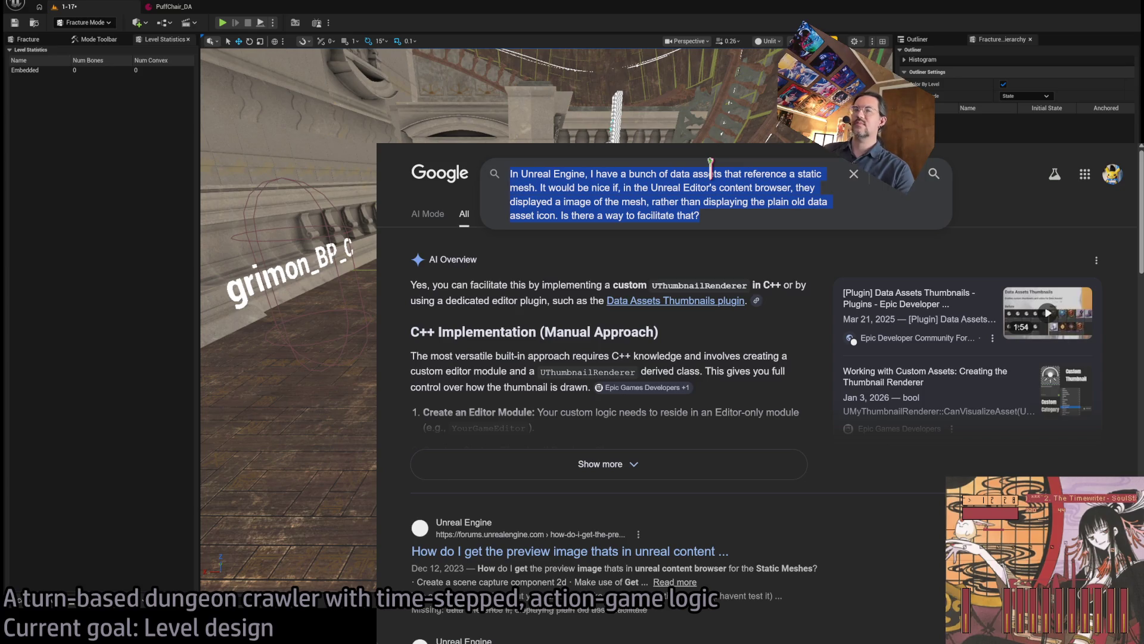
pyautogui.write('what is the name of a small')
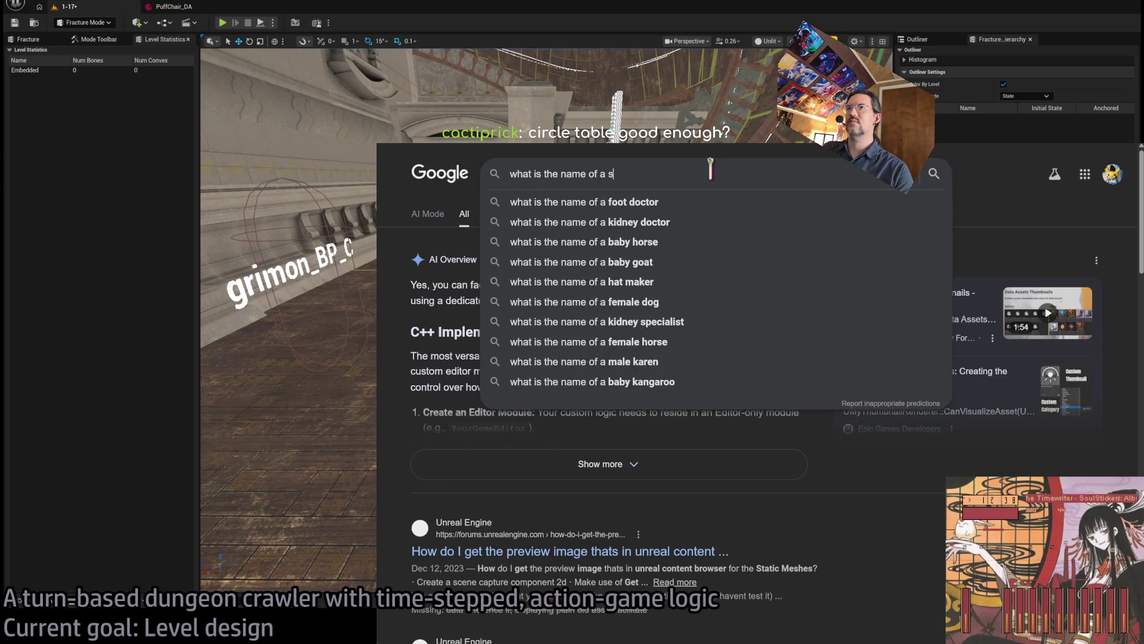
pyautogui.press('BackSpace')
pyautogui.press('BackSpace')
pyautogui.press('BackSpace')
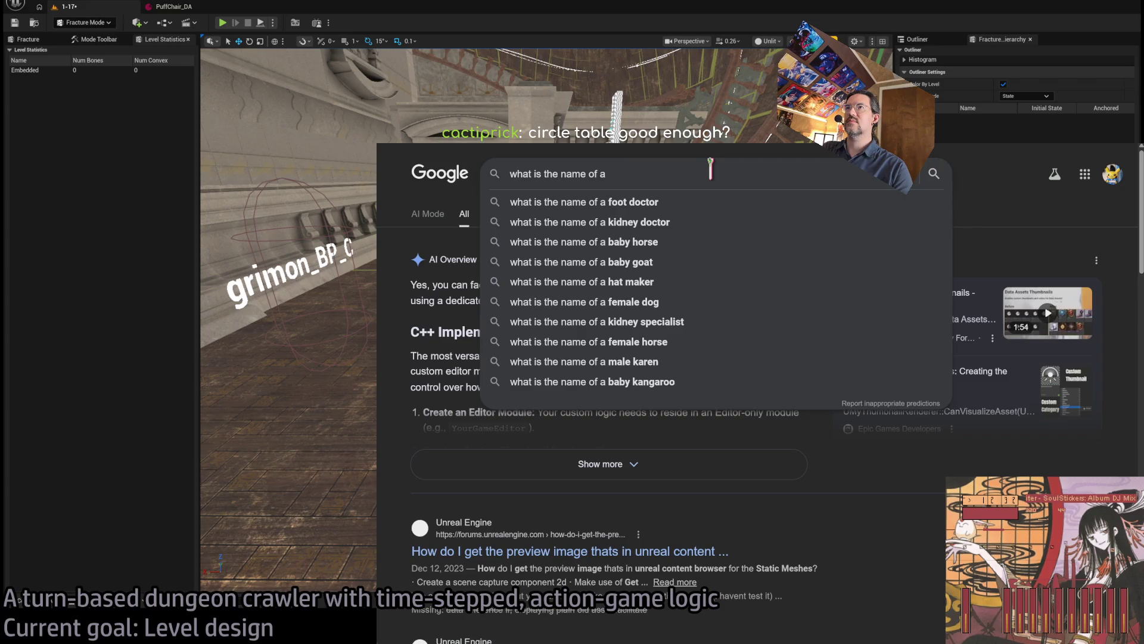
pyautogui.write('particularly smal')
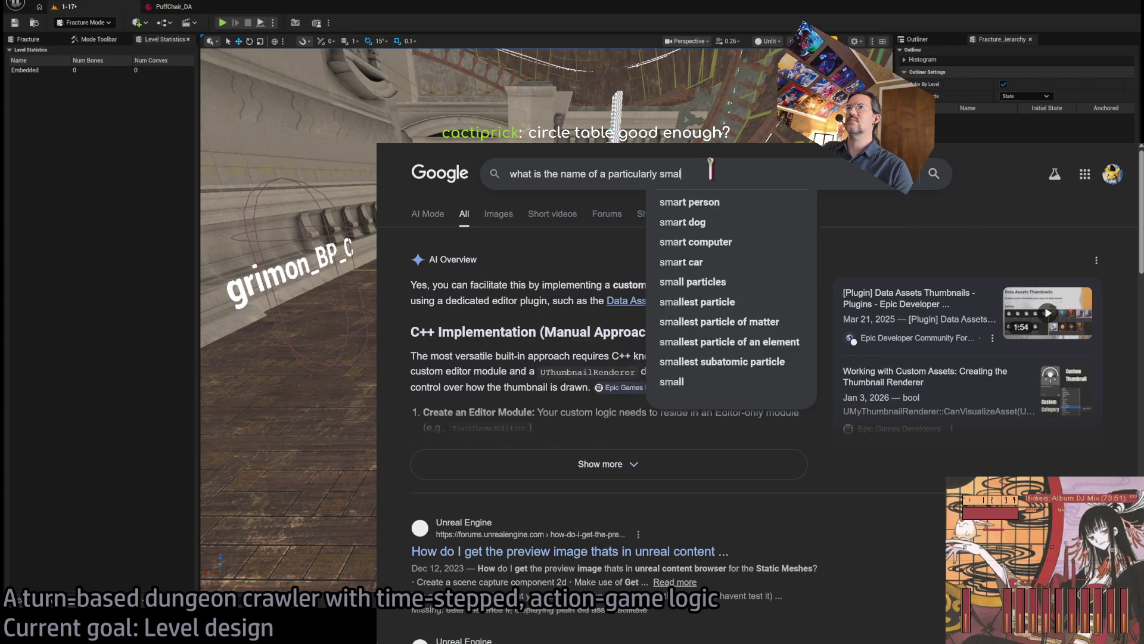
pyautogui.write('l table the kind that you might place a')
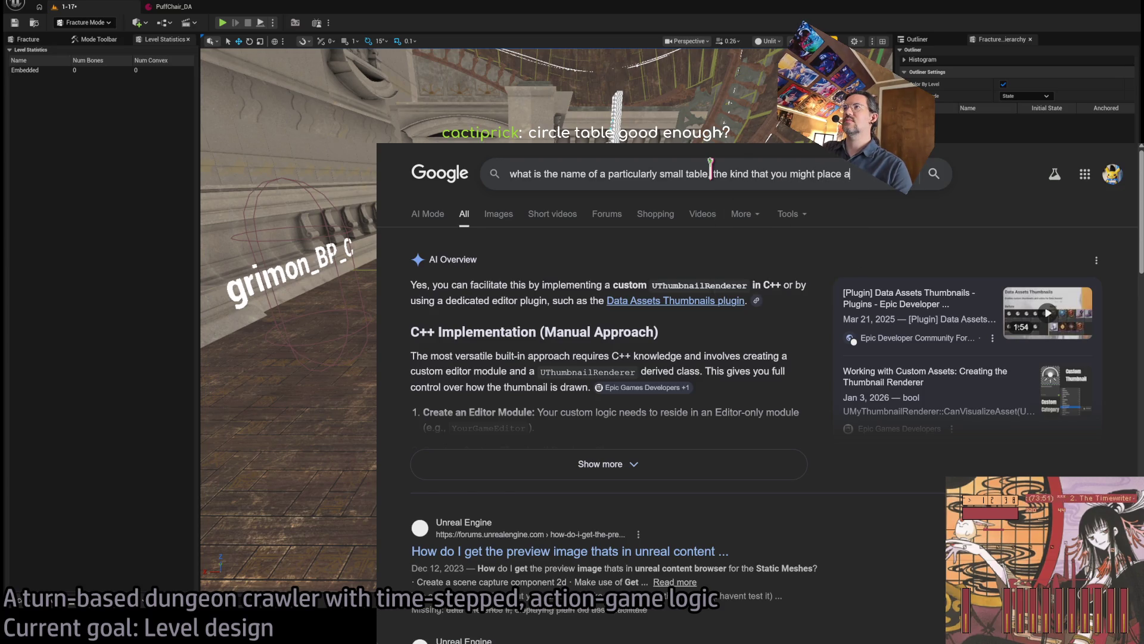
pyautogui.write('k t')
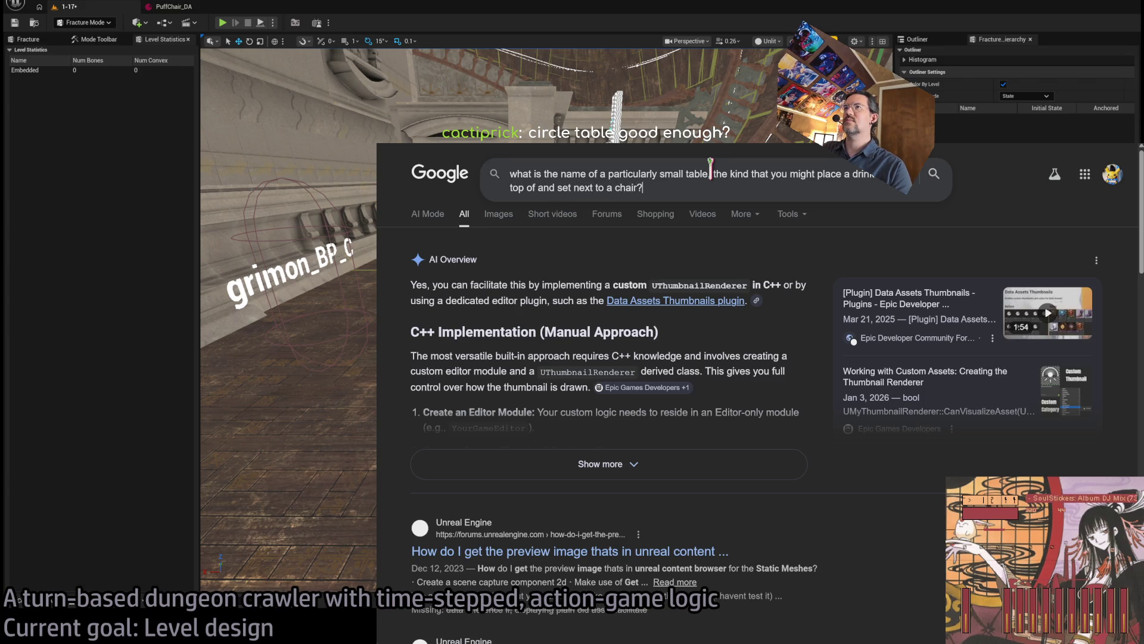
pyautogui.click(709, 174)
pyautogui.write(',')
pyautogui.press('Return')
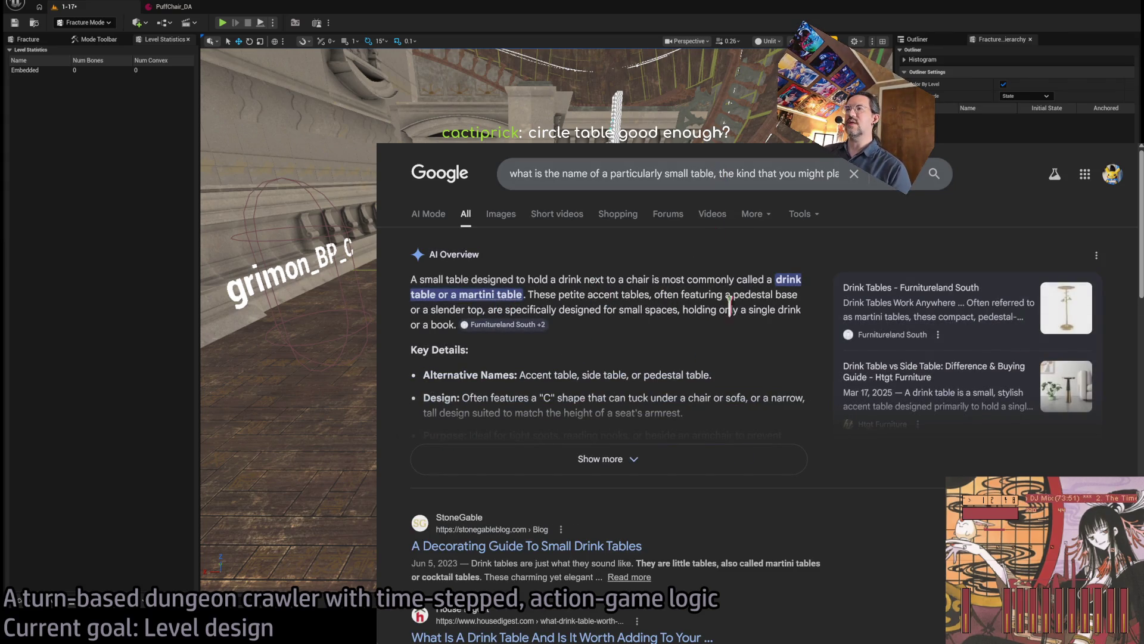
pyautogui.hotkey('alt', 'Tab')
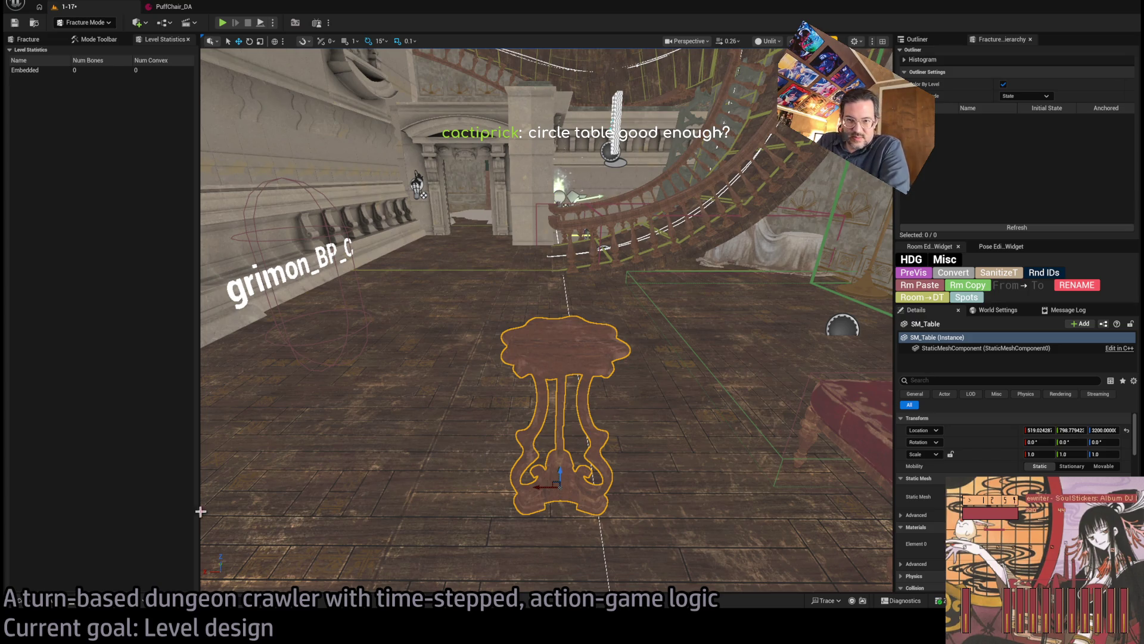
# Step: Browse the mansion's StaticMeshes in the Content Drawer, then bring back the Google results
pyautogui.click(19, 601)
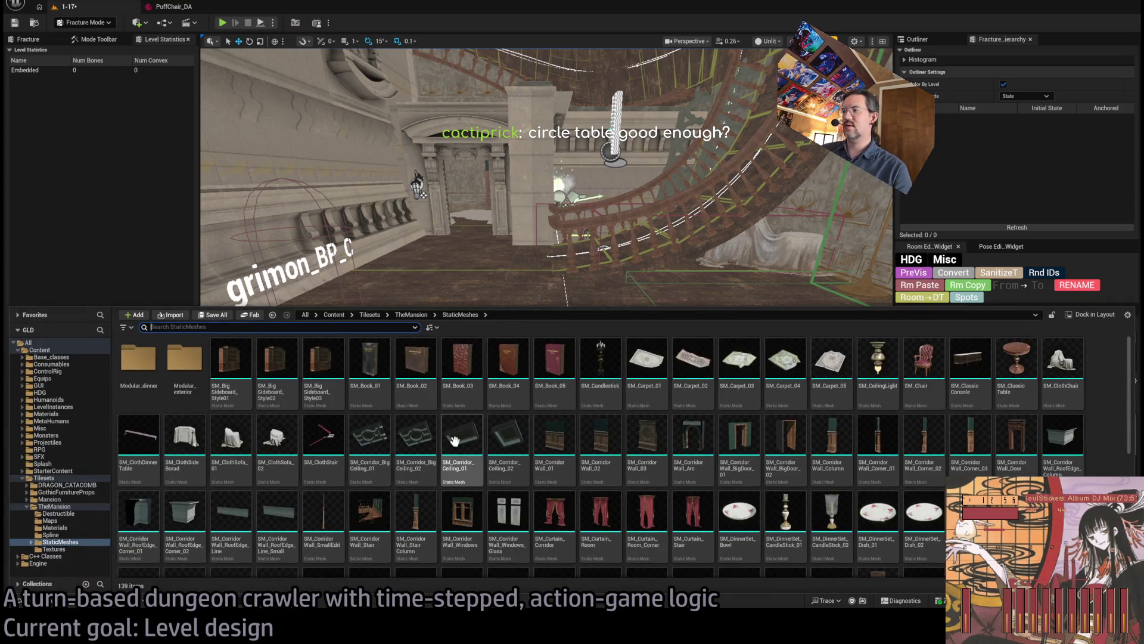
pyautogui.scroll(-5, 583, 473)
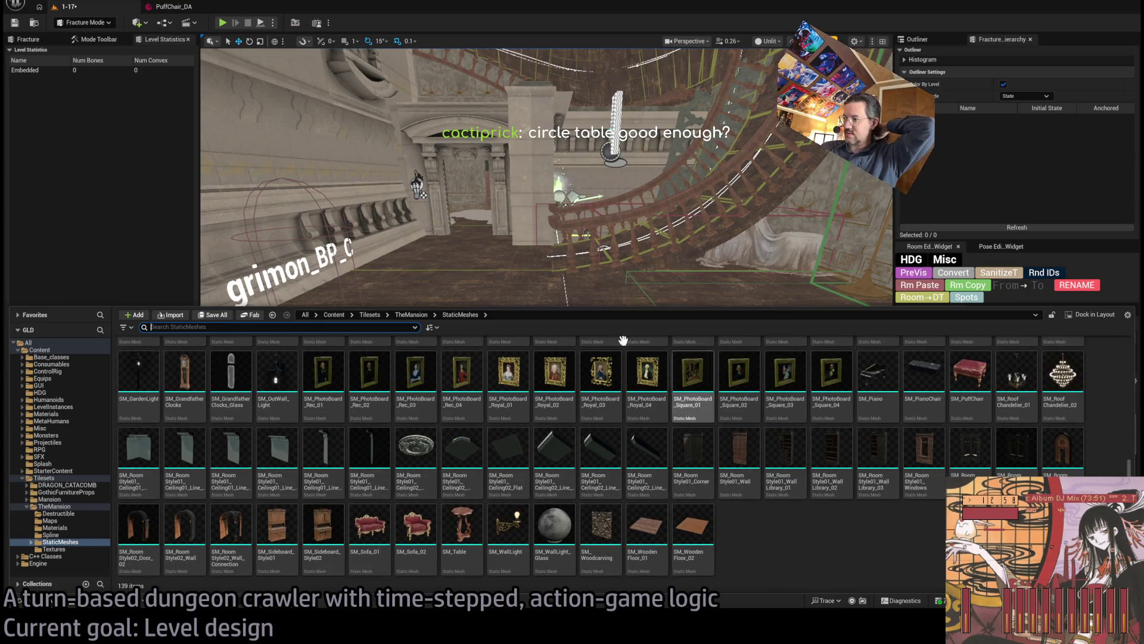
pyautogui.moveTo(619, 269); pyautogui.dragTo(637, 266)
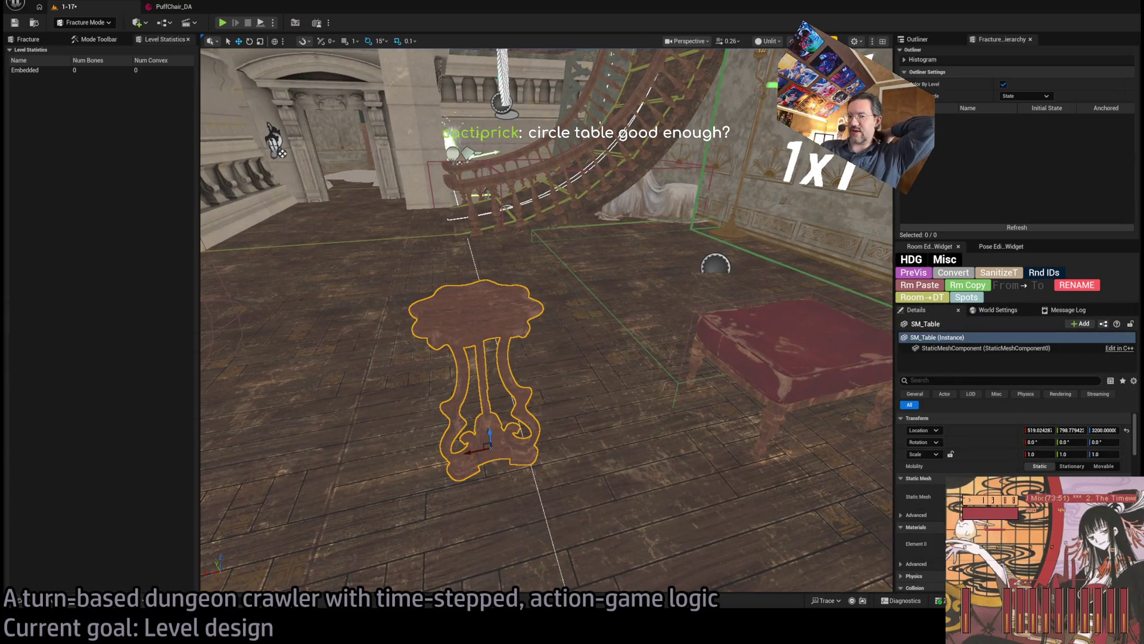
pyautogui.hotkey('alt', 'Tab')
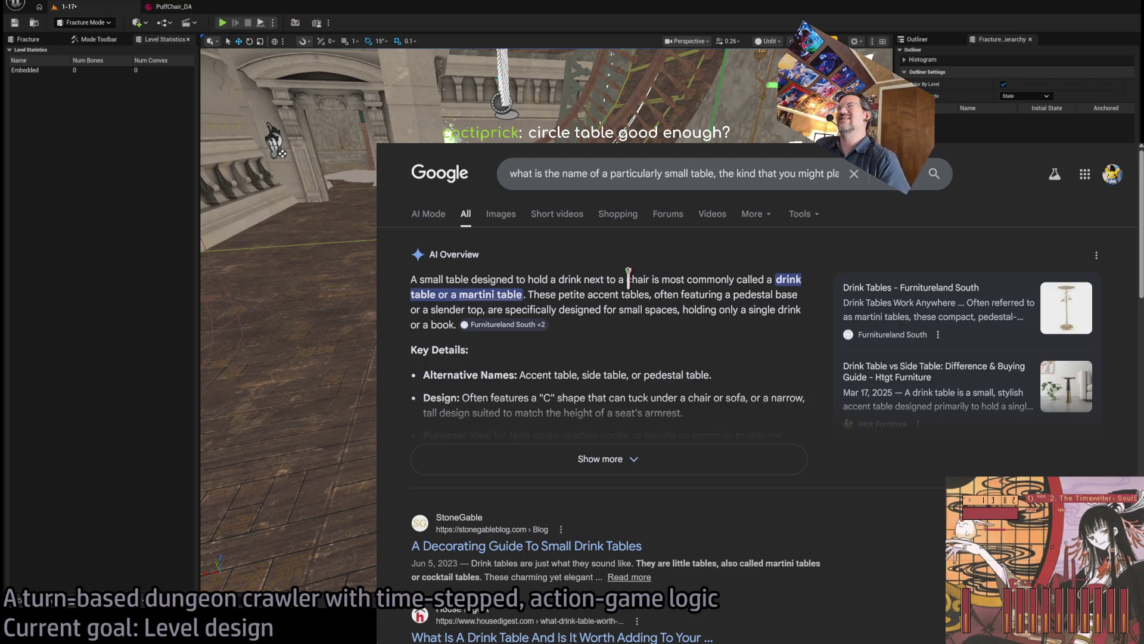
# Step: Check the table in the level, then run a Google search for 'drink table'
pyautogui.hotkey('alt', 'Tab')
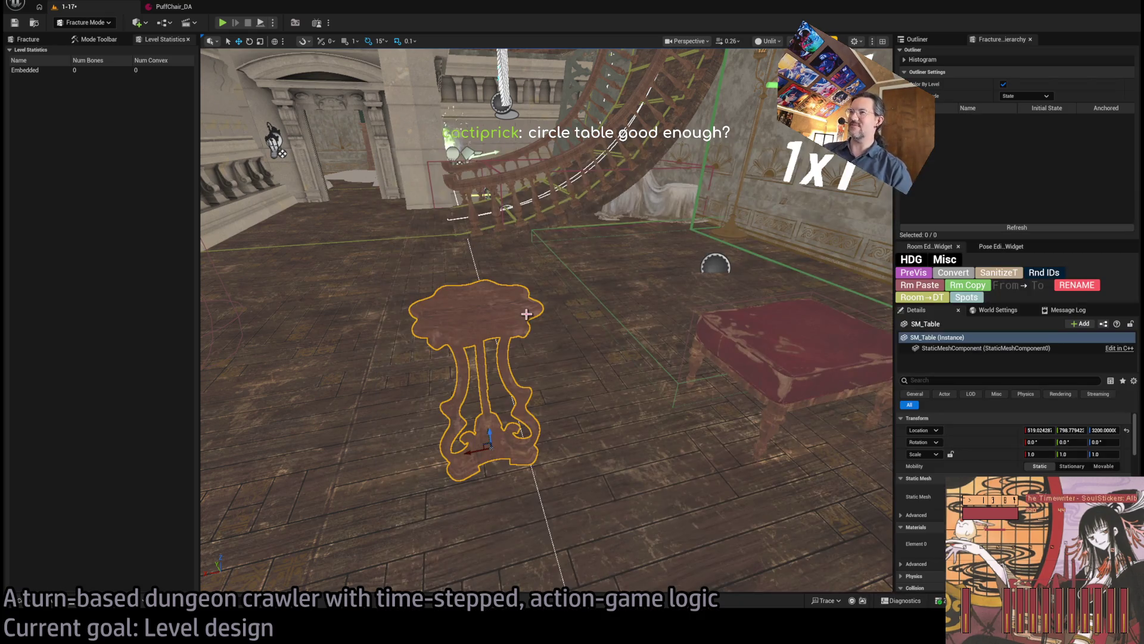
pyautogui.moveTo(527, 314)
pyautogui.mouseDown()
pyautogui.moveTo(537, 315)
pyautogui.moveTo(501, 321)
pyautogui.moveTo(564, 296)
pyautogui.mouseUp()
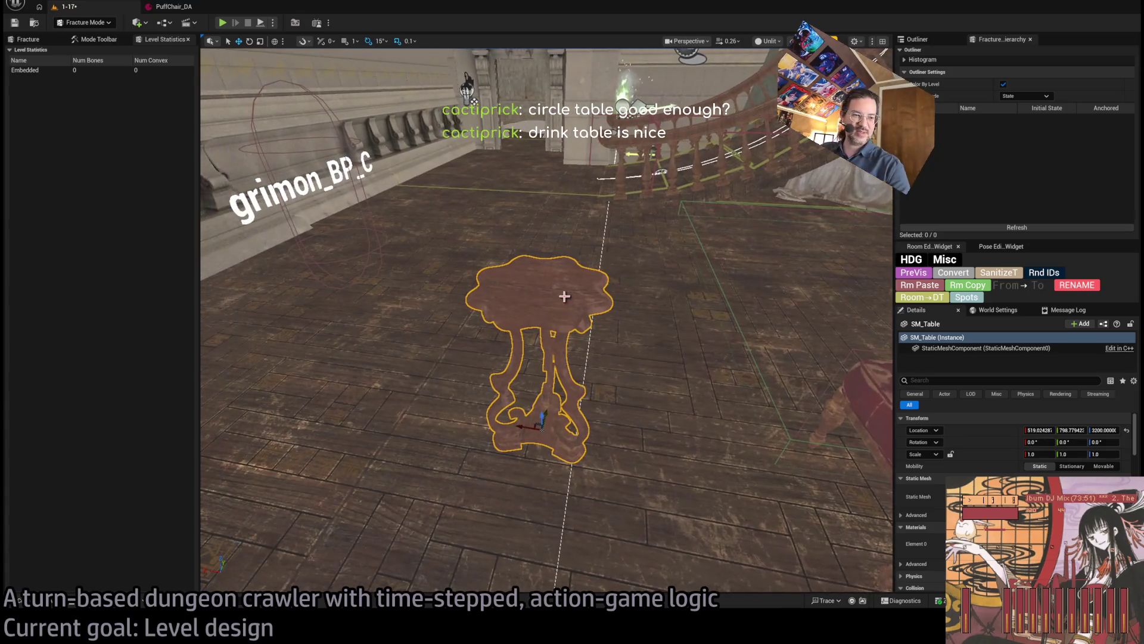
pyautogui.hotkey('alt', 'Tab')
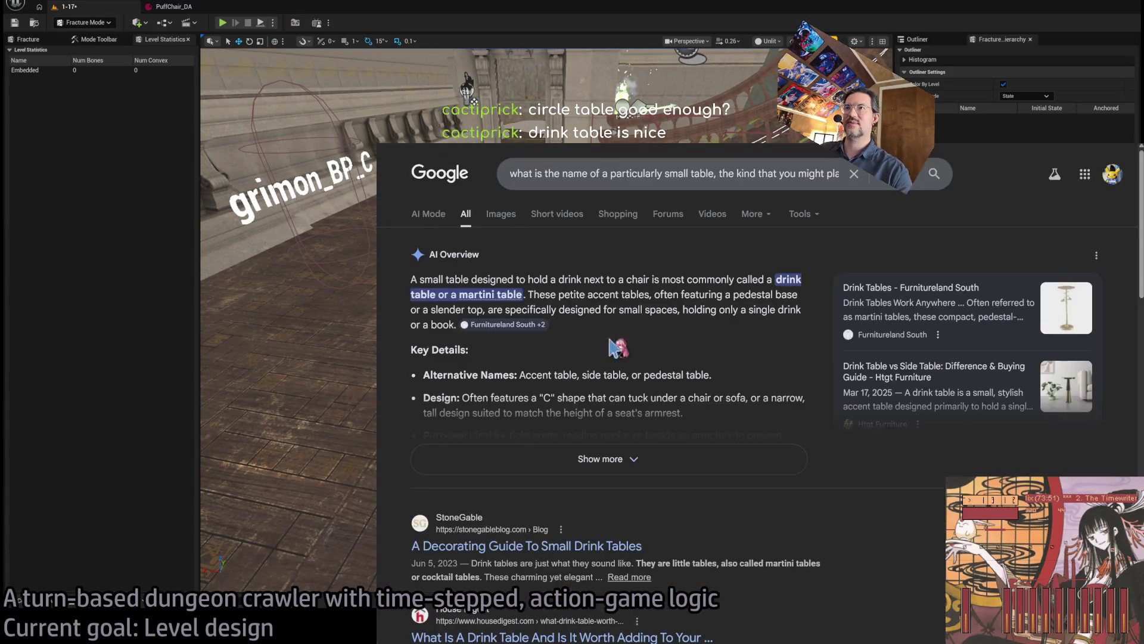
pyautogui.click(691, 170)
pyautogui.hotkey('ctrl', 'a')
pyautogui.write('drink table')
pyautogui.press('Return')
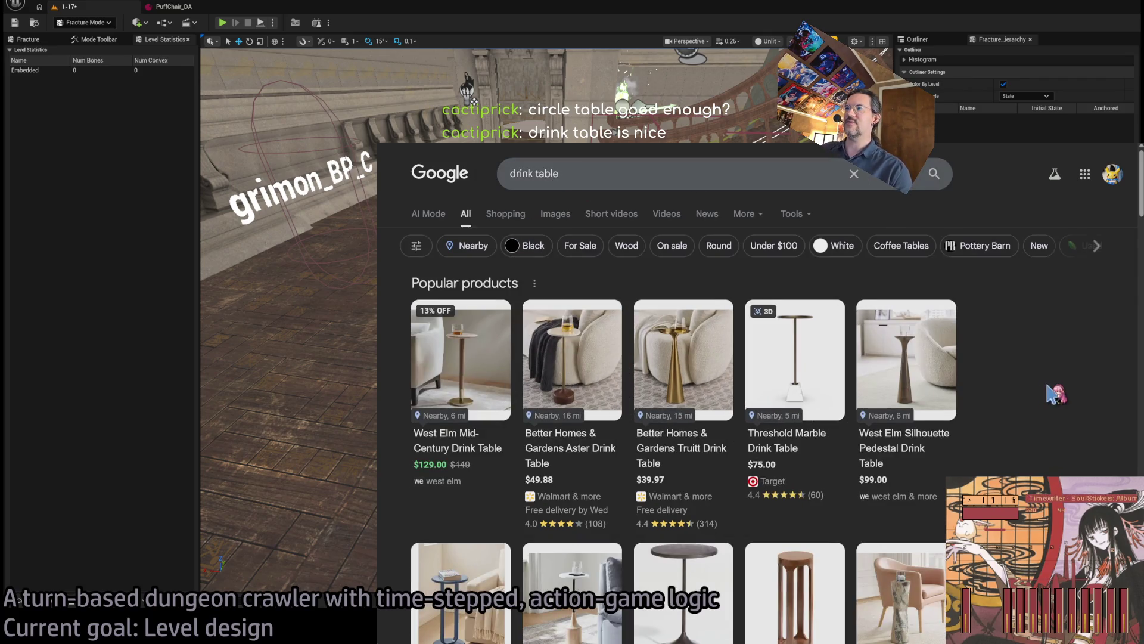
# Step: Scroll through the drink table shopping results, then return to Unreal and orbit around the table
pyautogui.scroll(-4, 1025, 399)
pyautogui.scroll(-4, 1046, 402)
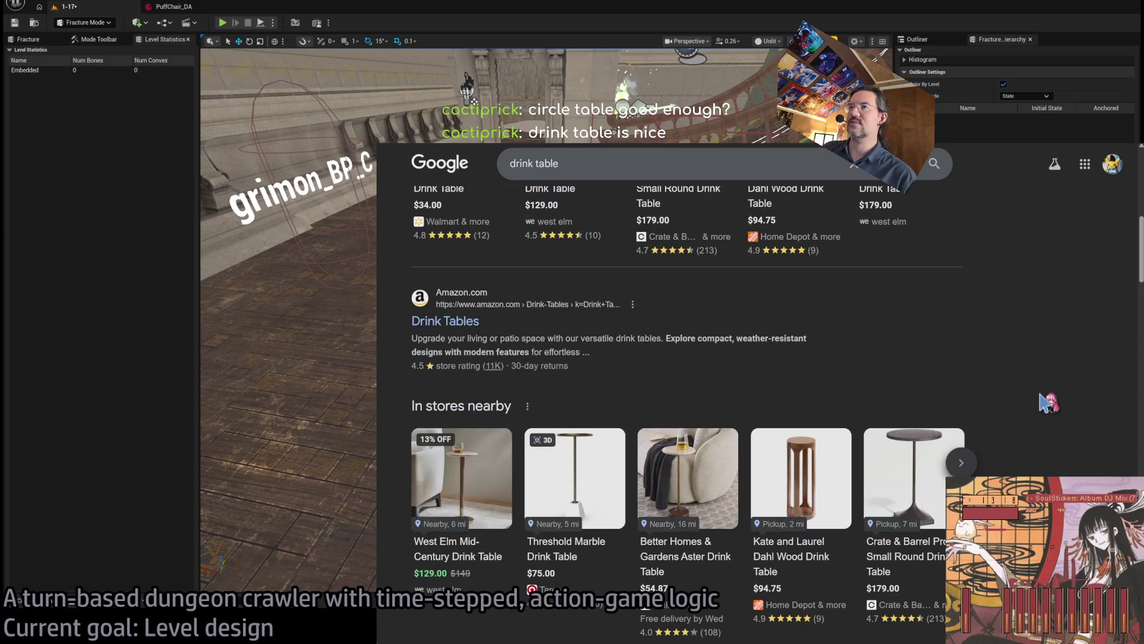
pyautogui.hotkey('alt', 'Tab')
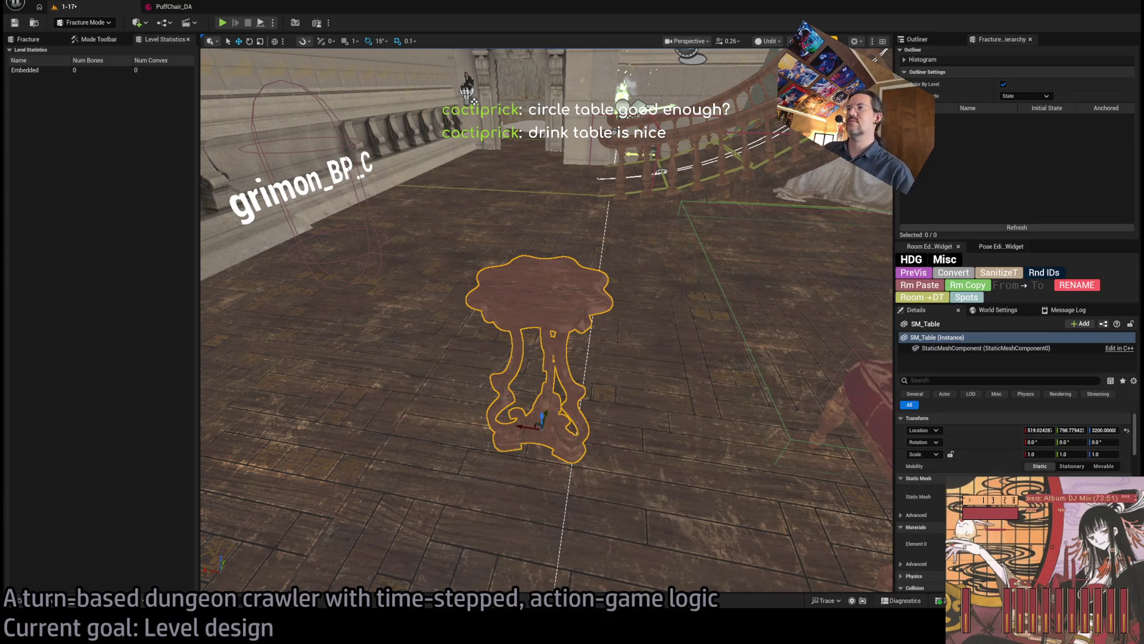
pyautogui.moveTo(539, 334)
pyautogui.mouseDown()
pyautogui.moveTo(512, 322)
pyautogui.moveTo(557, 315)
pyautogui.mouseUp()
# Step: Select the SM_Table mesh in the Content Drawer, frame it, and switch to Fracture Mode
pyautogui.click(19, 600)
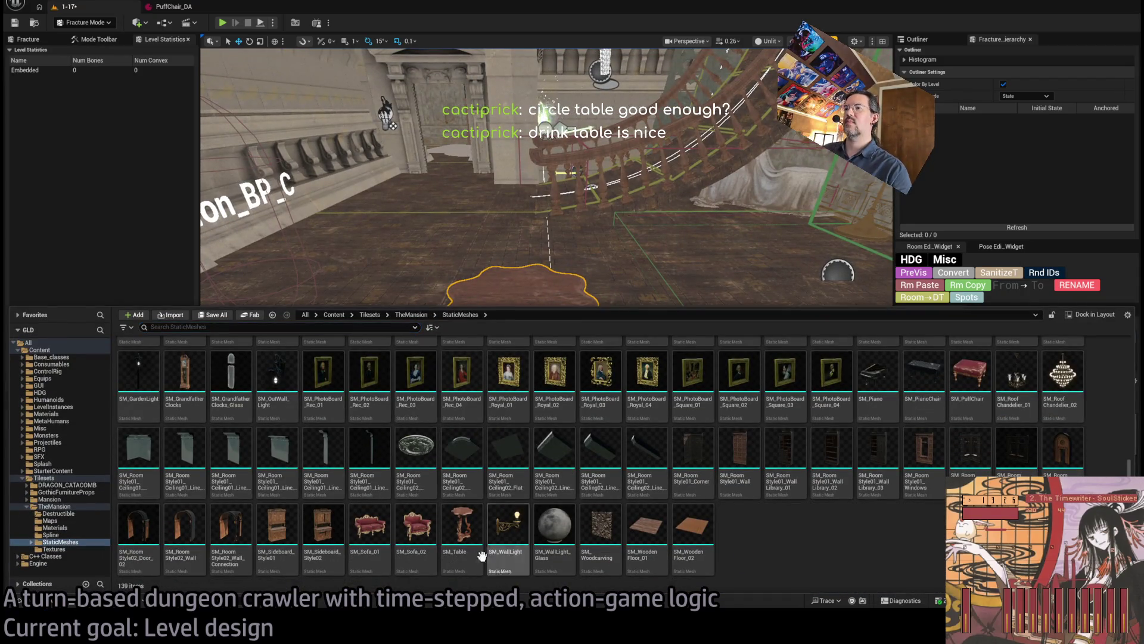
pyautogui.click(462, 525)
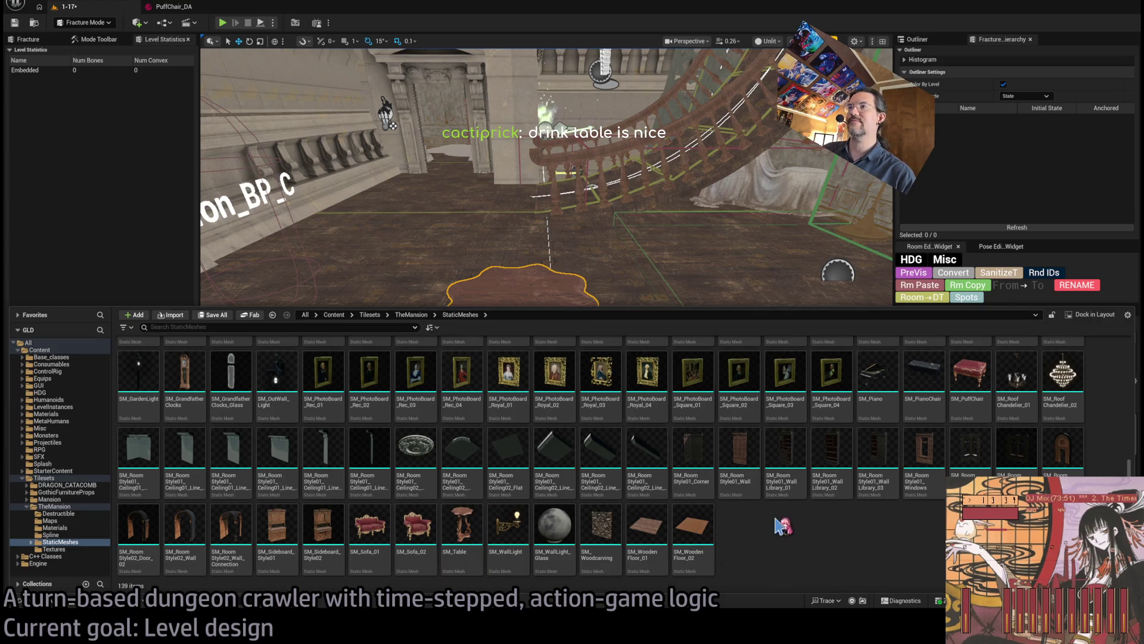
pyautogui.press('f')
pyautogui.click(95, 39)
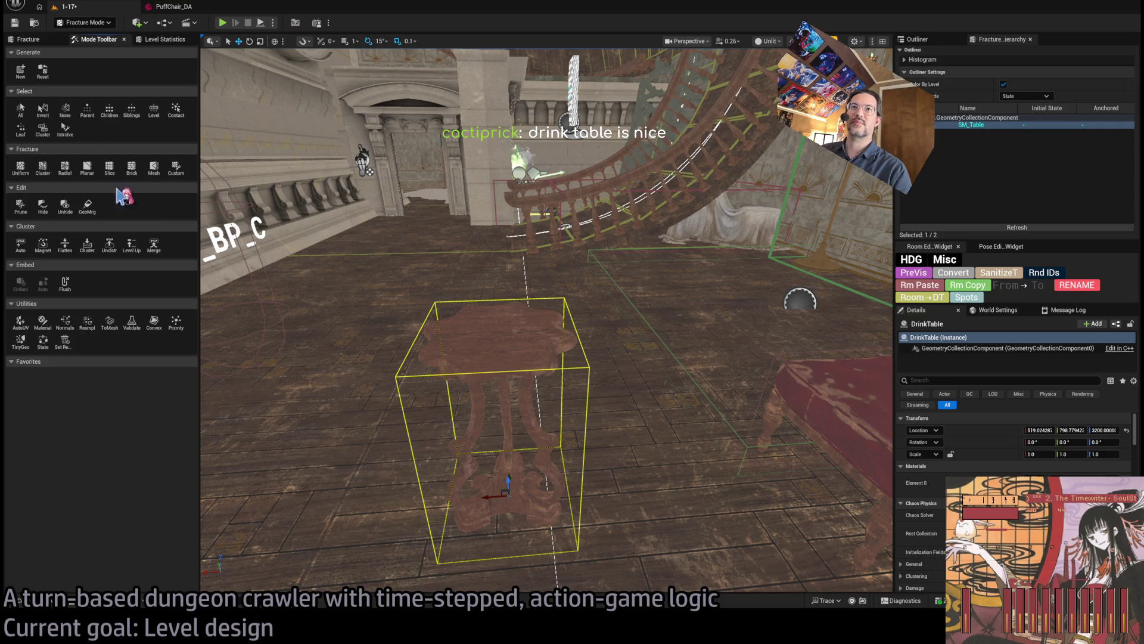
# Step: Choose the Planar fracture tool and tilt its cutting plane diagonally through the drink table
pyautogui.moveTo(536, 358); pyautogui.dragTo(537, 286)
pyautogui.moveTo(433, 197); pyautogui.dragTo(424, 235)
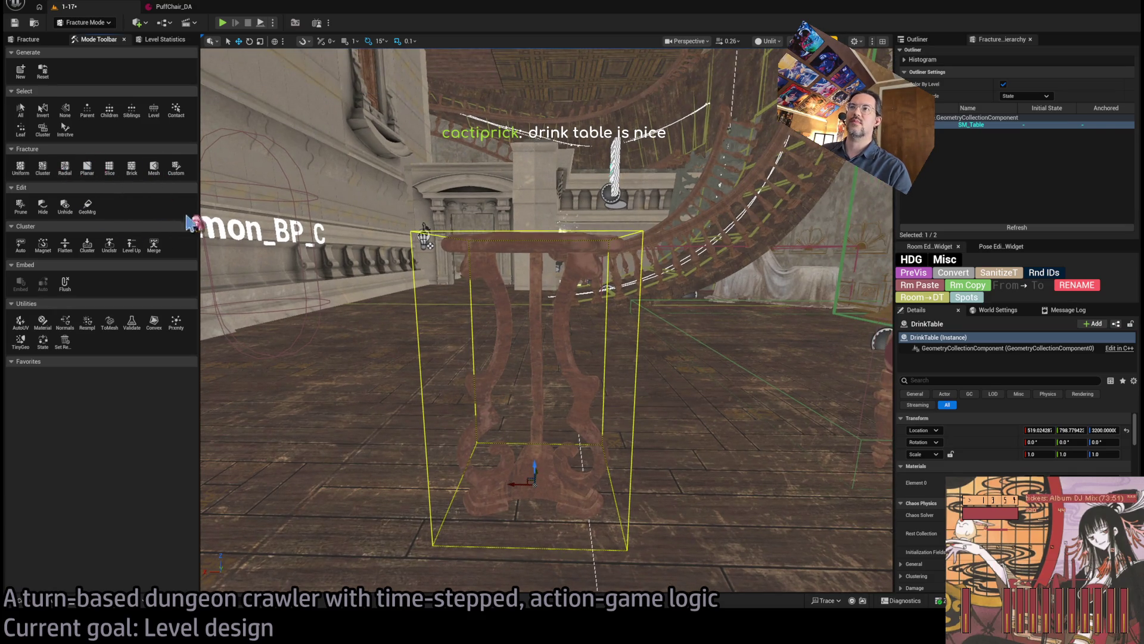
pyautogui.click(87, 167)
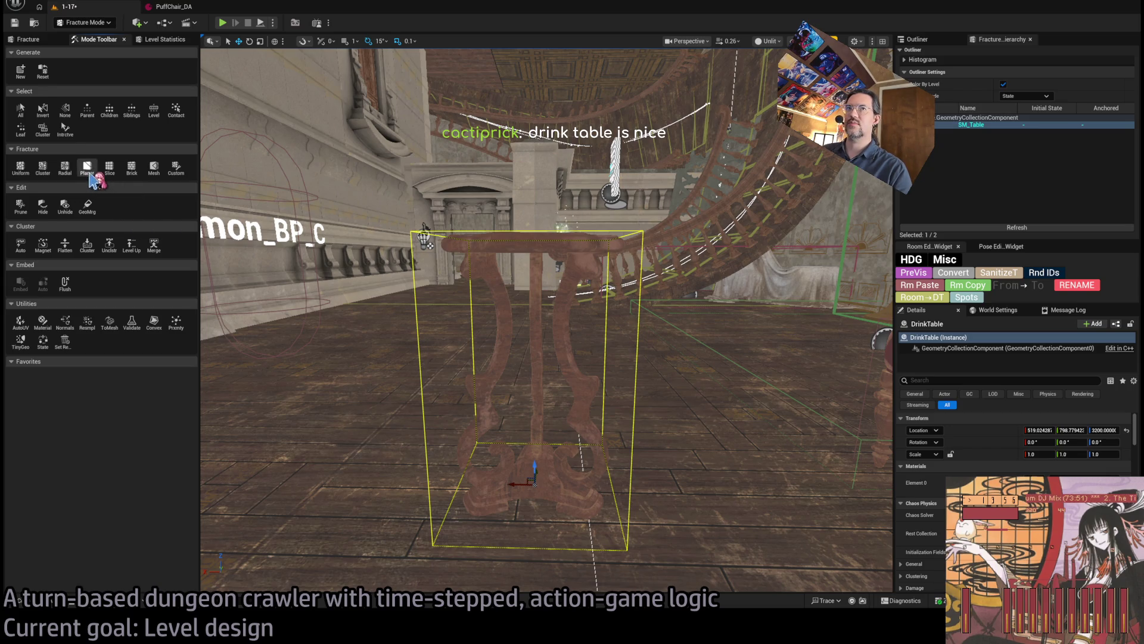
pyautogui.moveTo(548, 355)
pyautogui.mouseDown()
pyautogui.moveTo(572, 350)
pyautogui.moveTo(539, 358)
pyautogui.moveTo(567, 370)
pyautogui.moveTo(544, 365)
pyautogui.moveTo(533, 311)
pyautogui.moveTo(534, 322)
pyautogui.mouseUp()
pyautogui.press('w')
pyautogui.moveTo(699, 369); pyautogui.dragTo(705, 366)
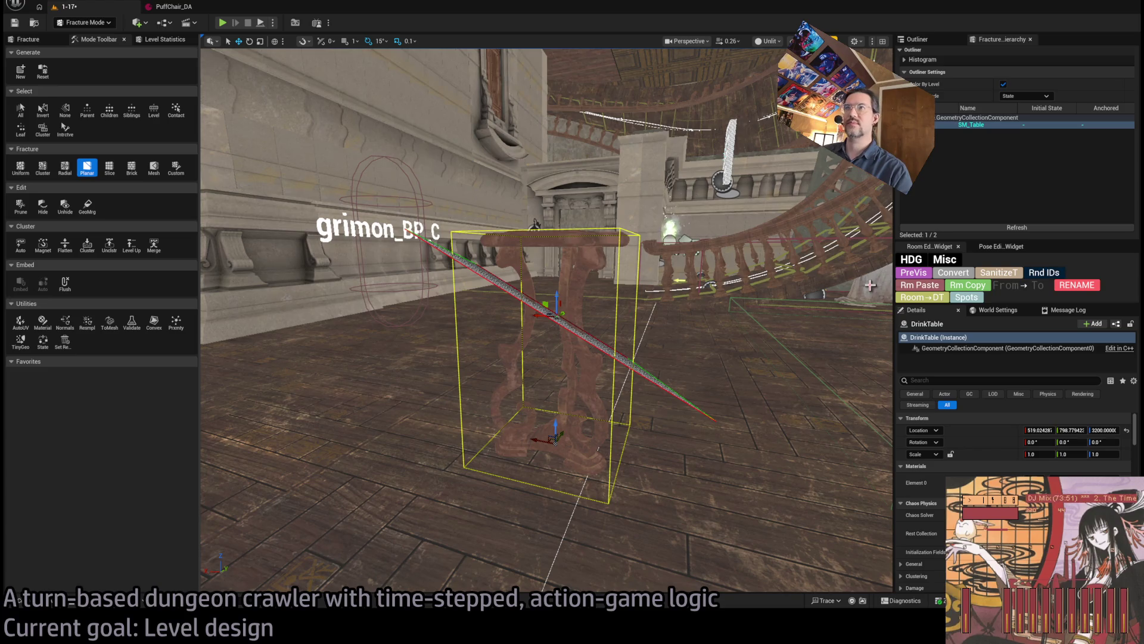
# Step: Fracture the table into eight pieces, inspect them with Explode Amount, then return to Selection Mode
pyautogui.click(28, 39)
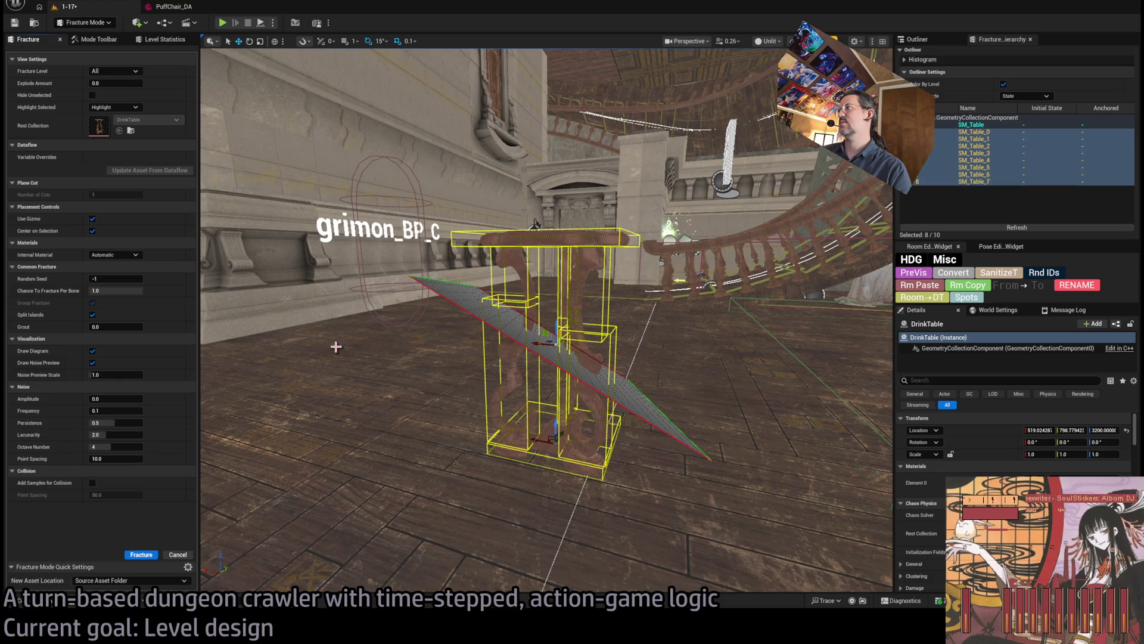
pyautogui.click(94, 40)
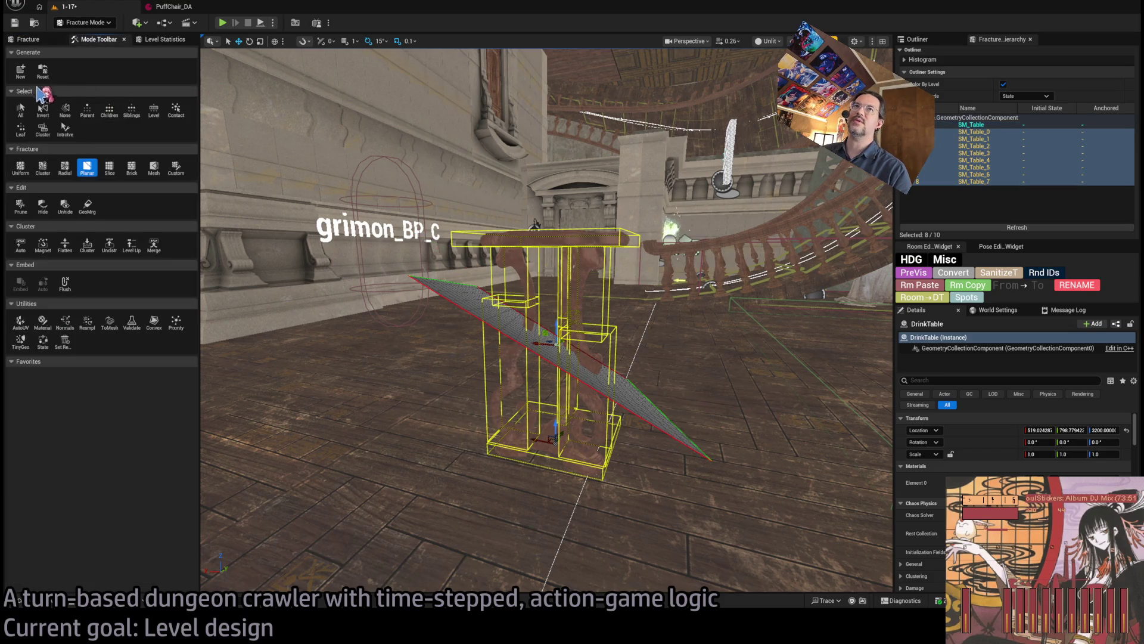
pyautogui.click(30, 40)
pyautogui.moveTo(101, 83)
pyautogui.mouseDown()
pyautogui.moveTo(135, 83)
pyautogui.moveTo(89, 83)
pyautogui.mouseUp()
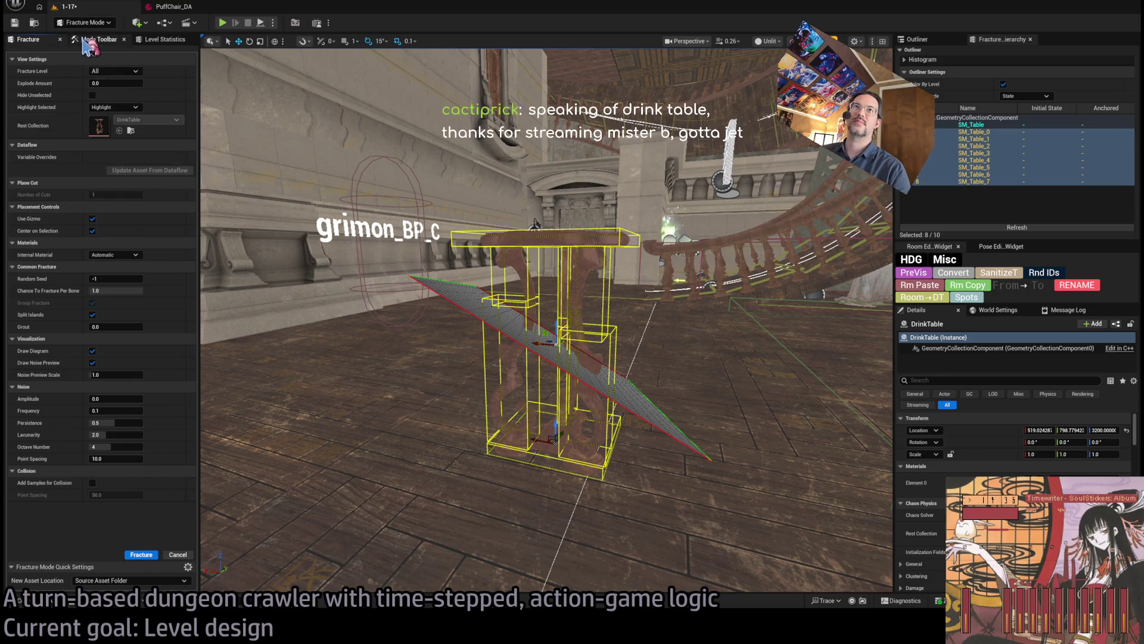
pyautogui.hotkey('shift', '1')
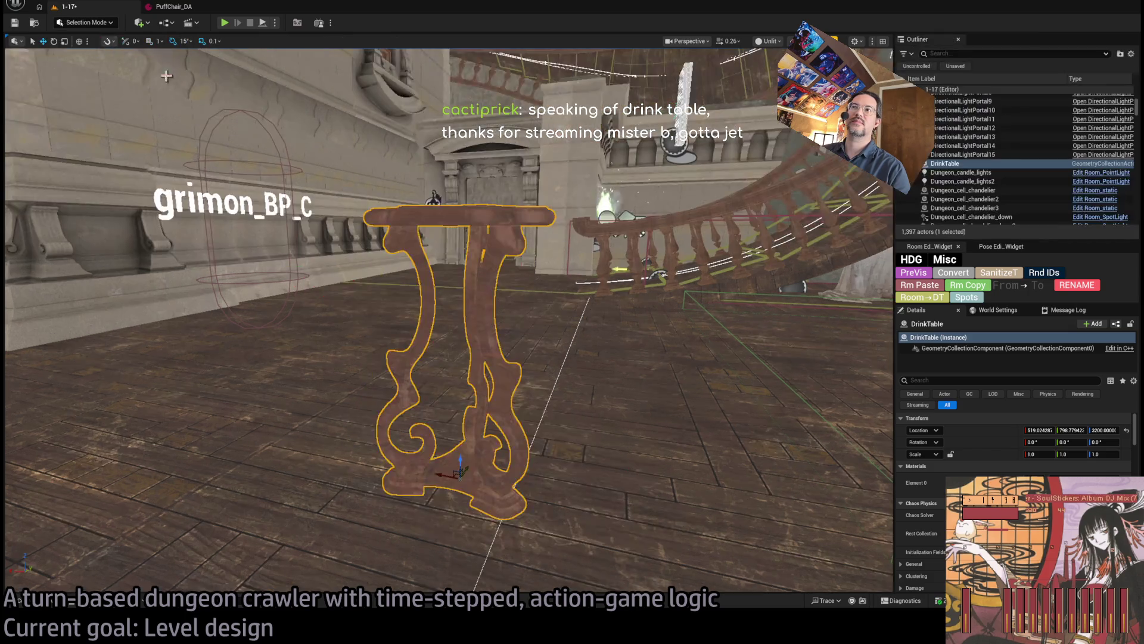
# Step: Duplicate DinnerTable3_DA as DrinkTable_DA, assign DrinkTable as its Geo Collection, and save
pyautogui.click(54, 602)
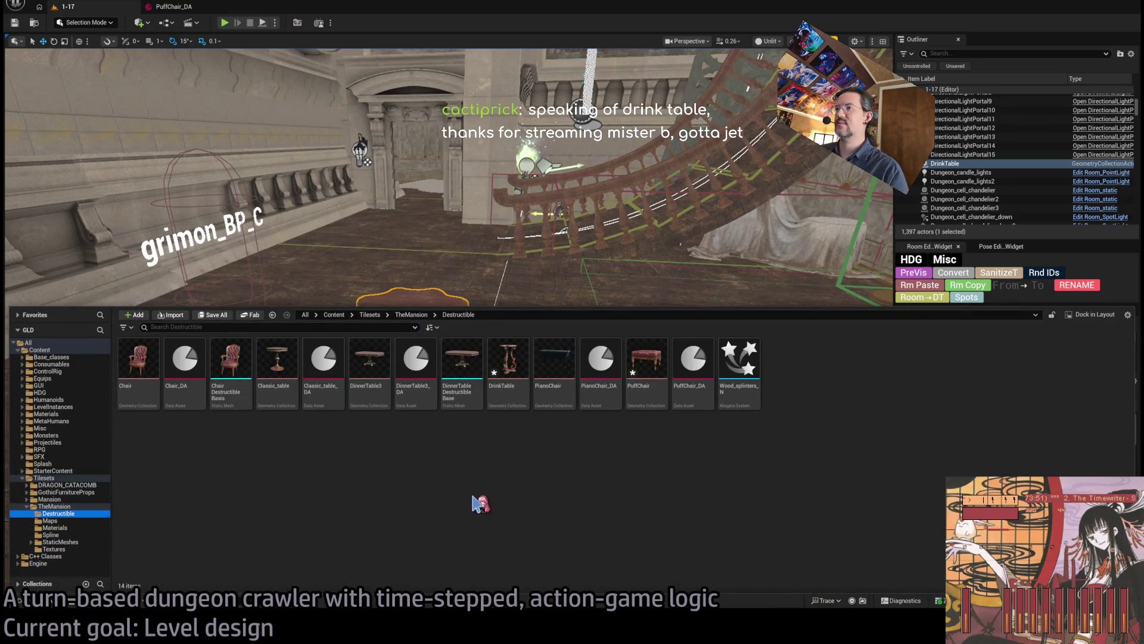
pyautogui.click(508, 360)
pyautogui.click(474, 365)
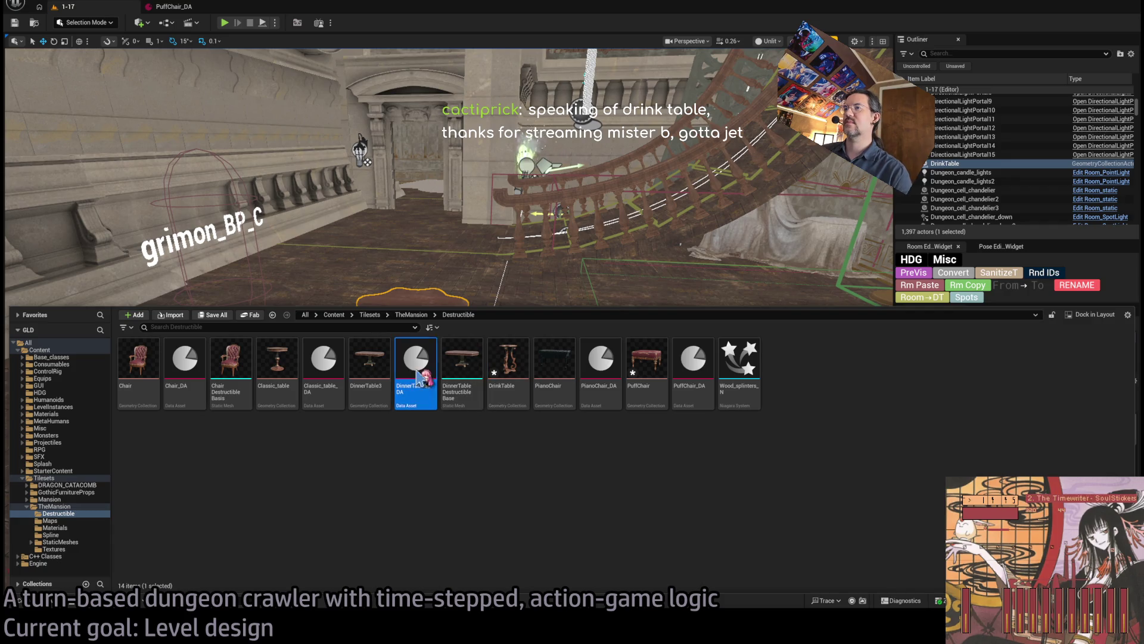
pyautogui.press('End')
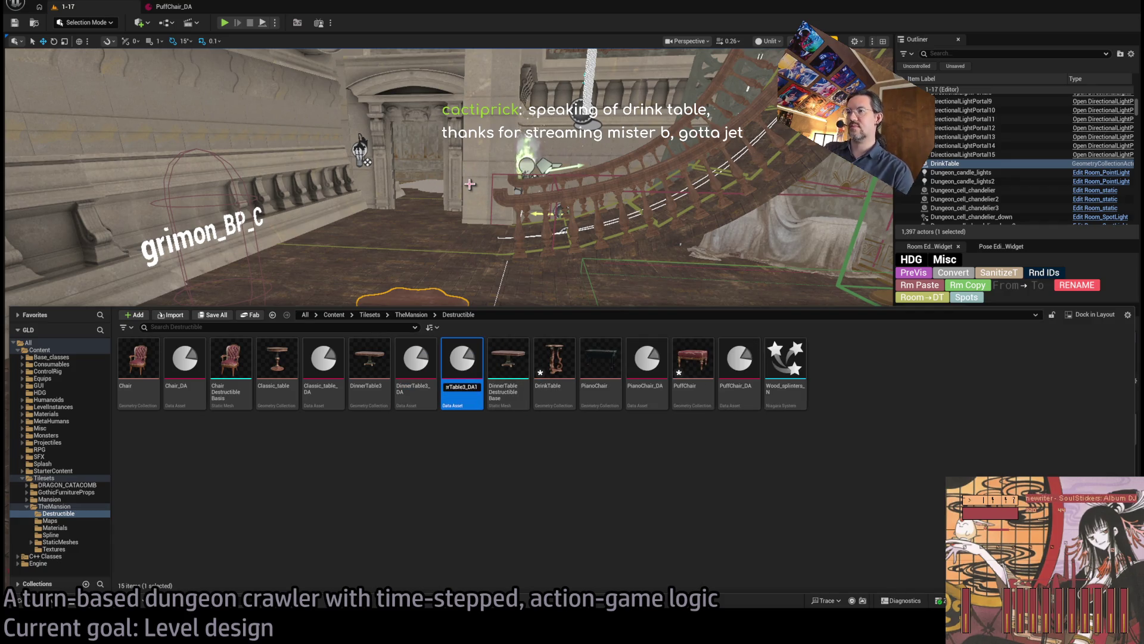
pyautogui.write('_DA')
pyautogui.write('DrinkT')
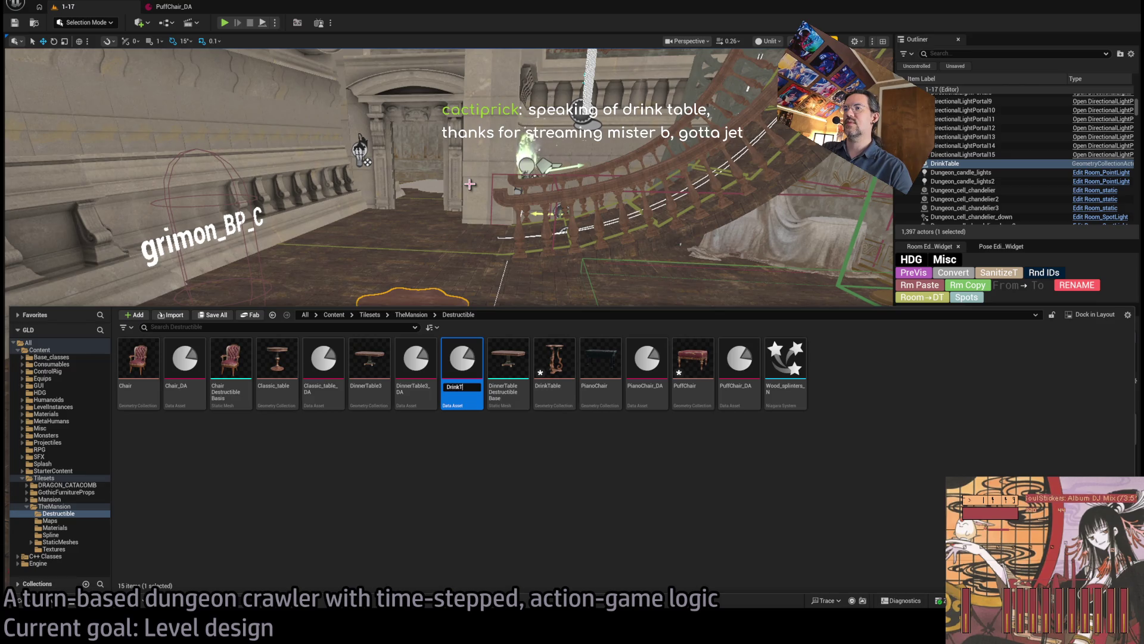
pyautogui.press('Return')
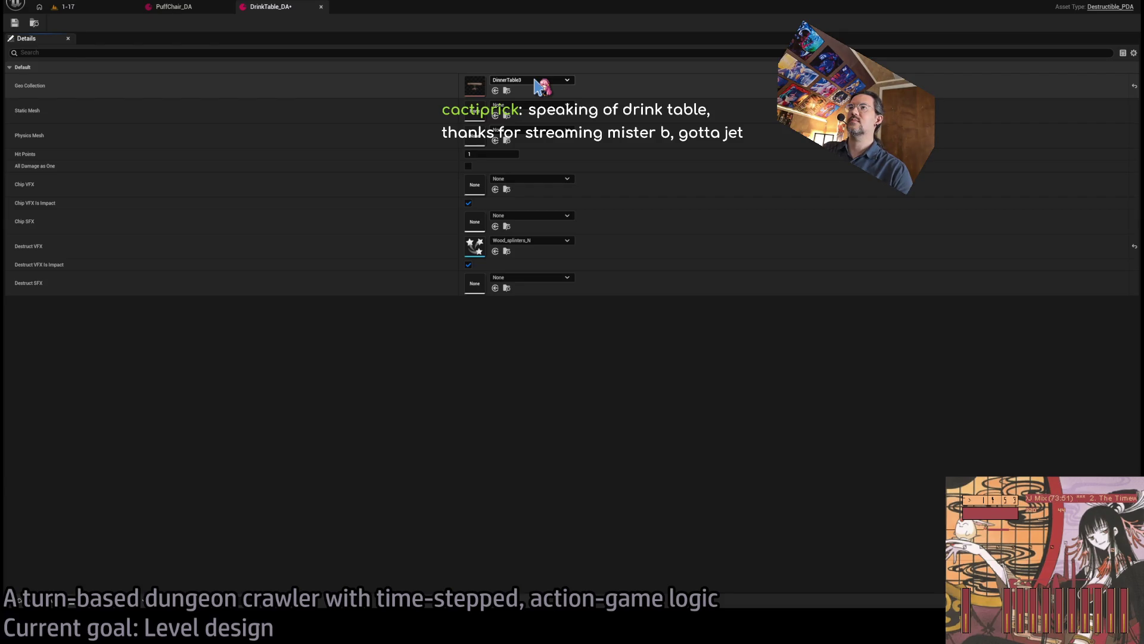
pyautogui.click(14, 22)
# Step: Close the DrinkTable_DA and PuffChair_DA editors and delete the drink table actor from the level
pyautogui.middleClick(262, 7)
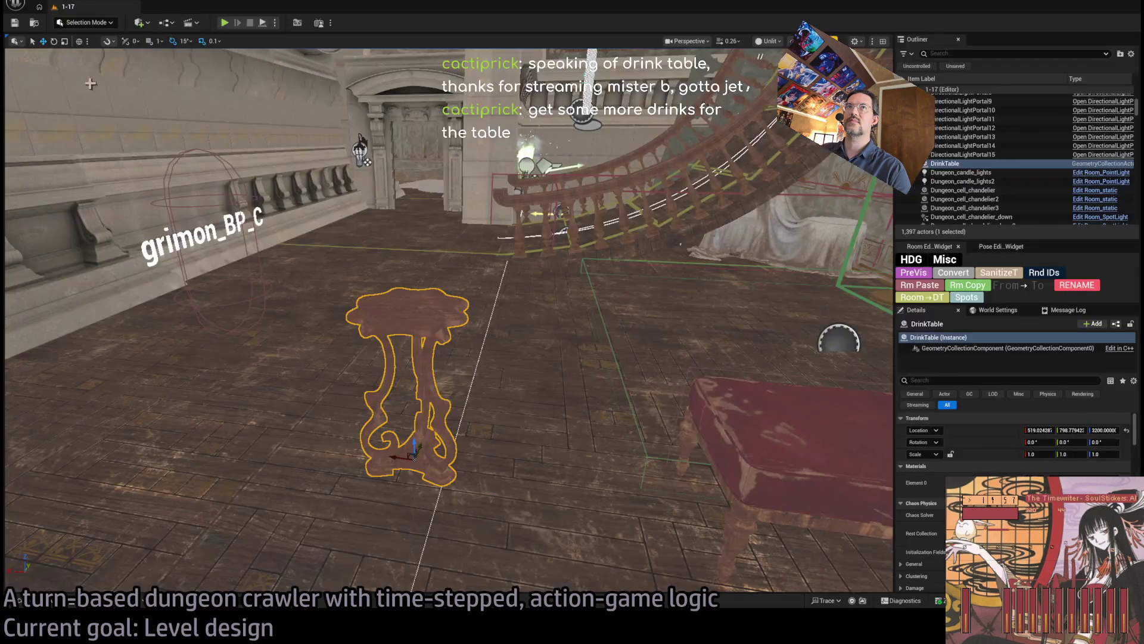
pyautogui.middleClick(173, 7)
pyautogui.click(787, 441)
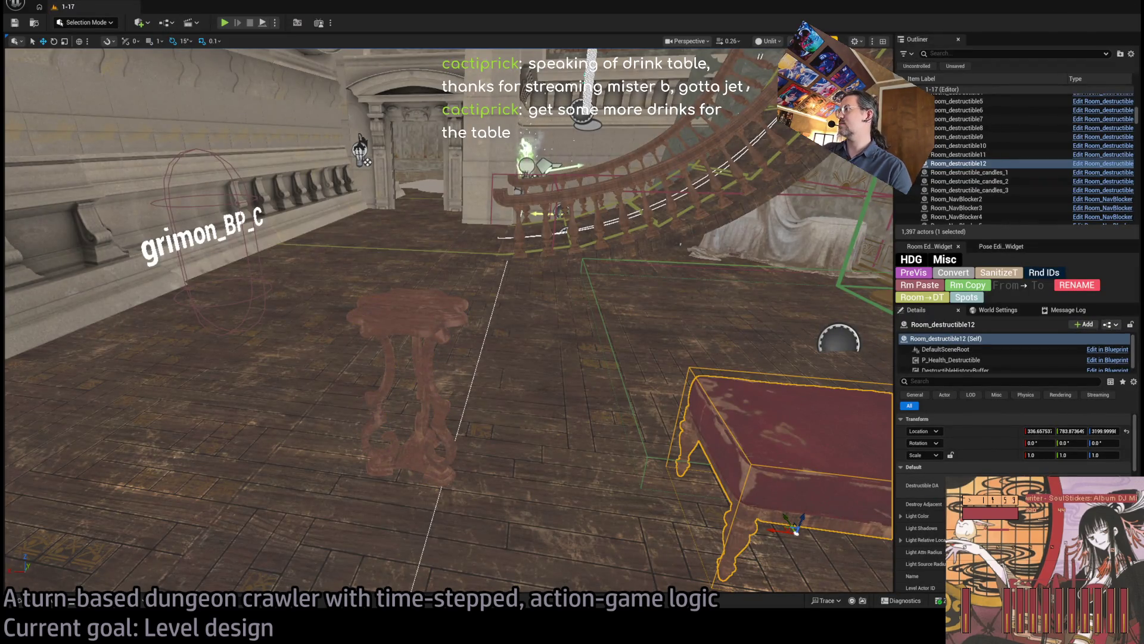
pyautogui.click(401, 370)
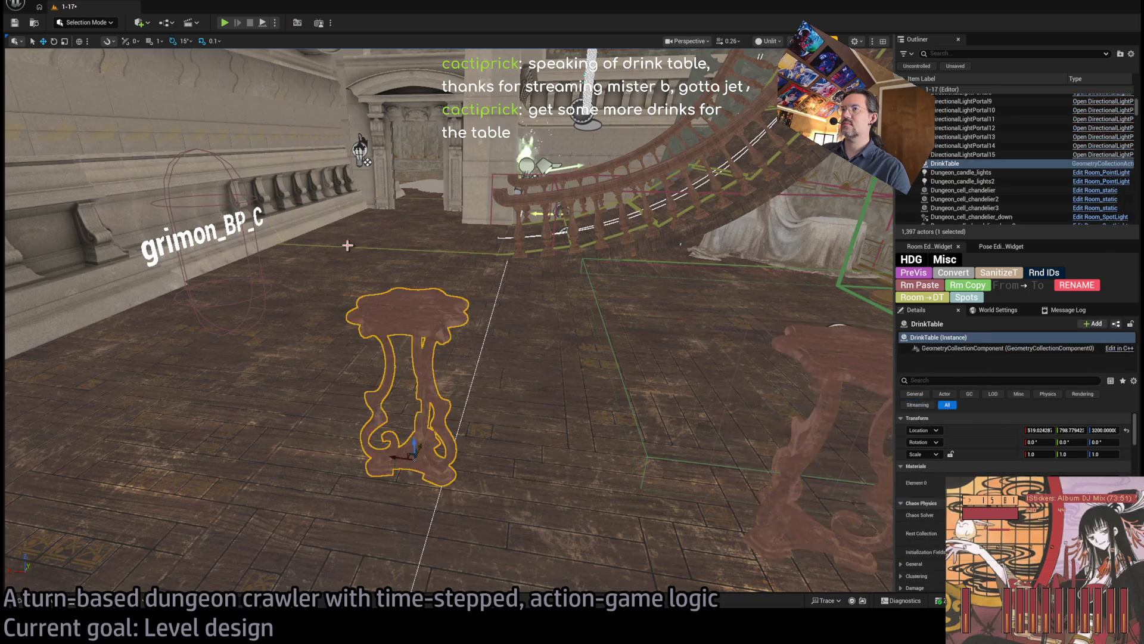
pyautogui.press('Delete')
# Step: Playtest the mansion room, turning the camera around the character, then stop play
pyautogui.click(230, 24)
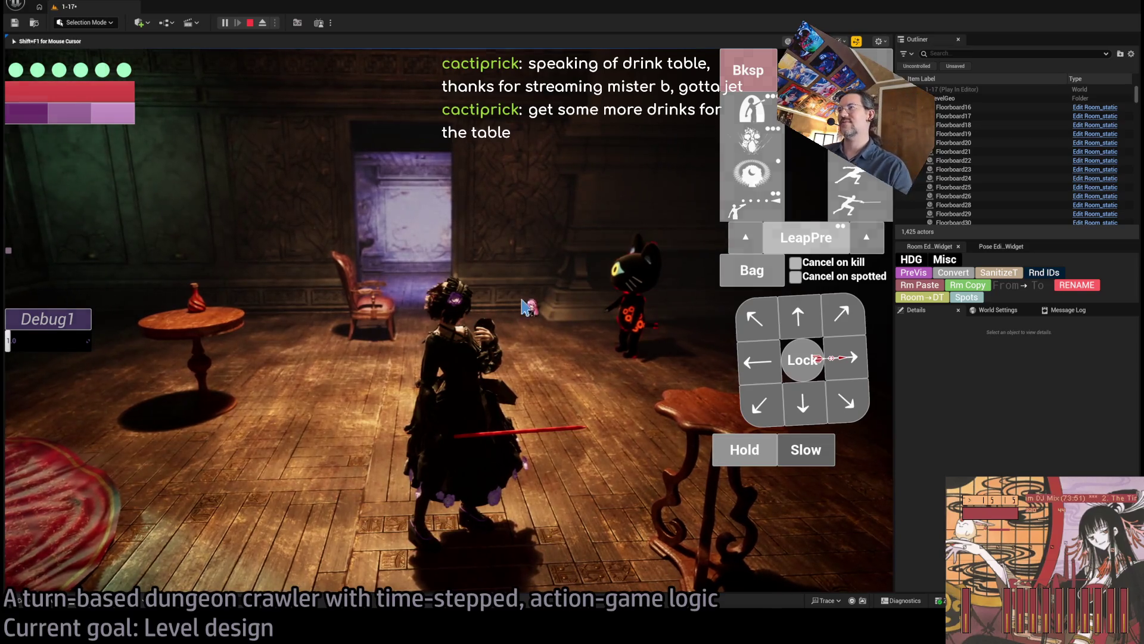
pyautogui.press('e')
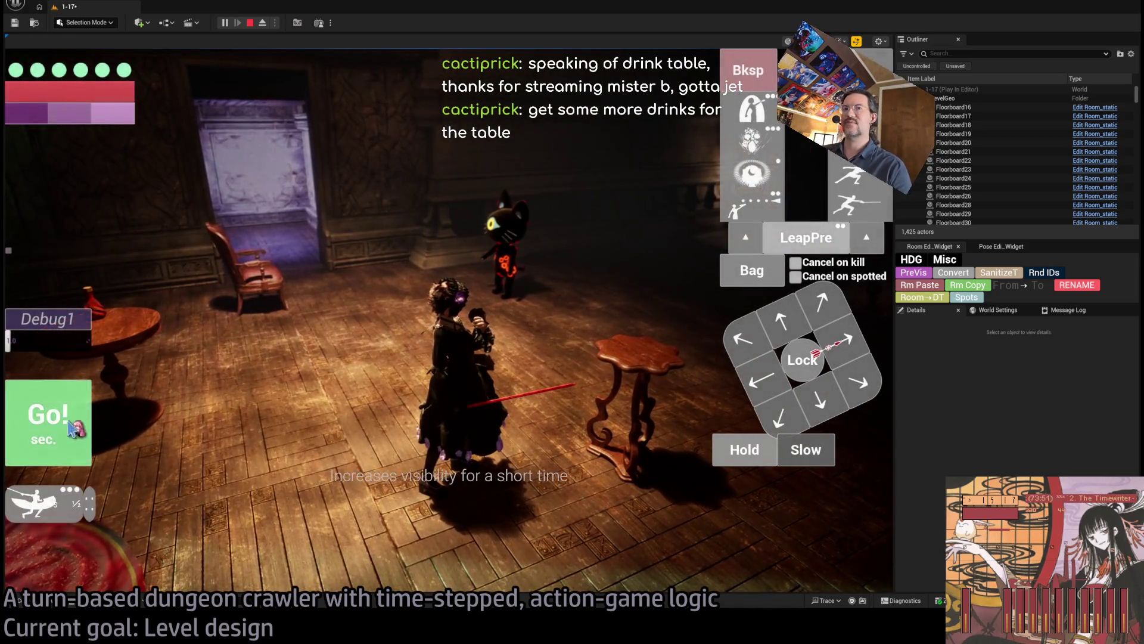
pyautogui.press('e')
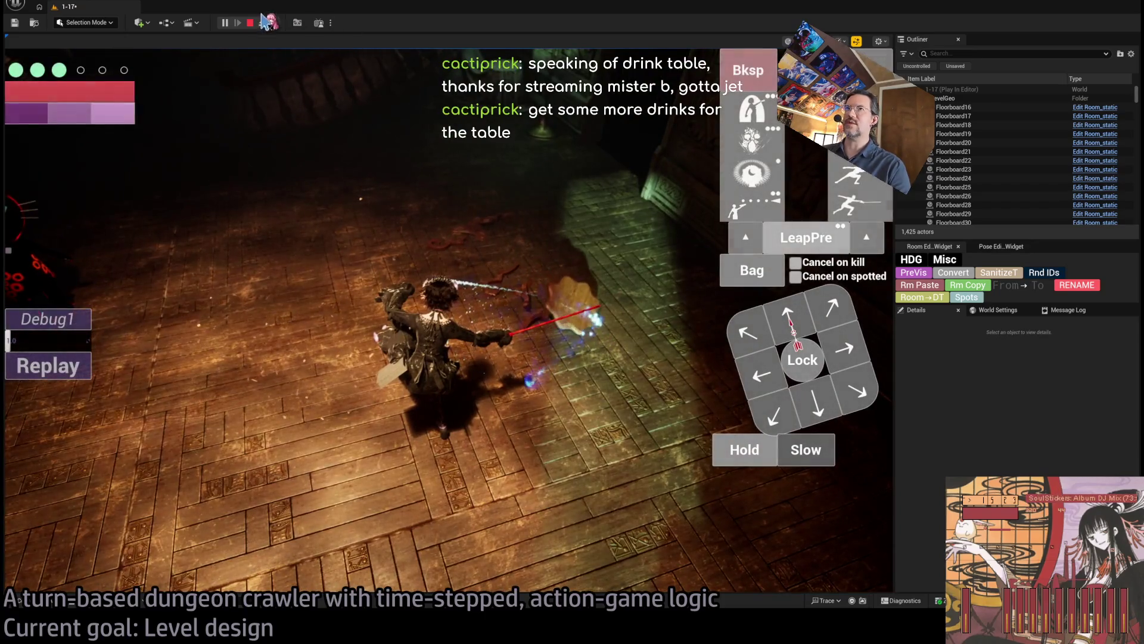
pyautogui.click(250, 22)
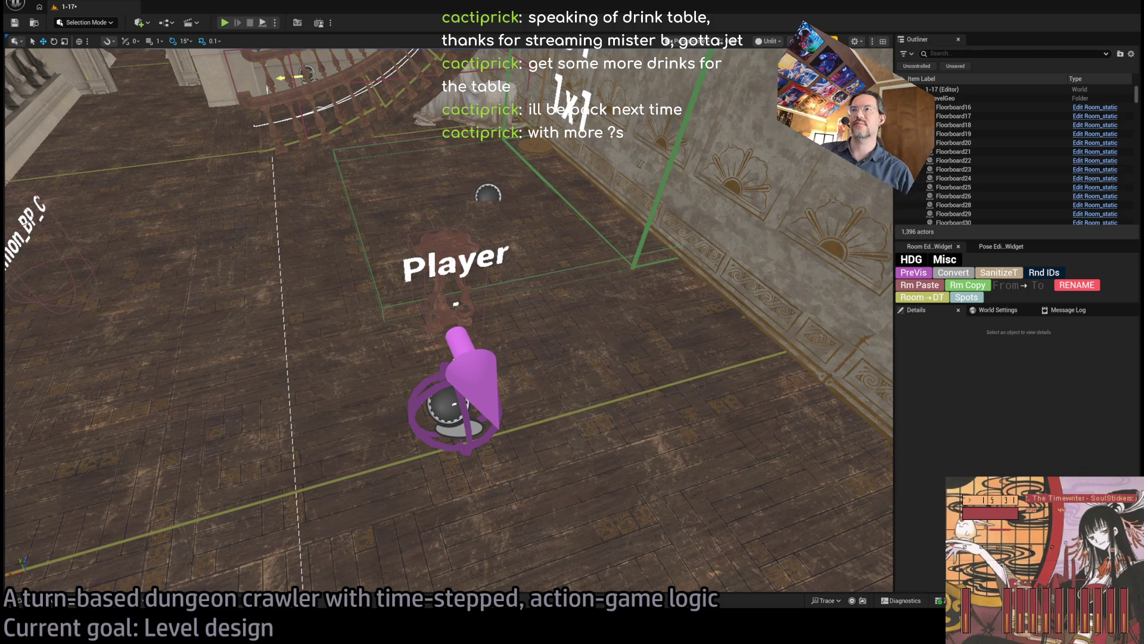
# Step: Save the 1-17 level with Ctrl+S
pyautogui.hotkey('ctrl', 's')
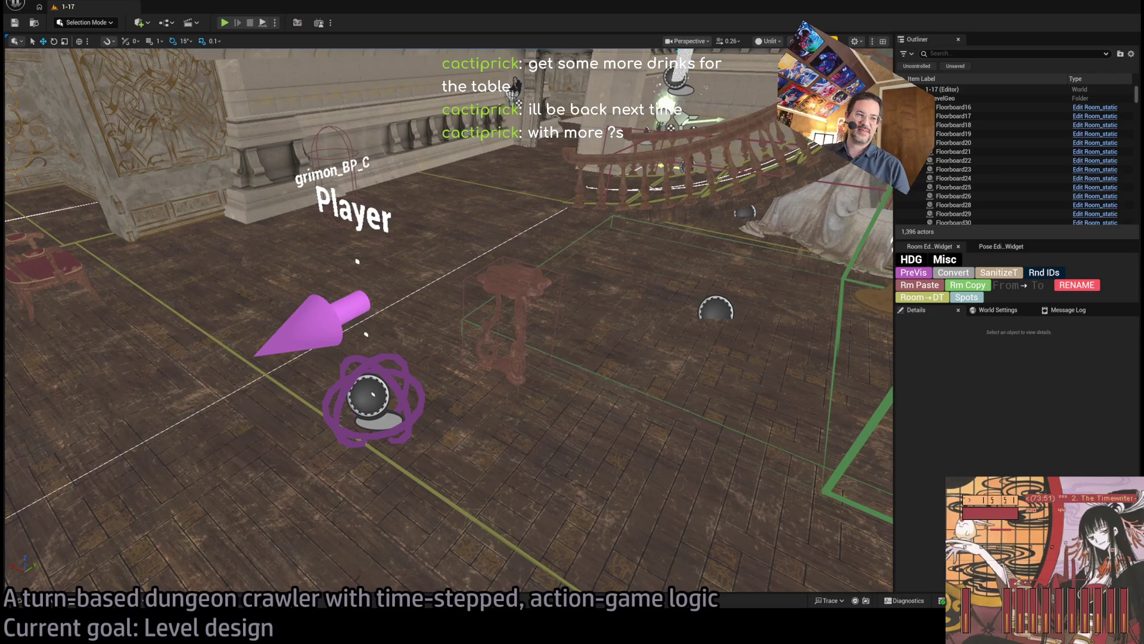
# Step: Bring up the browser's 'drink table' results and navigate to google.com
pyautogui.hotkey('alt', 'Tab')
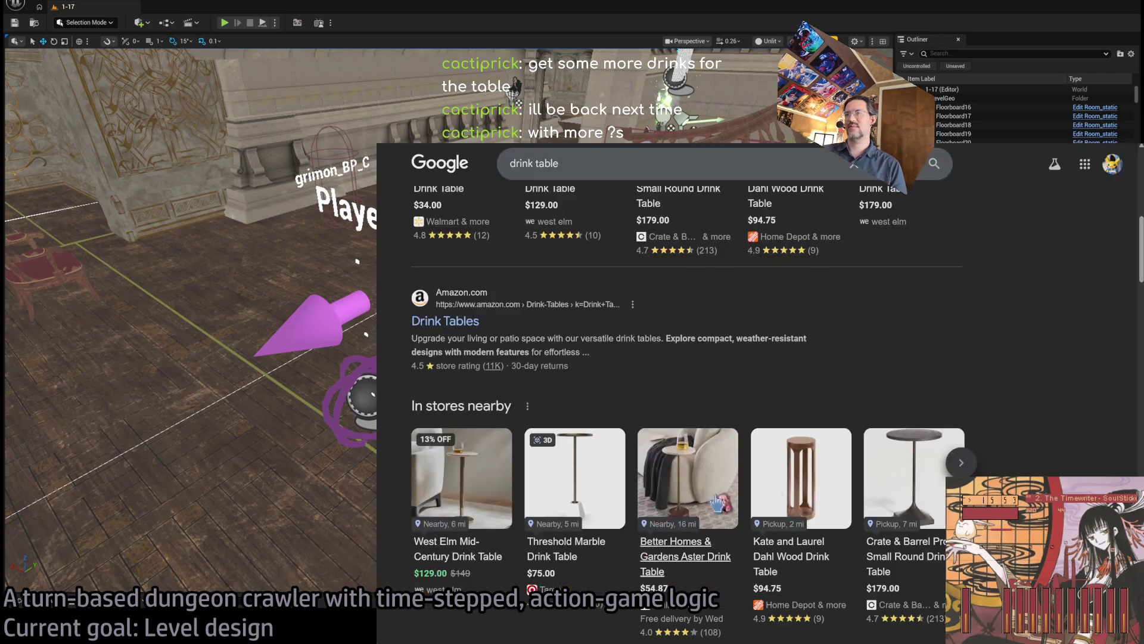
pyautogui.moveTo(880, 390)
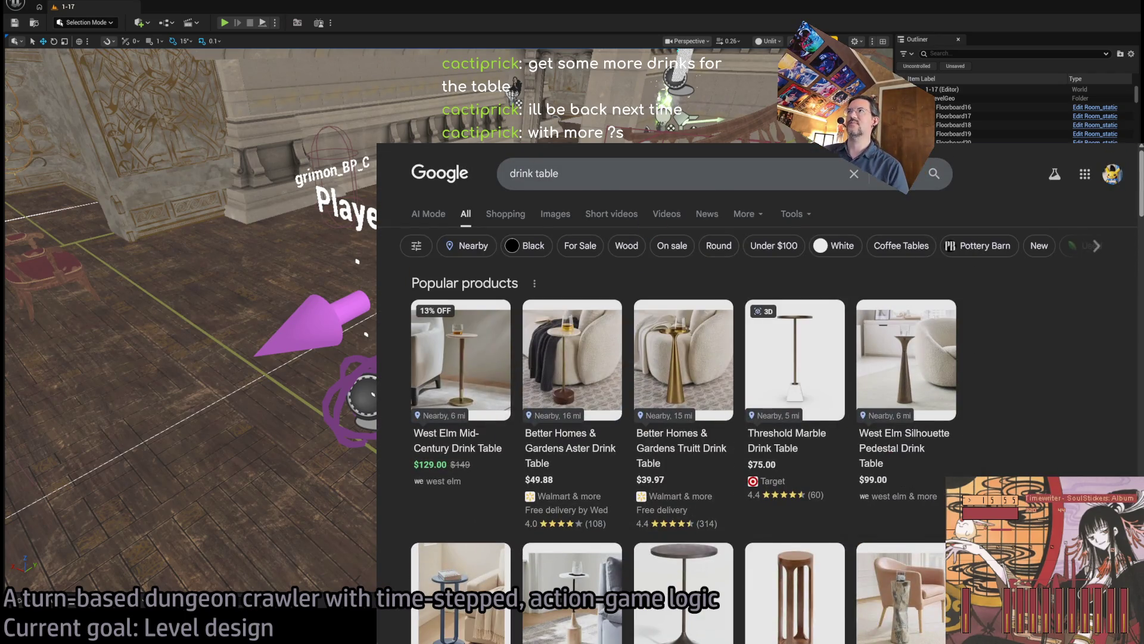
pyautogui.hotkey('ctrl', 'l')
pyautogui.write('google.com')
pyautogui.press('Return')
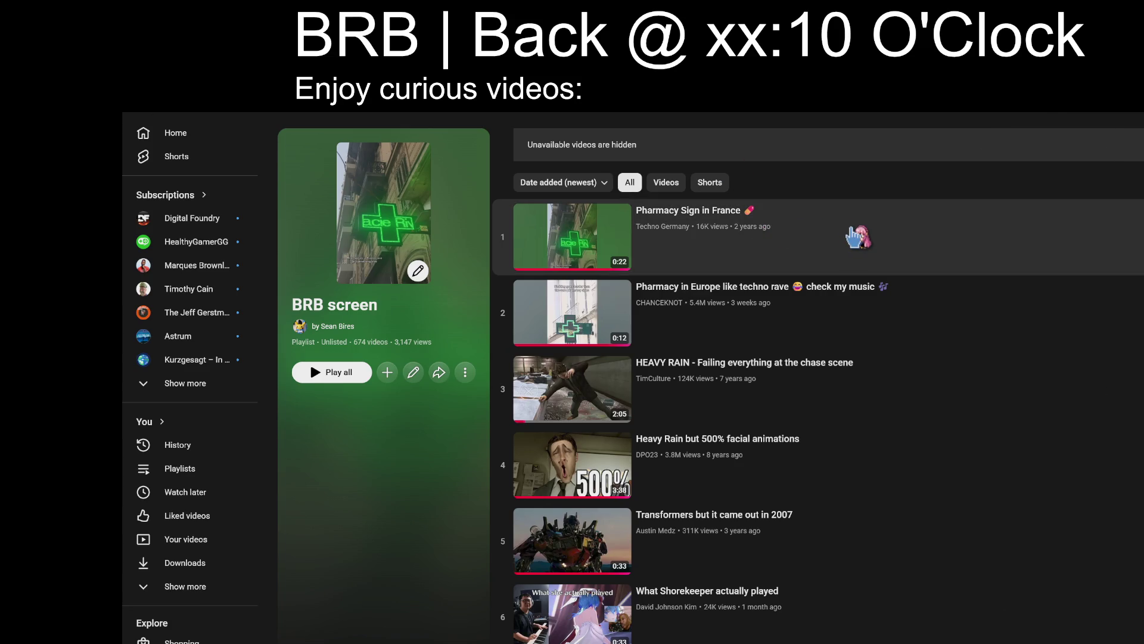
# Step: Play the Pharmacy Sign in France video, change the overlay time from 10 to 12, and use theater mode
pyautogui.click(854, 232)
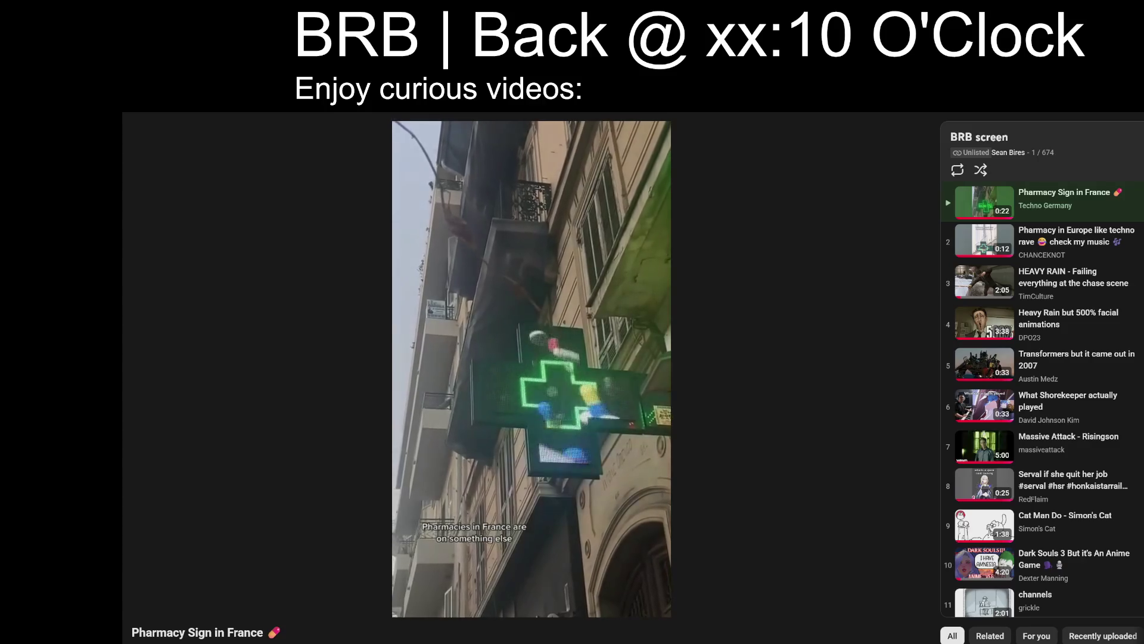
pyautogui.press('BackSpace')
pyautogui.press('BackSpace')
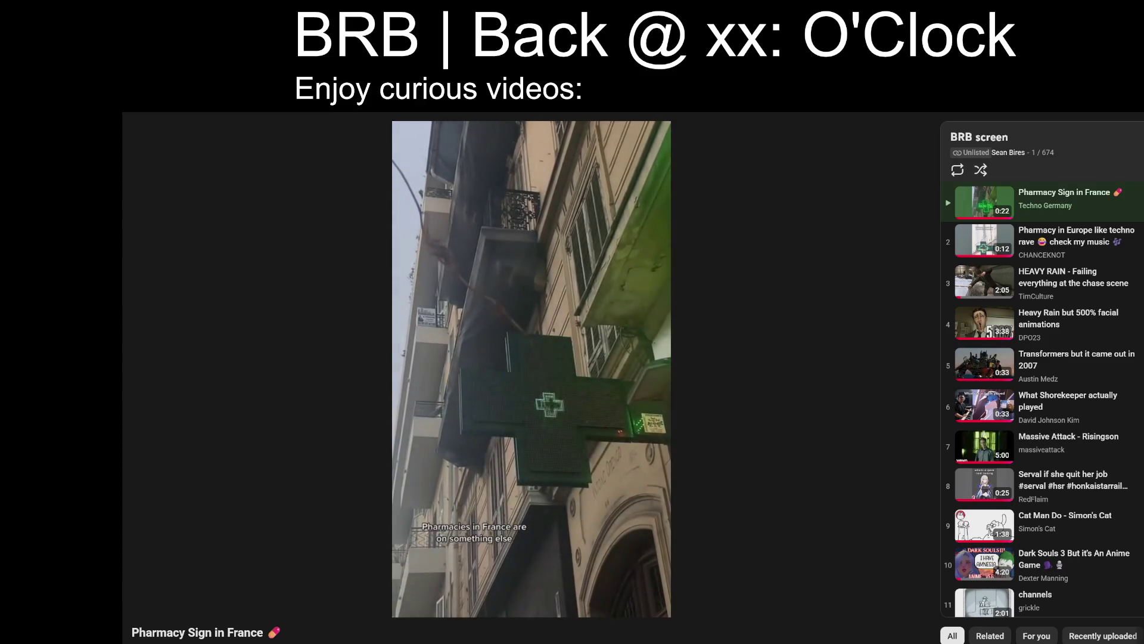
pyautogui.write('12')
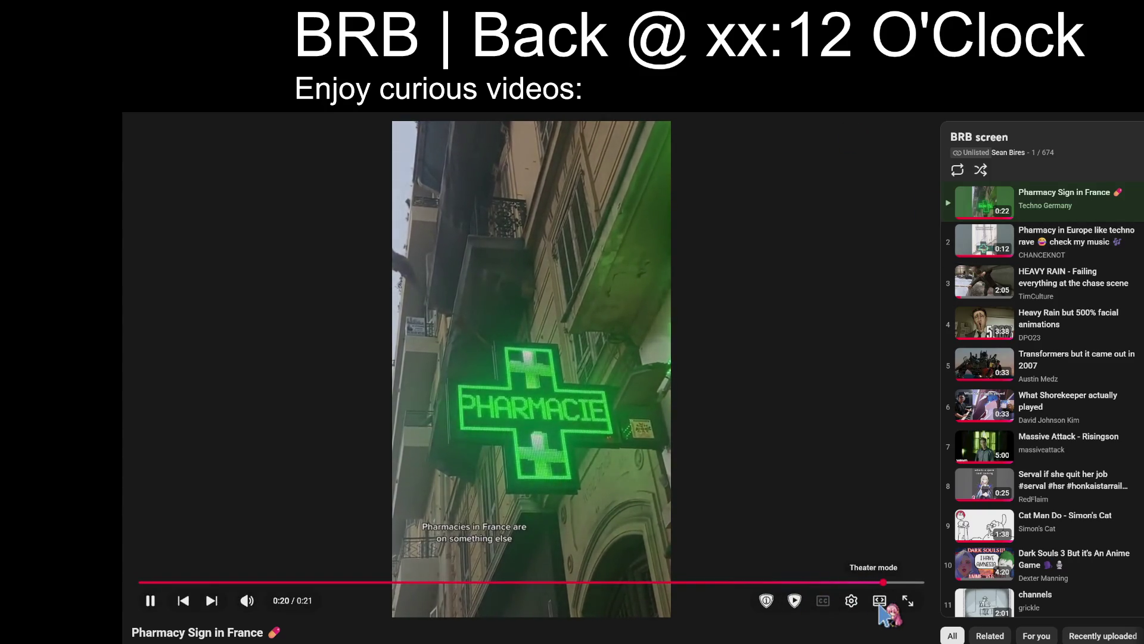
pyautogui.click(880, 601)
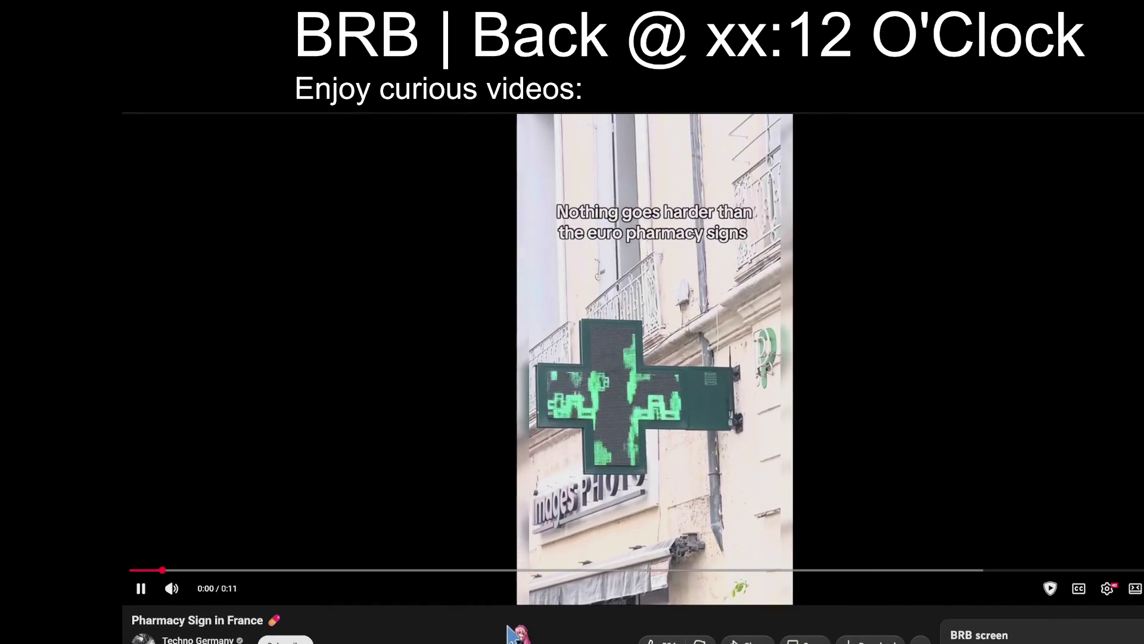
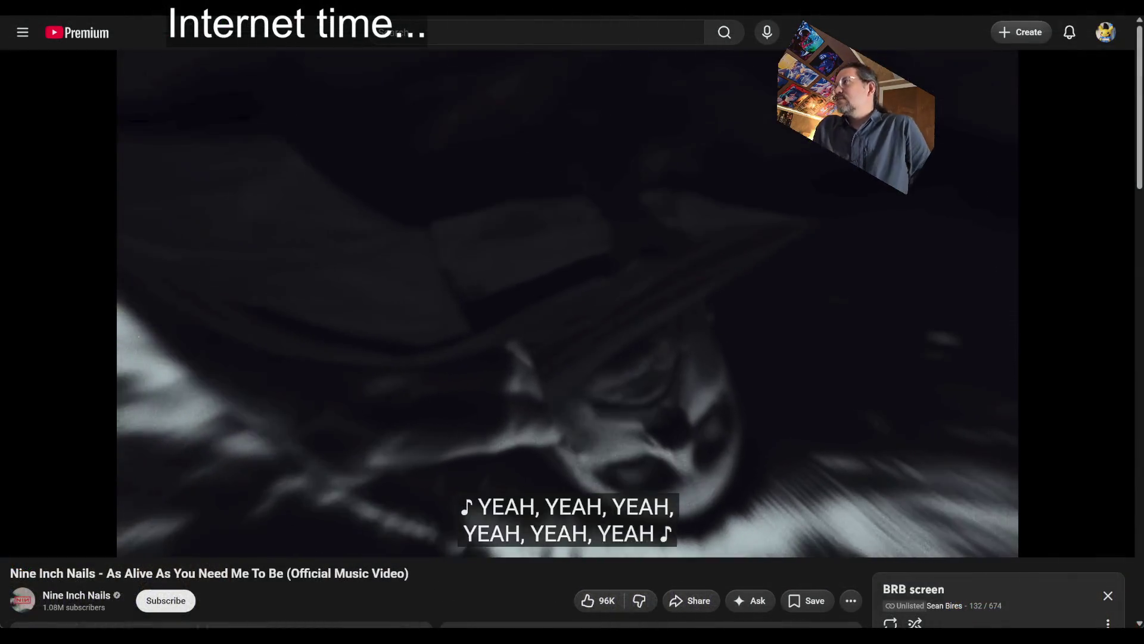
# Step: Let the Nine Inch Nails video play, then go back to level 1-17 in Unreal
pyautogui.moveTo(86, 539)
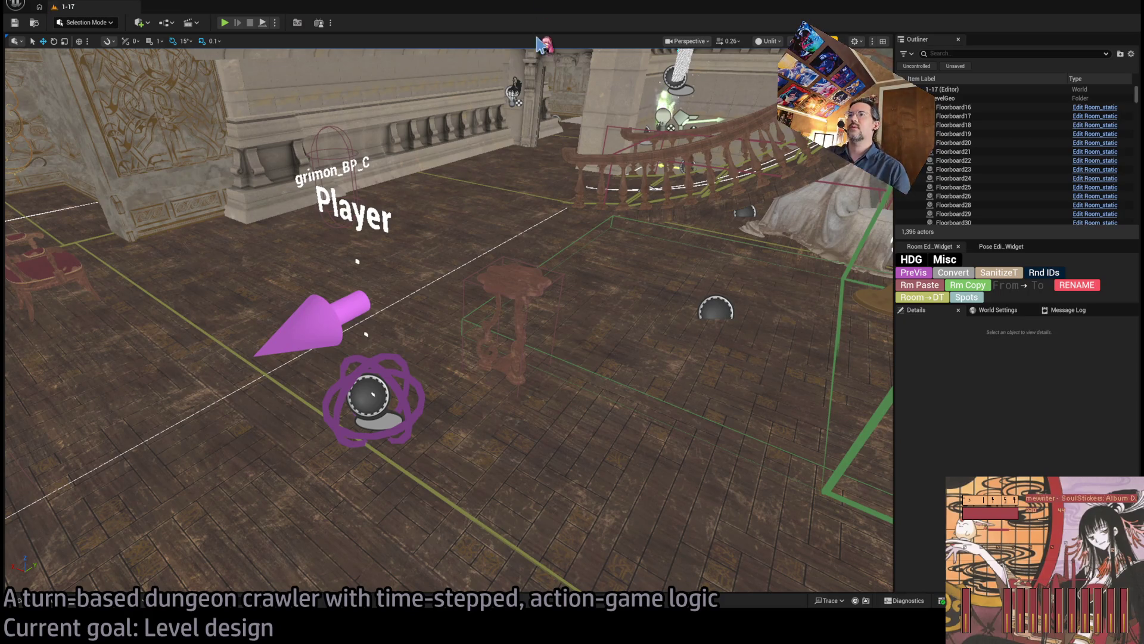
# Step: Select the small table and jump to its DrinkTable_DA asset in the Destructible folder
pyautogui.click(546, 284)
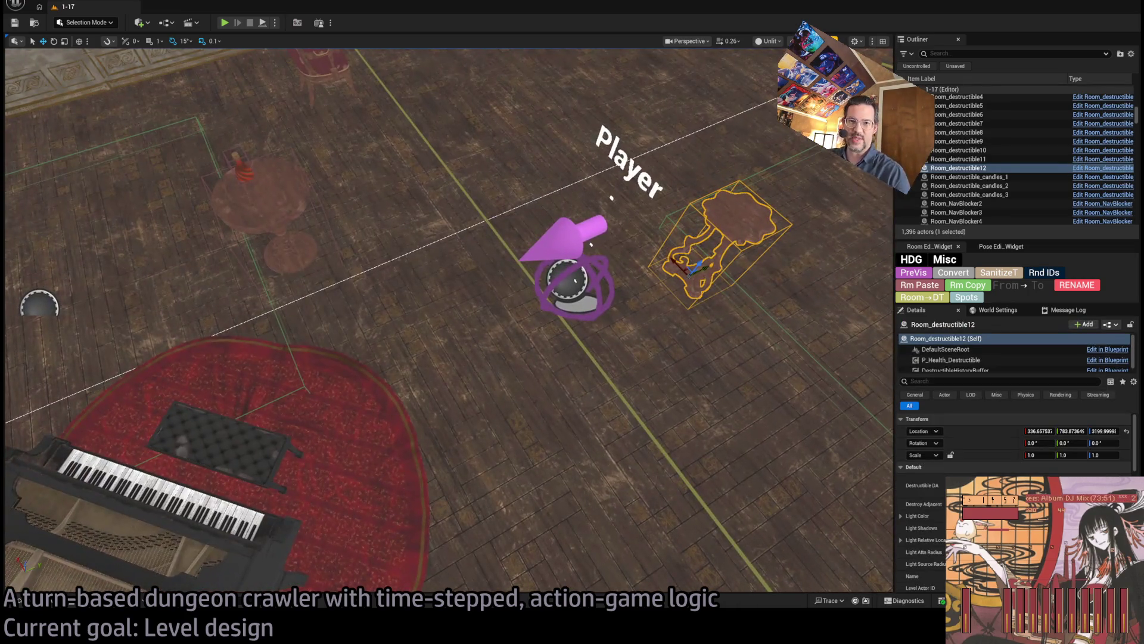
pyautogui.click(30, 603)
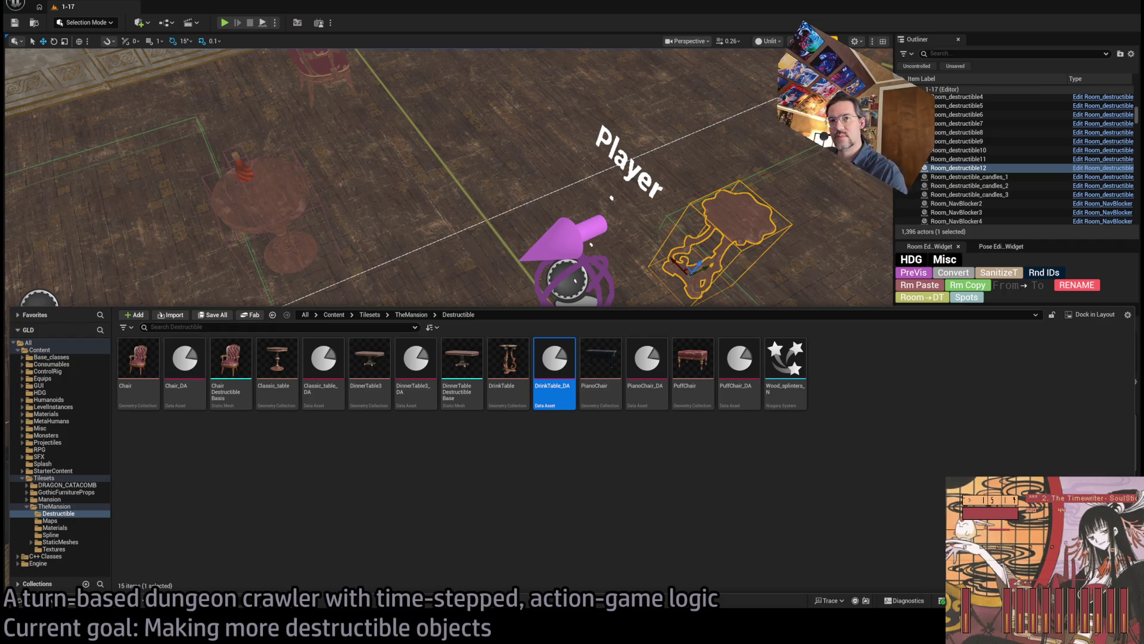
# Step: Browse the content drawer to the Mansion StaticMeshes folder
pyautogui.click(179, 465)
pyautogui.click(66, 450)
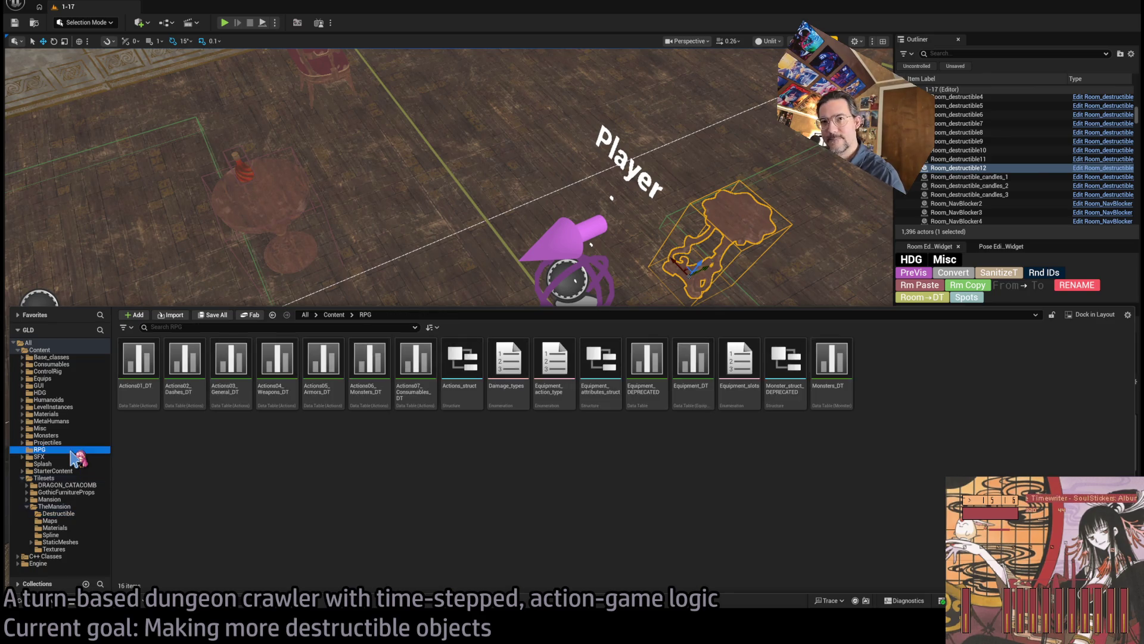
pyautogui.click(67, 507)
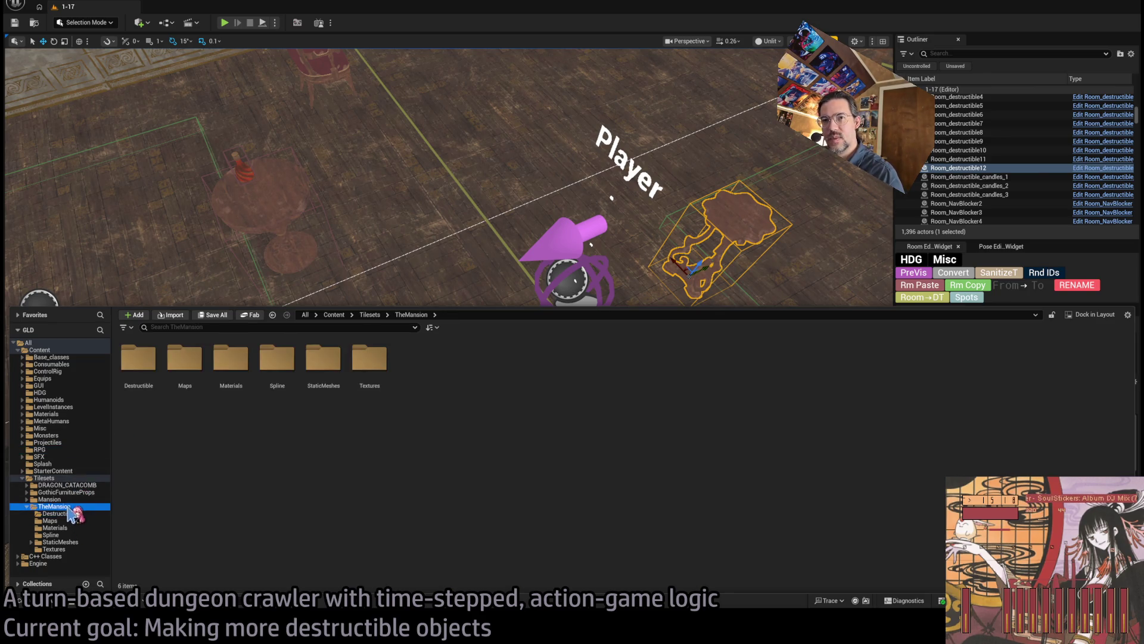
pyautogui.doubleClick(39, 505)
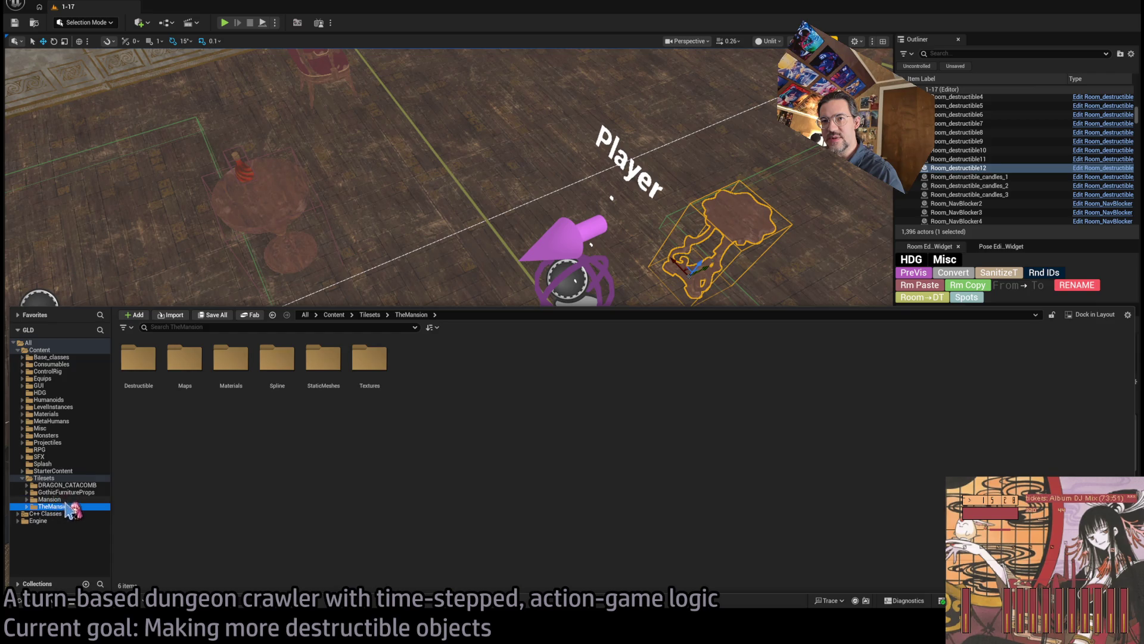
pyautogui.click(67, 499)
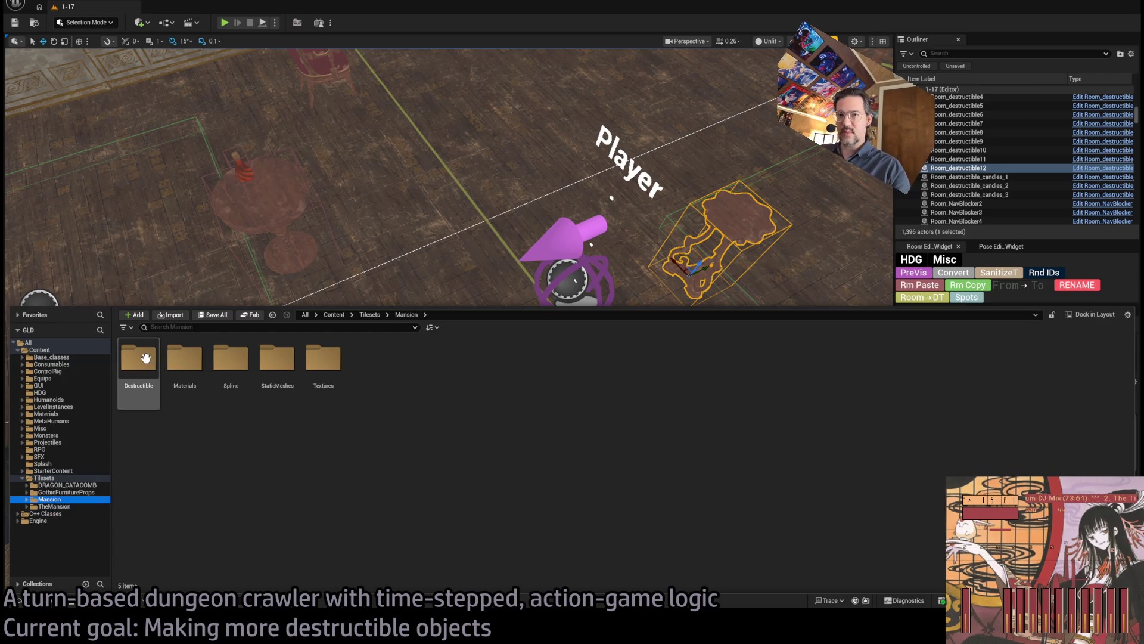
pyautogui.doubleClick(155, 377)
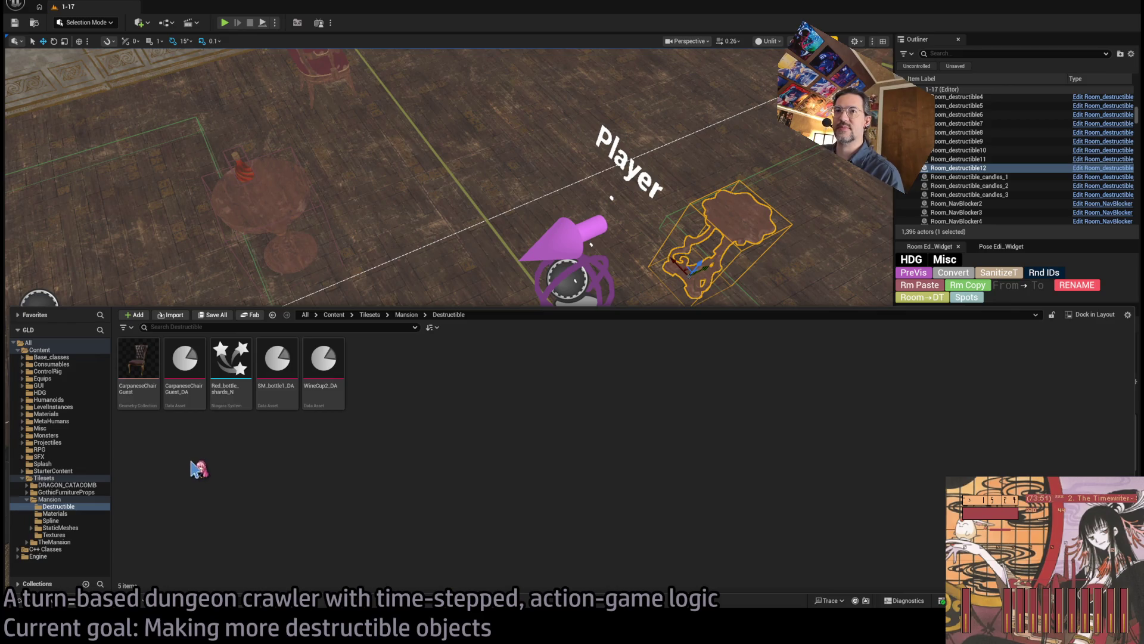
pyautogui.click(77, 527)
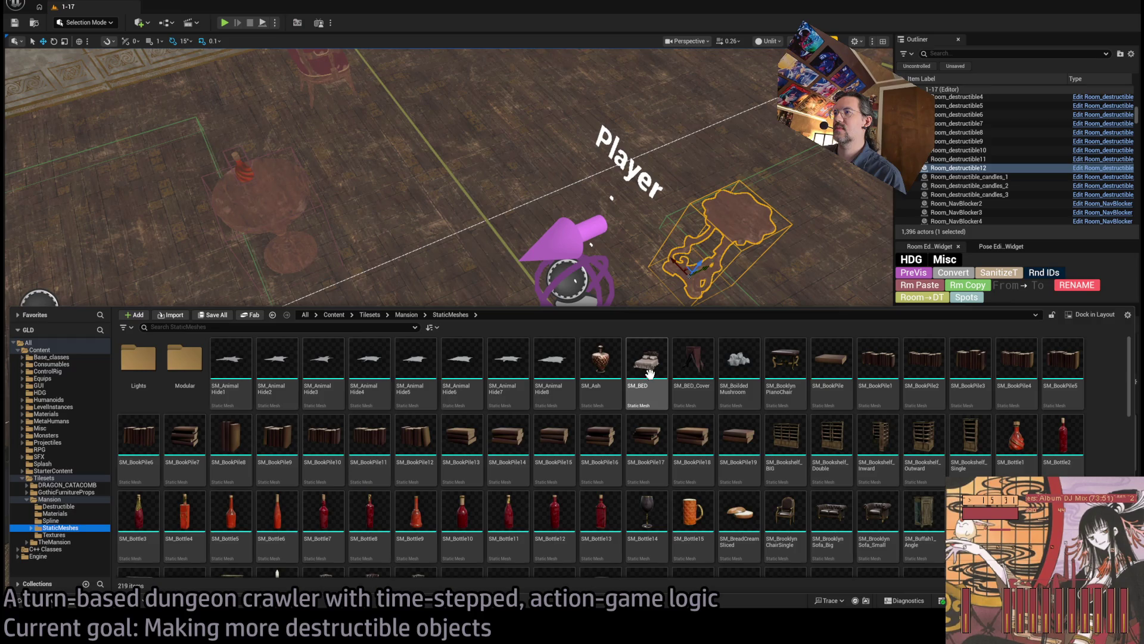
# Step: Try placing SM_BED and delete it, then place SM_BooklynPianoChair on the room floor
pyautogui.moveTo(622, 372)
pyautogui.mouseDown()
pyautogui.moveTo(507, 256)
pyautogui.moveTo(614, 358)
pyautogui.mouseUp()
pyautogui.press('f')
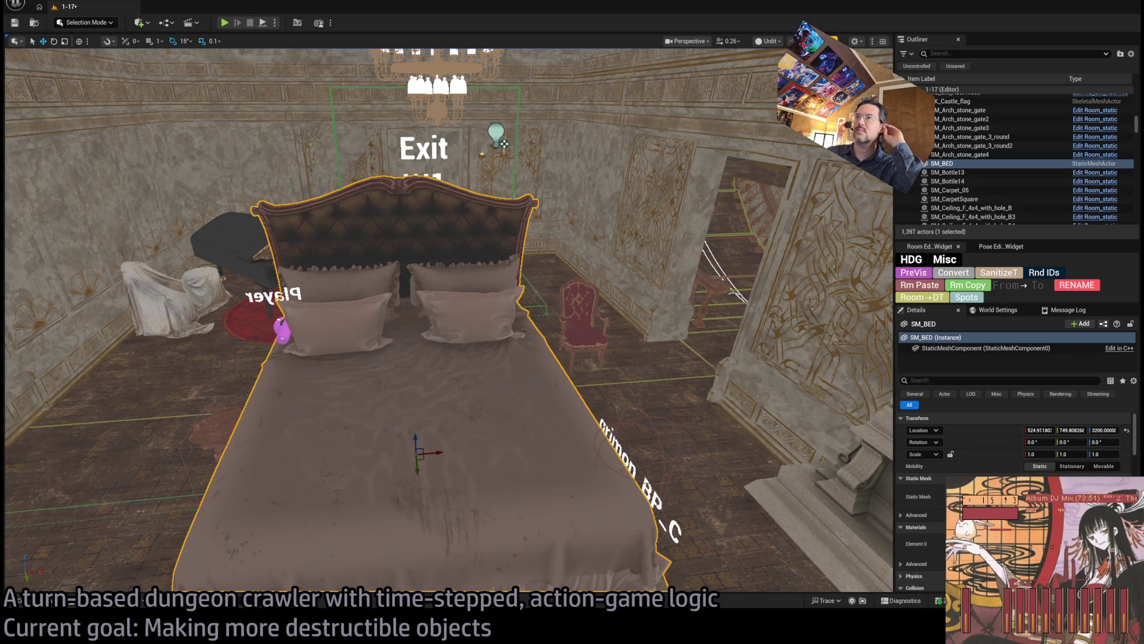
pyautogui.moveTo(418, 452)
pyautogui.mouseDown()
pyautogui.moveTo(501, 435)
pyautogui.moveTo(512, 369)
pyautogui.moveTo(688, 419)
pyautogui.mouseUp()
pyautogui.press('Delete')
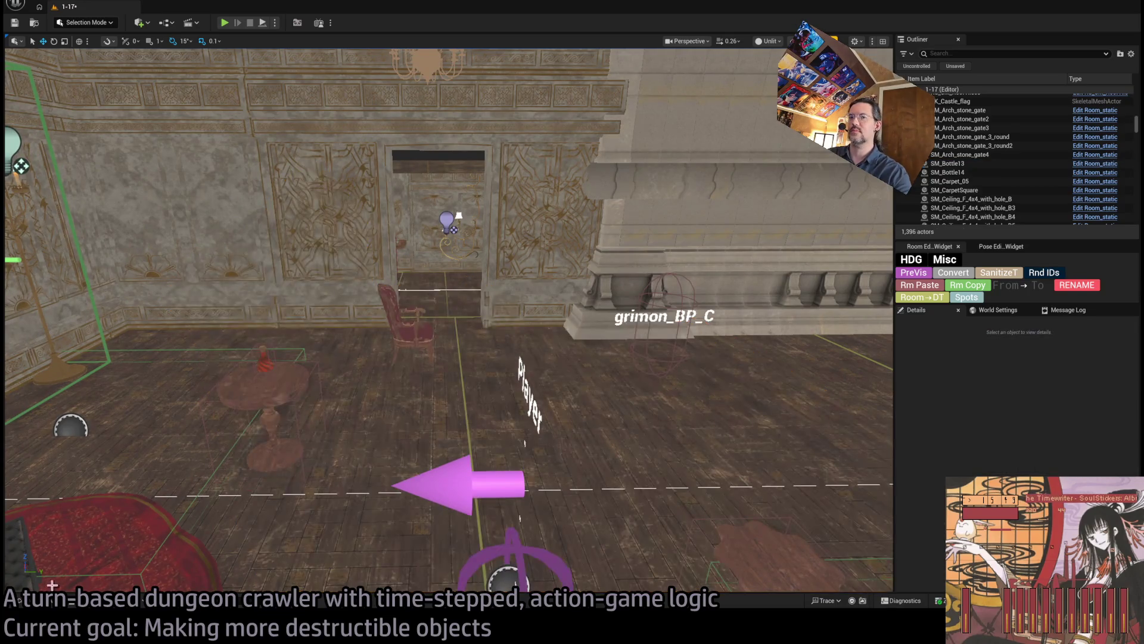
pyautogui.hotkey('ctrl', 'space')
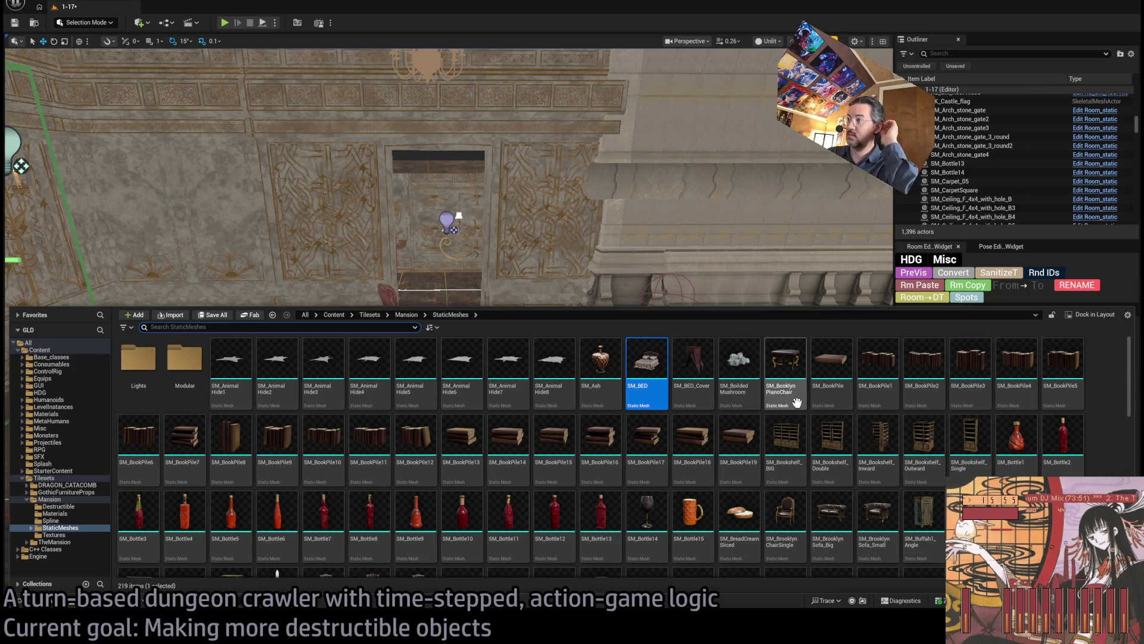
pyautogui.moveTo(789, 371)
pyautogui.mouseDown()
pyautogui.moveTo(682, 263)
pyautogui.moveTo(678, 386)
pyautogui.mouseUp()
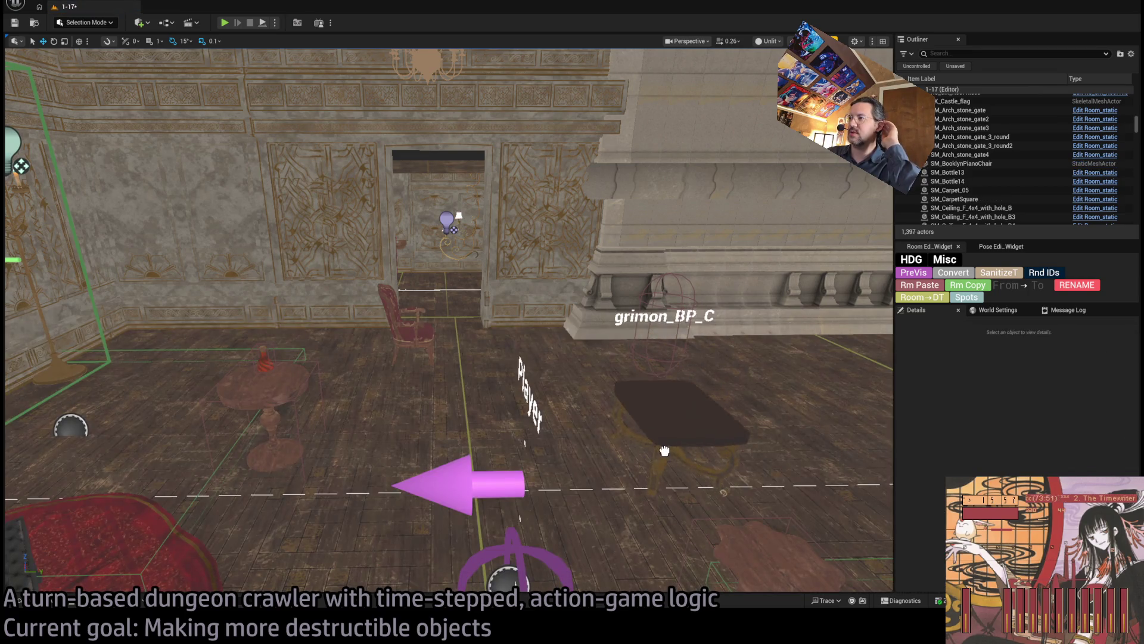
pyautogui.moveTo(664, 451)
pyautogui.mouseDown()
pyautogui.moveTo(536, 452)
pyautogui.moveTo(626, 451)
pyautogui.moveTo(596, 451)
pyautogui.moveTo(783, 418)
pyautogui.moveTo(781, 405)
pyautogui.moveTo(560, 423)
pyautogui.moveTo(500, 453)
pyautogui.moveTo(488, 417)
pyautogui.moveTo(477, 411)
pyautogui.moveTo(465, 429)
pyautogui.moveTo(447, 411)
pyautogui.mouseUp()
# Step: Compare lit and unlit shading on the piano chair, then enter Modeling Mode with Shift+5
pyautogui.hotkey('alt', '4')
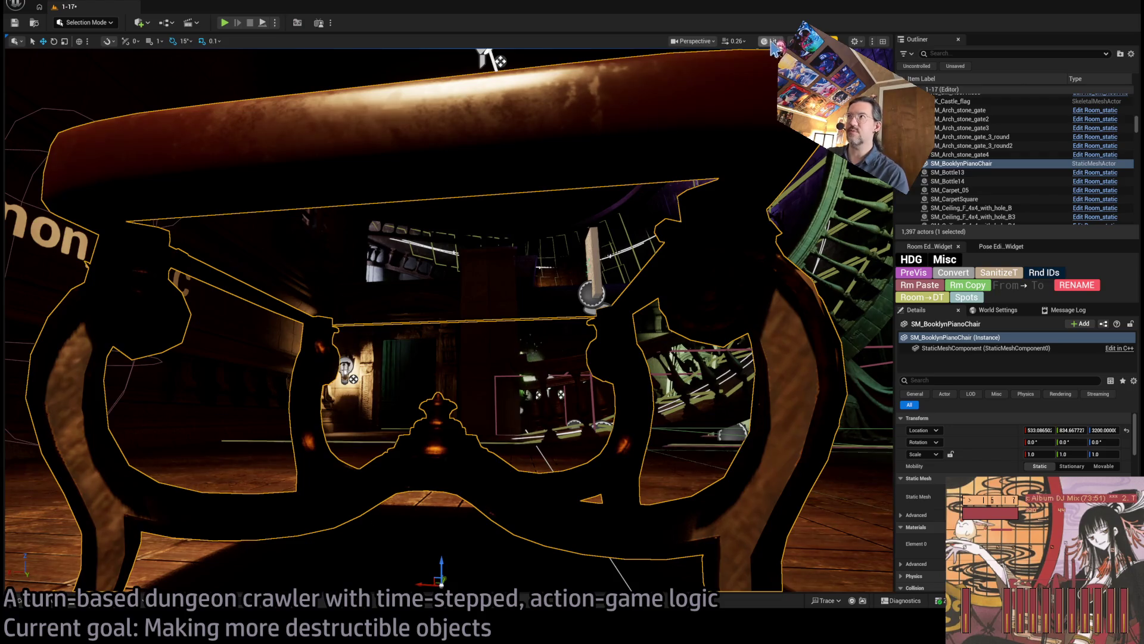
pyautogui.hotkey('alt', '3')
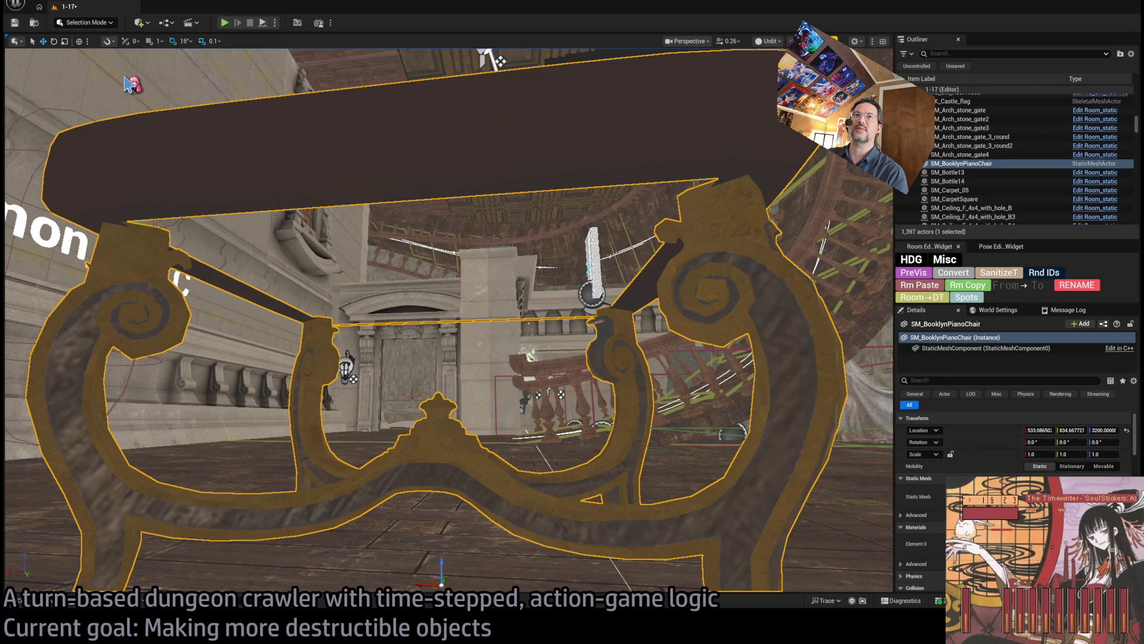
pyautogui.hotkey('shift', '5')
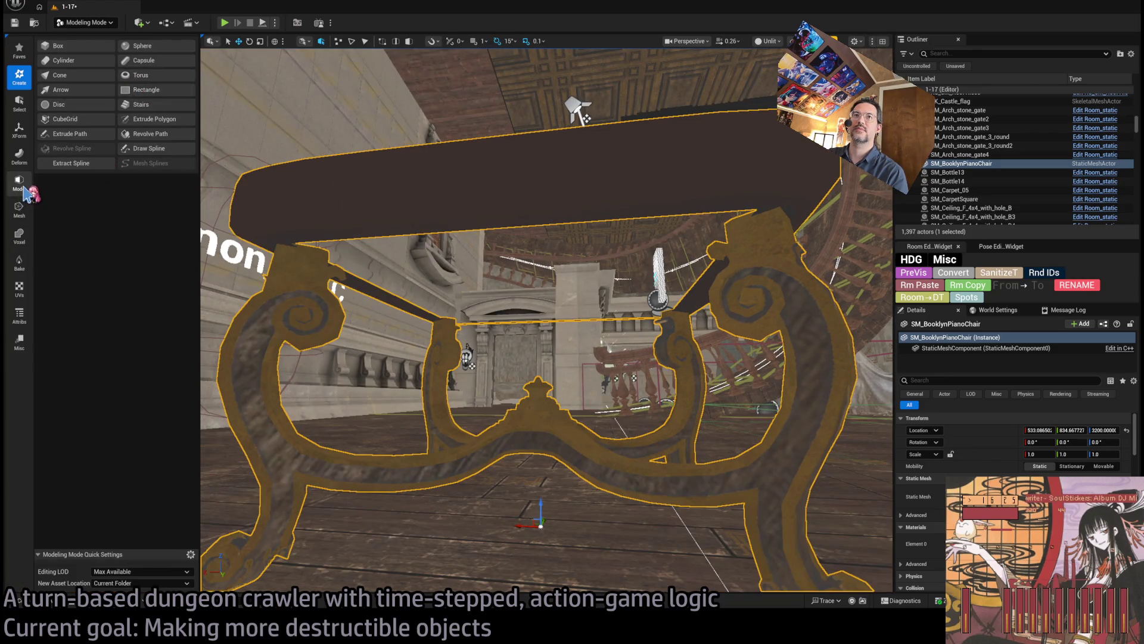
# Step: Use Mesh > Fill Holes to close the hole under the piano chair seat and accept it
pyautogui.click(19, 212)
pyautogui.click(95, 66)
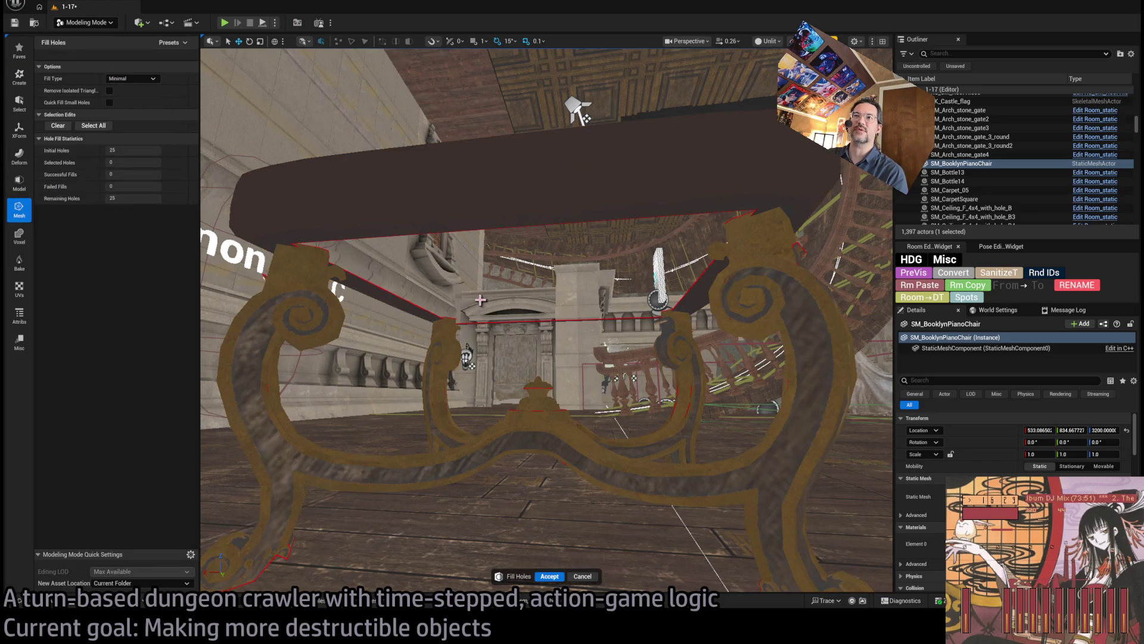
pyautogui.click(516, 291)
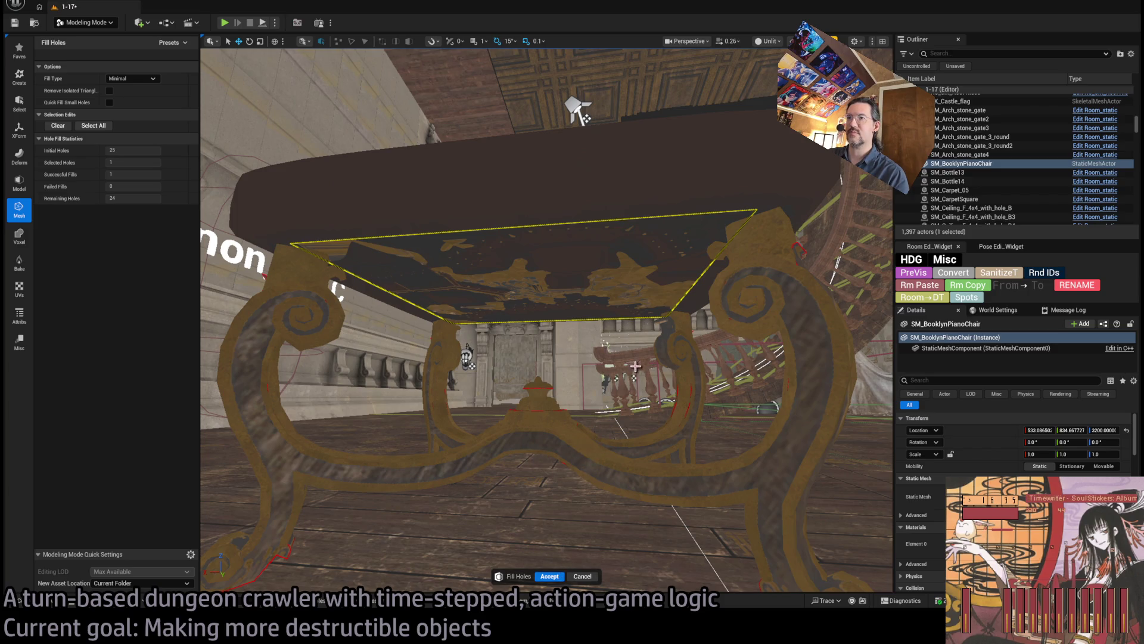
pyautogui.moveTo(636, 366)
pyautogui.mouseDown()
pyautogui.moveTo(561, 339)
pyautogui.moveTo(549, 357)
pyautogui.moveTo(572, 340)
pyautogui.moveTo(554, 327)
pyautogui.mouseUp()
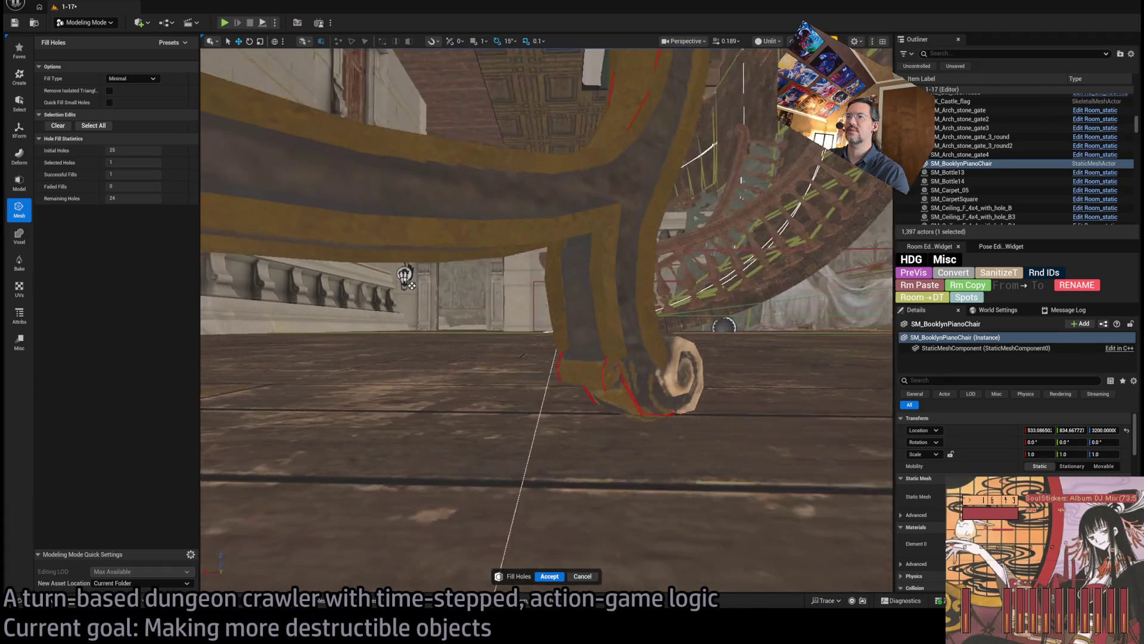
pyautogui.moveTo(547, 321)
pyautogui.mouseDown()
pyautogui.moveTo(584, 190)
pyautogui.moveTo(596, 262)
pyautogui.moveTo(596, 209)
pyautogui.mouseUp()
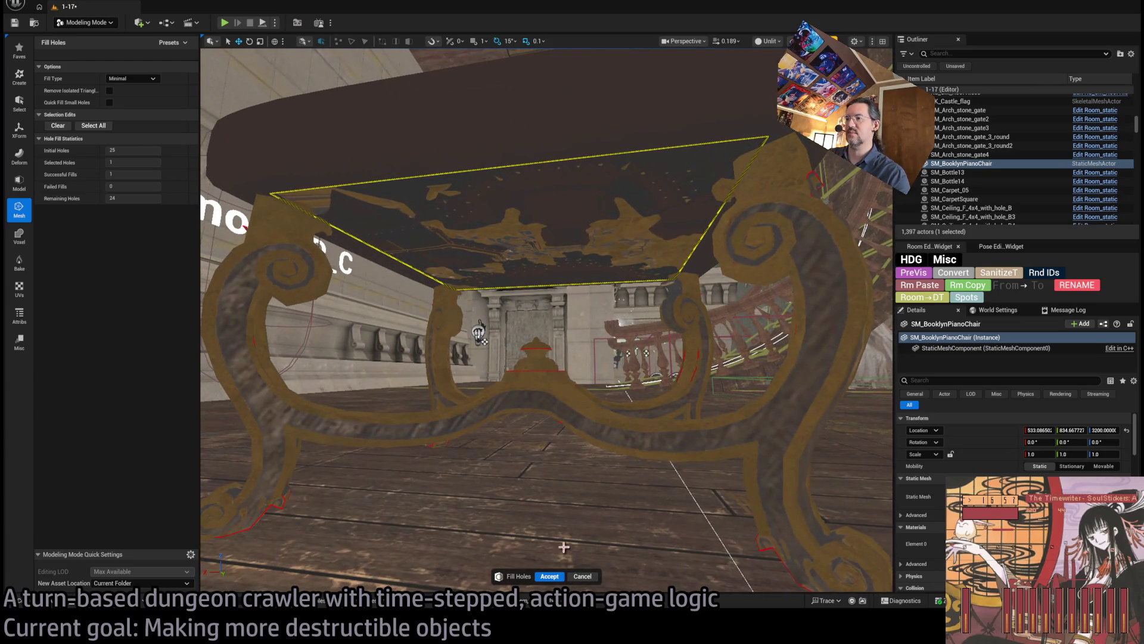
pyautogui.click(548, 577)
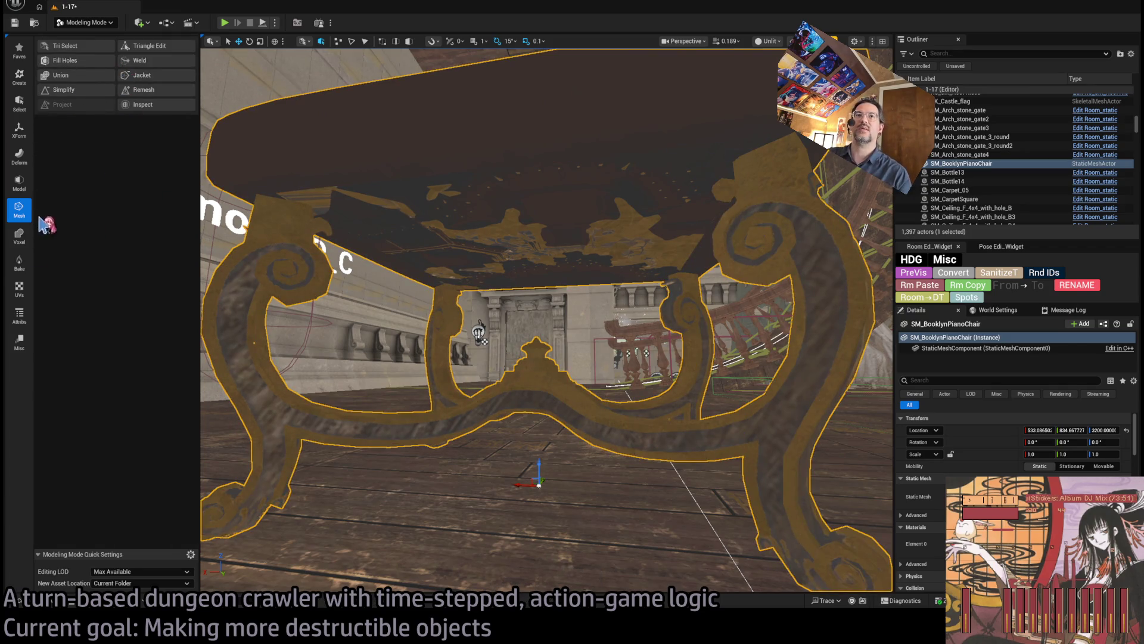
# Step: Reselect the piano chair, preview automatic UV generation, and discard it
pyautogui.click(19, 289)
pyautogui.press('Escape')
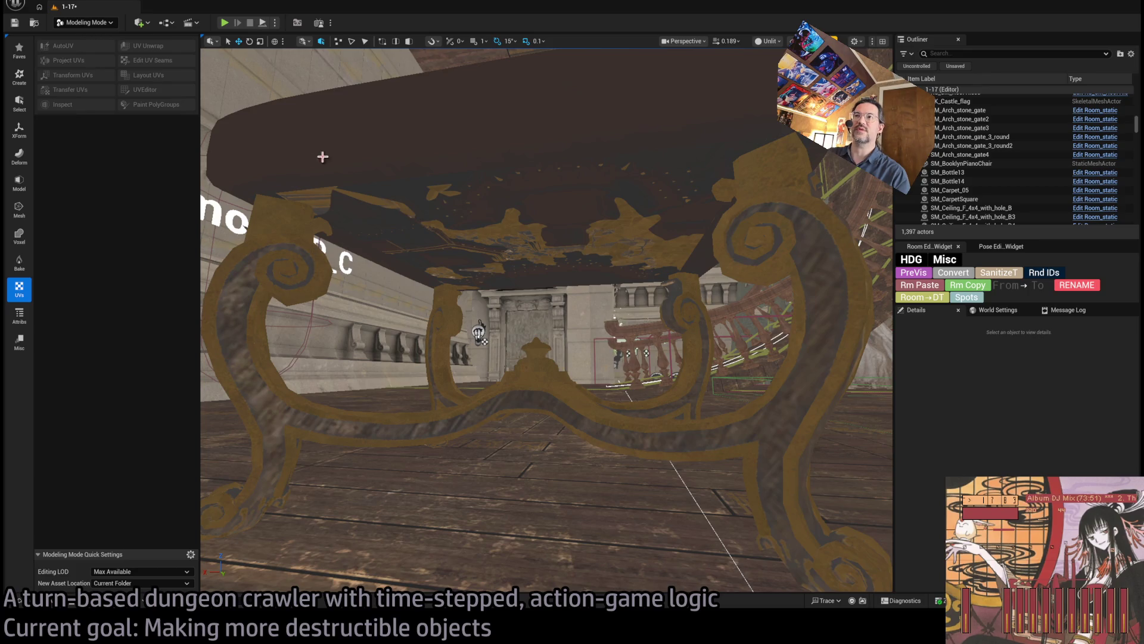
pyautogui.click(411, 163)
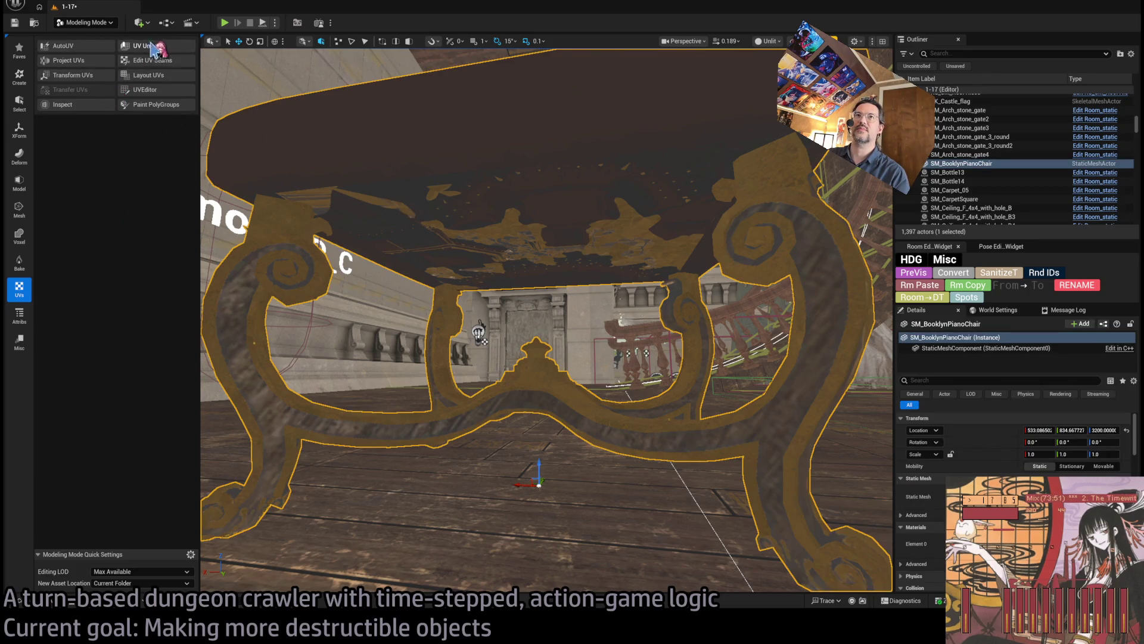
pyautogui.click(86, 47)
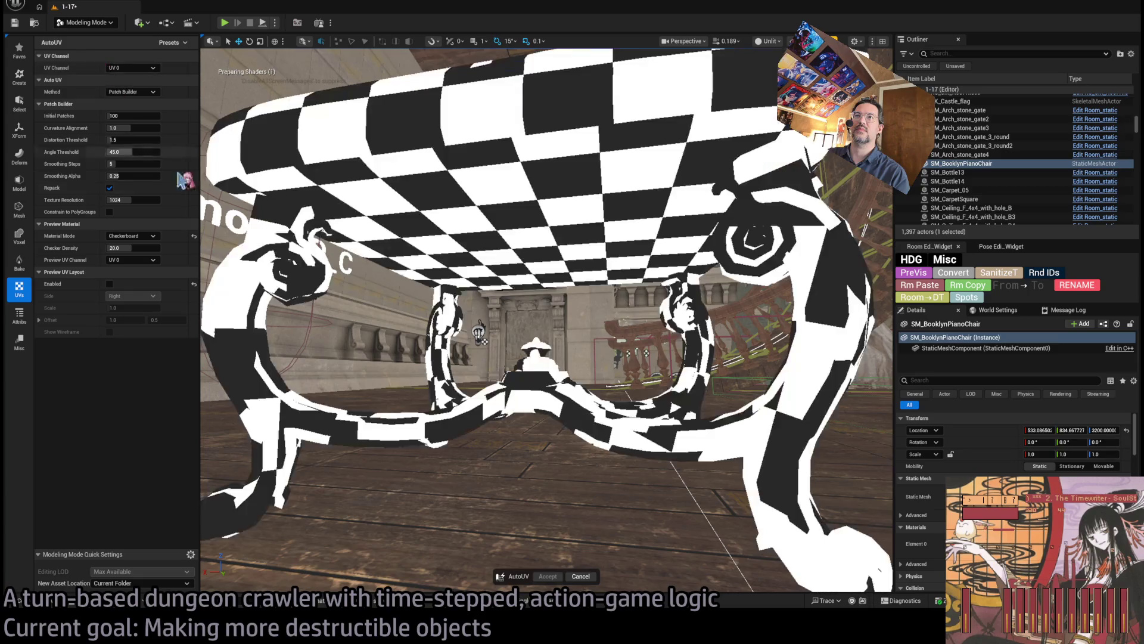
pyautogui.click(579, 576)
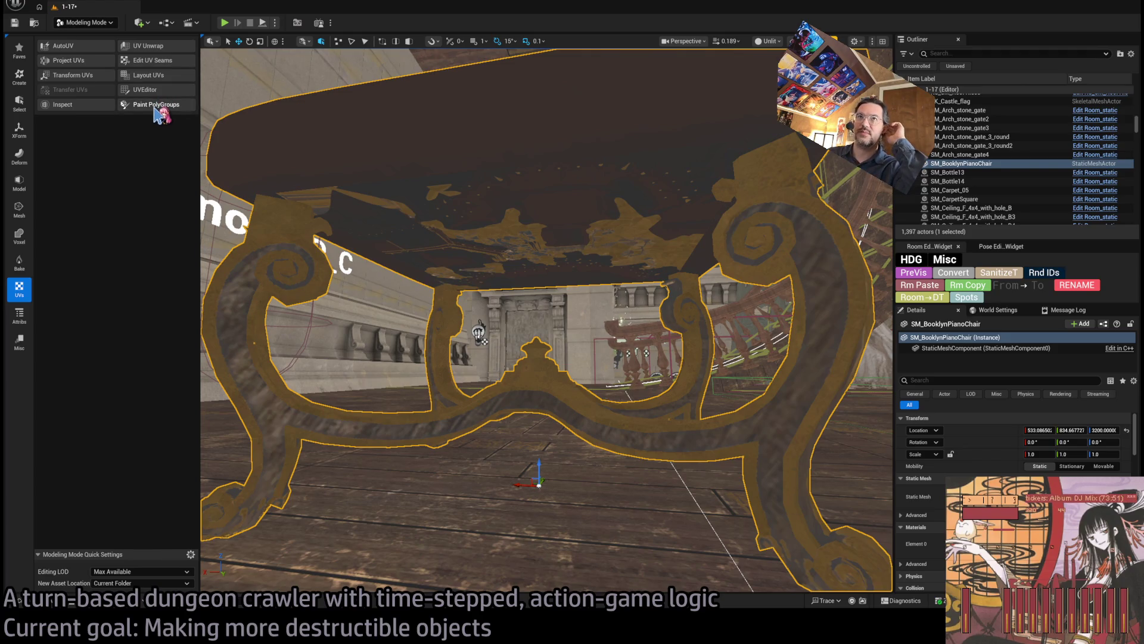
# Step: Check the UV seam tool and the 1024 Repack UV layout preview, then cancel without applying
pyautogui.click(153, 60)
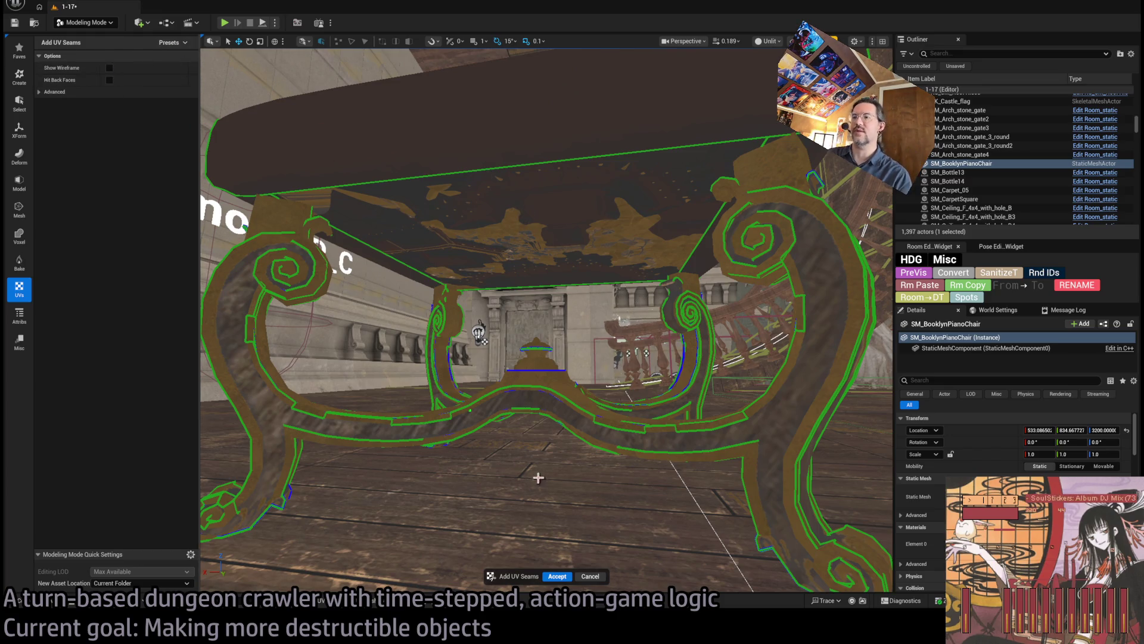
pyautogui.click(602, 577)
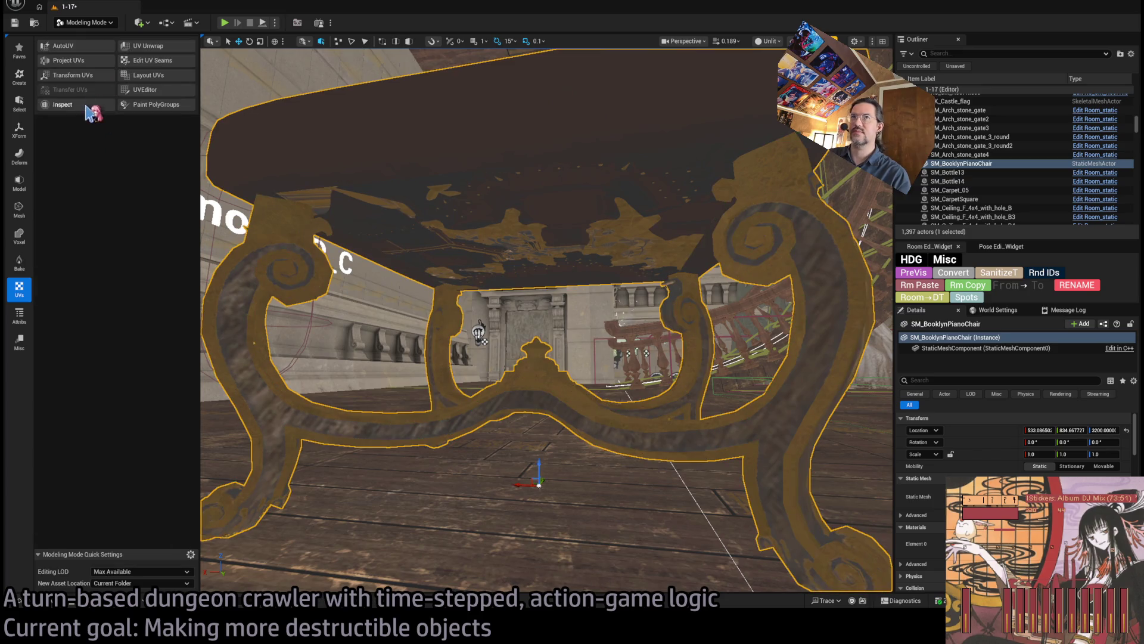
pyautogui.click(168, 79)
pyautogui.moveTo(726, 275); pyautogui.dragTo(537, 292)
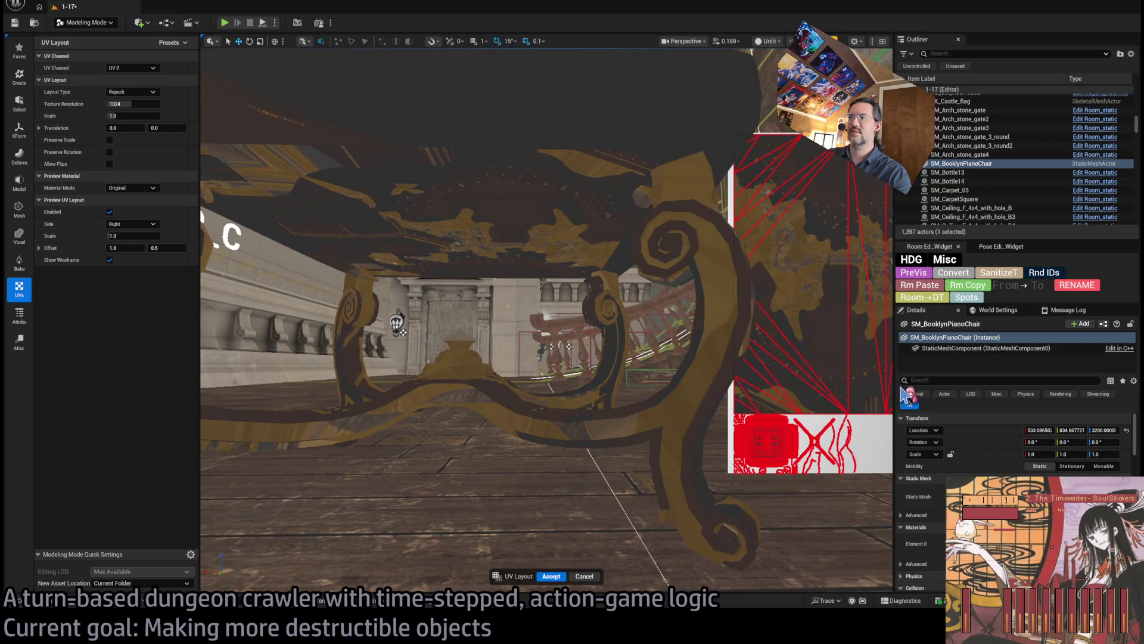
pyautogui.moveTo(664, 300)
pyautogui.mouseDown()
pyautogui.moveTo(662, 370)
pyautogui.moveTo(641, 417)
pyautogui.mouseUp()
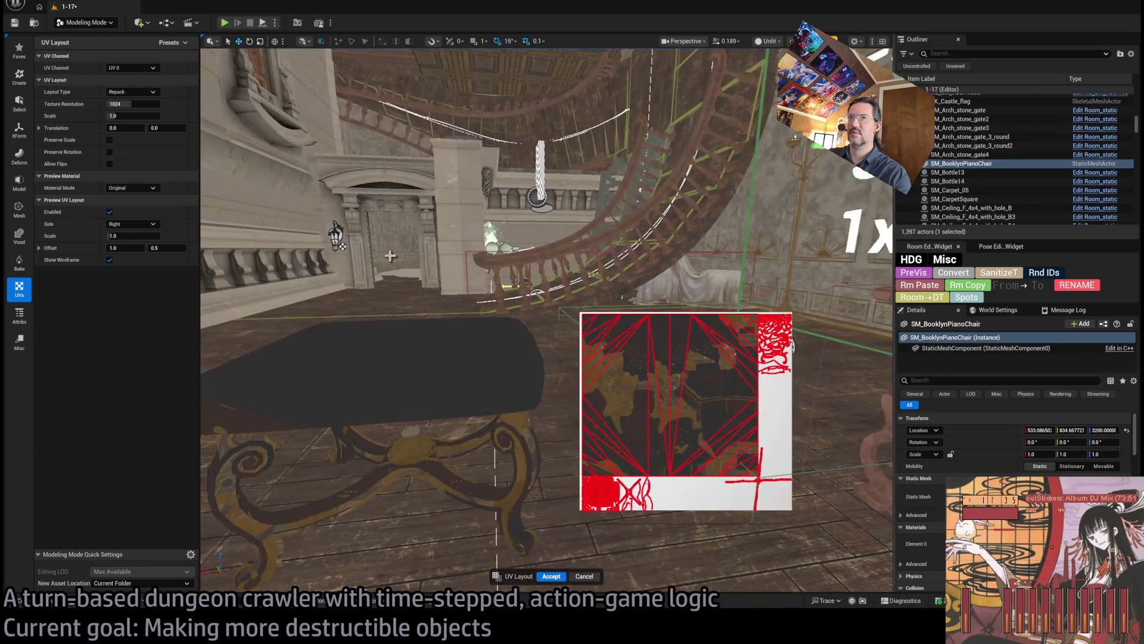
pyautogui.moveTo(536, 357); pyautogui.dragTo(596, 364)
pyautogui.moveTo(370, 307); pyautogui.dragTo(369, 268)
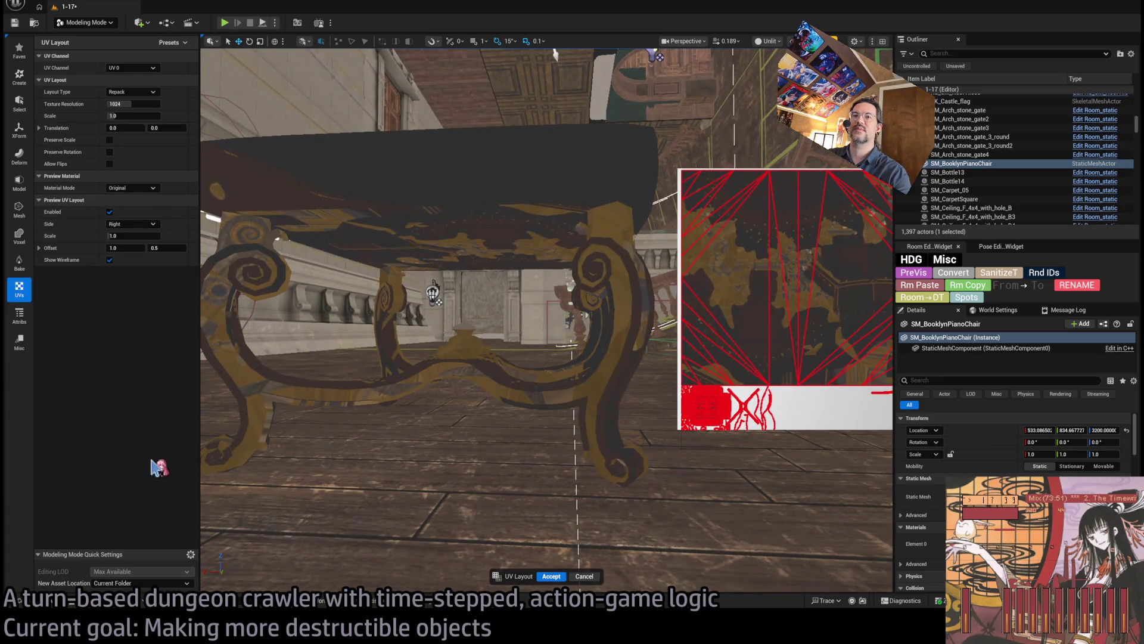
pyautogui.click(584, 577)
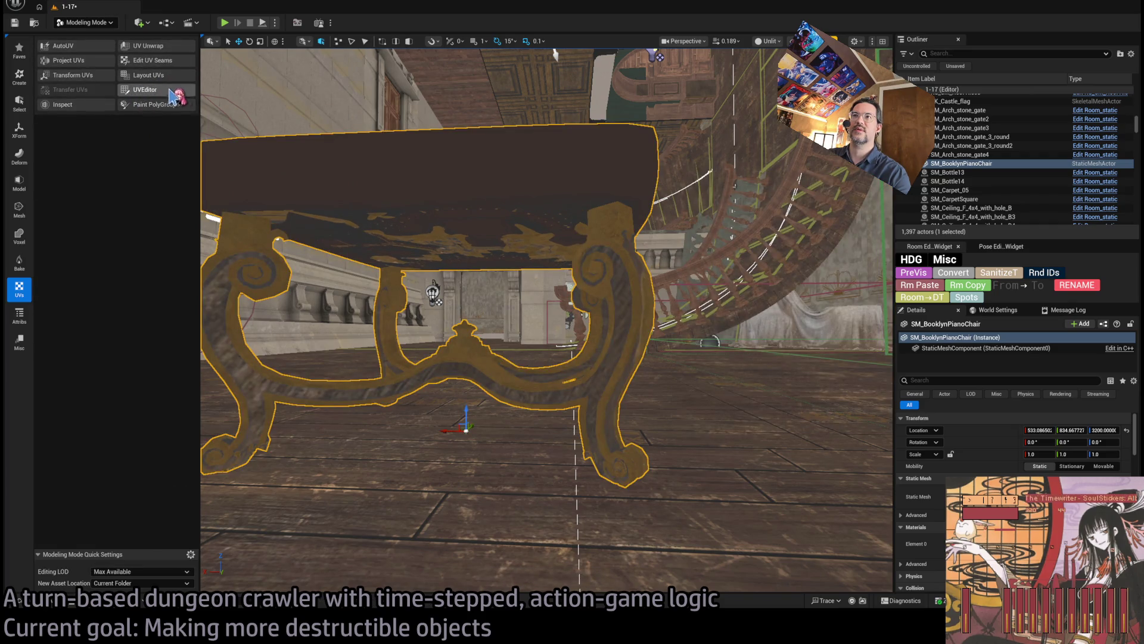
# Step: Open the chair in the UV Editor and select the seat top's UV island
pyautogui.click(148, 93)
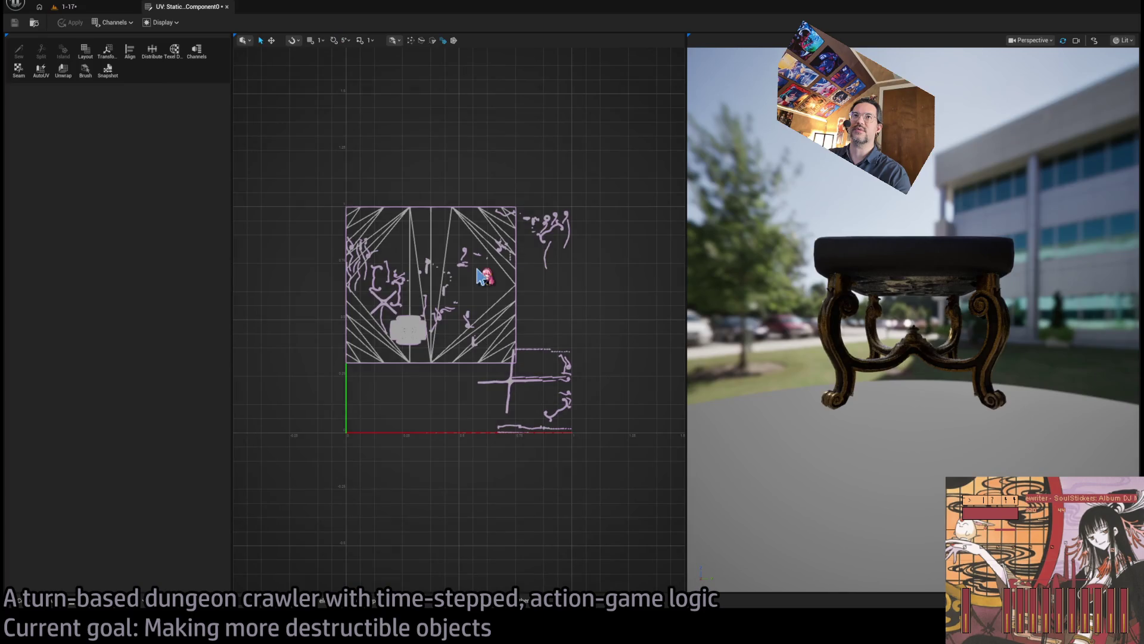
pyautogui.click(923, 286)
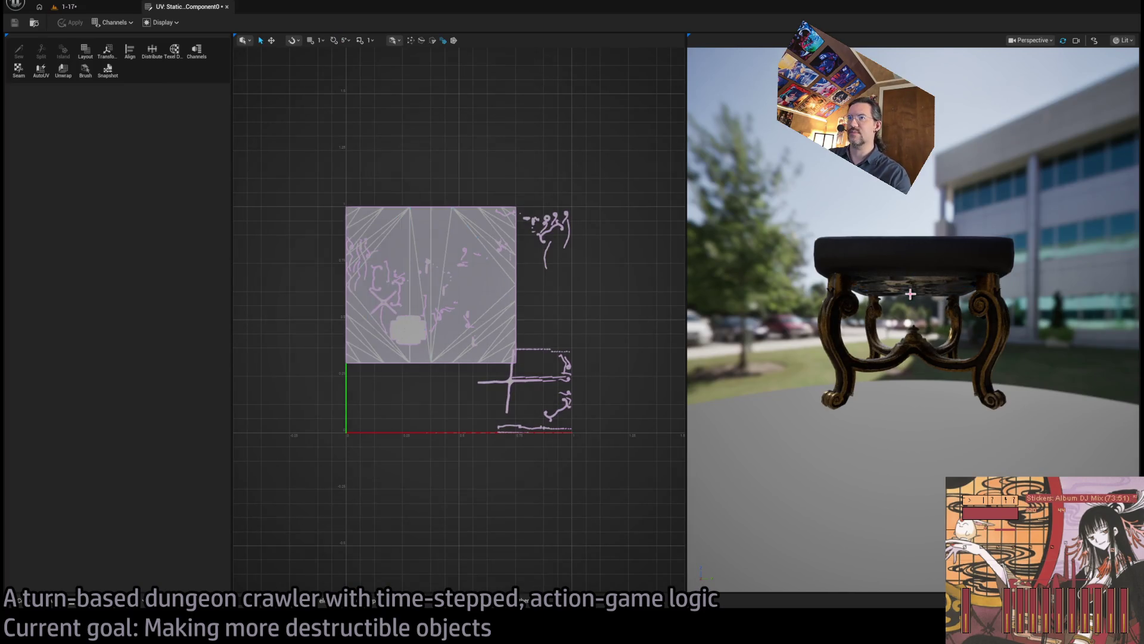
pyautogui.press('f')
pyautogui.moveTo(917, 300)
pyautogui.mouseDown()
pyautogui.moveTo(916, 281)
pyautogui.moveTo(916, 316)
pyautogui.moveTo(916, 300)
pyautogui.moveTo(906, 307)
pyautogui.moveTo(942, 313)
pyautogui.mouseUp()
pyautogui.moveTo(918, 368)
pyautogui.mouseDown()
pyautogui.moveTo(918, 358)
pyautogui.moveTo(918, 373)
pyautogui.mouseUp()
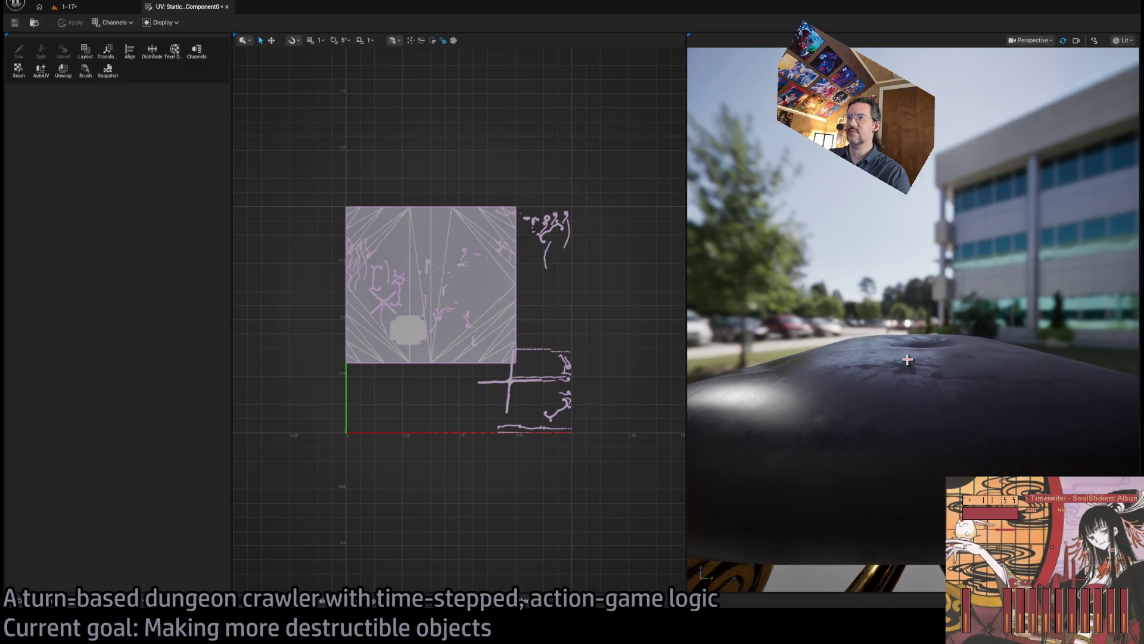
pyautogui.moveTo(882, 372)
pyautogui.mouseDown()
pyautogui.moveTo(888, 352)
pyautogui.moveTo(903, 358)
pyautogui.moveTo(888, 249)
pyautogui.mouseUp()
pyautogui.click(902, 368)
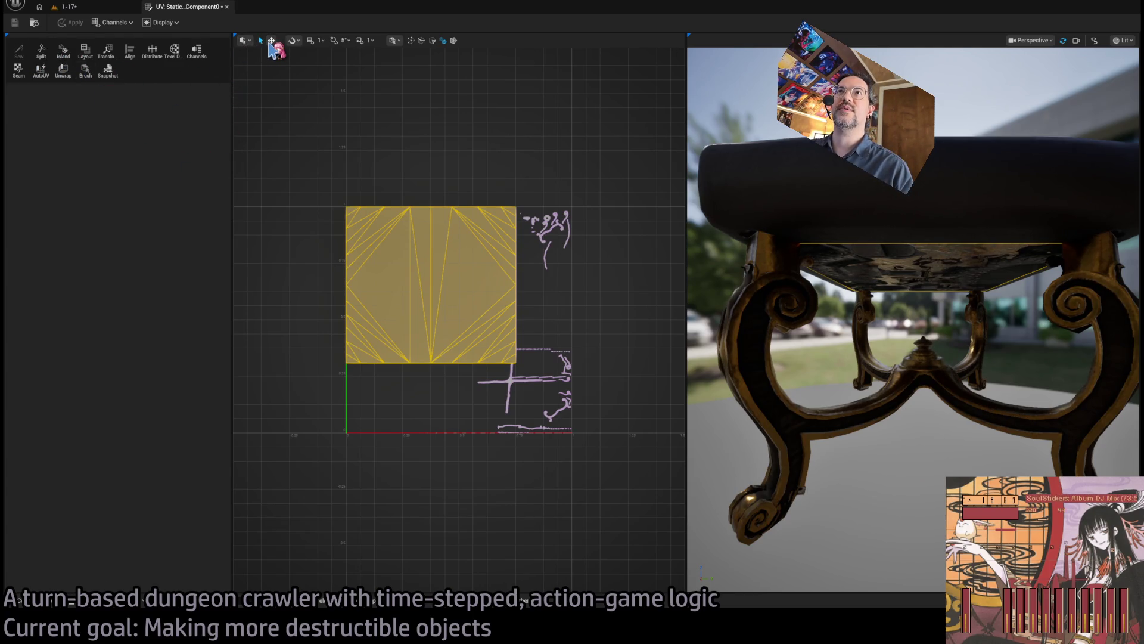
# Step: Scale the seat island (Y 0.7), move it onto the grey patch, apply, and close the editor
pyautogui.click(271, 41)
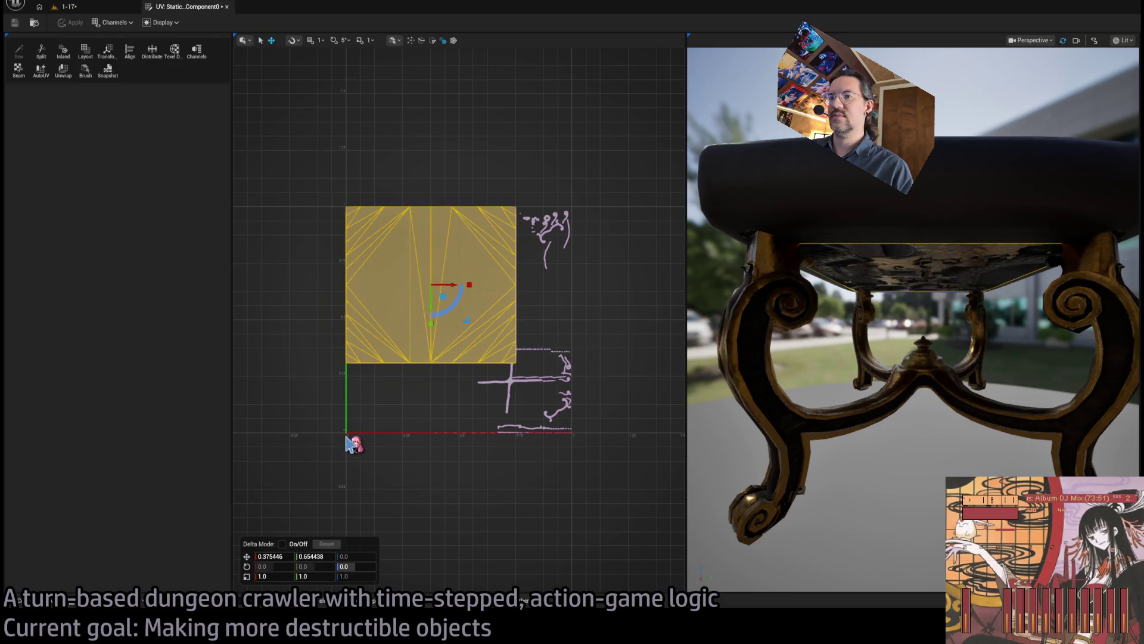
pyautogui.moveTo(285, 579); pyautogui.dragTo(295, 576)
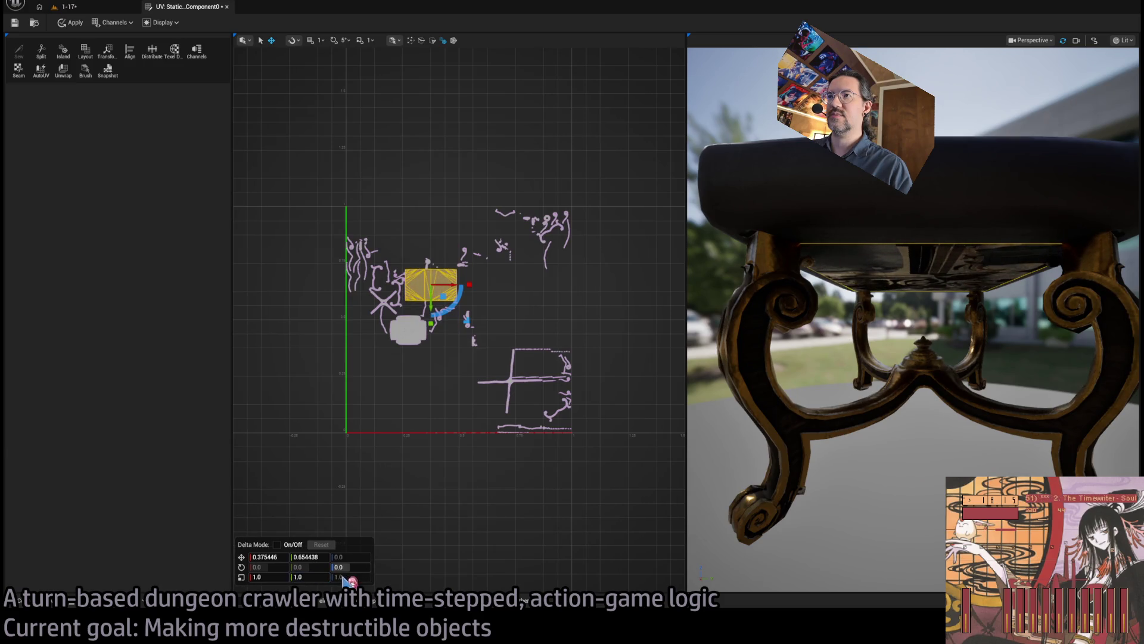
pyautogui.moveTo(276, 574); pyautogui.dragTo(267, 573)
pyautogui.click(316, 576)
pyautogui.write('0.7')
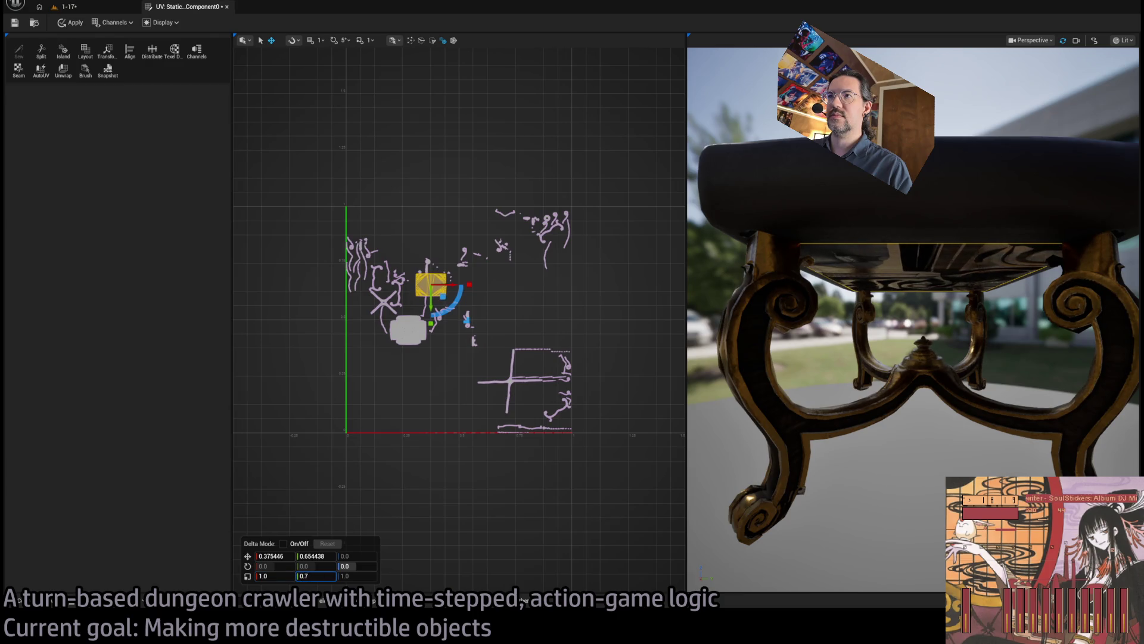
pyautogui.moveTo(444, 297); pyautogui.dragTo(423, 342)
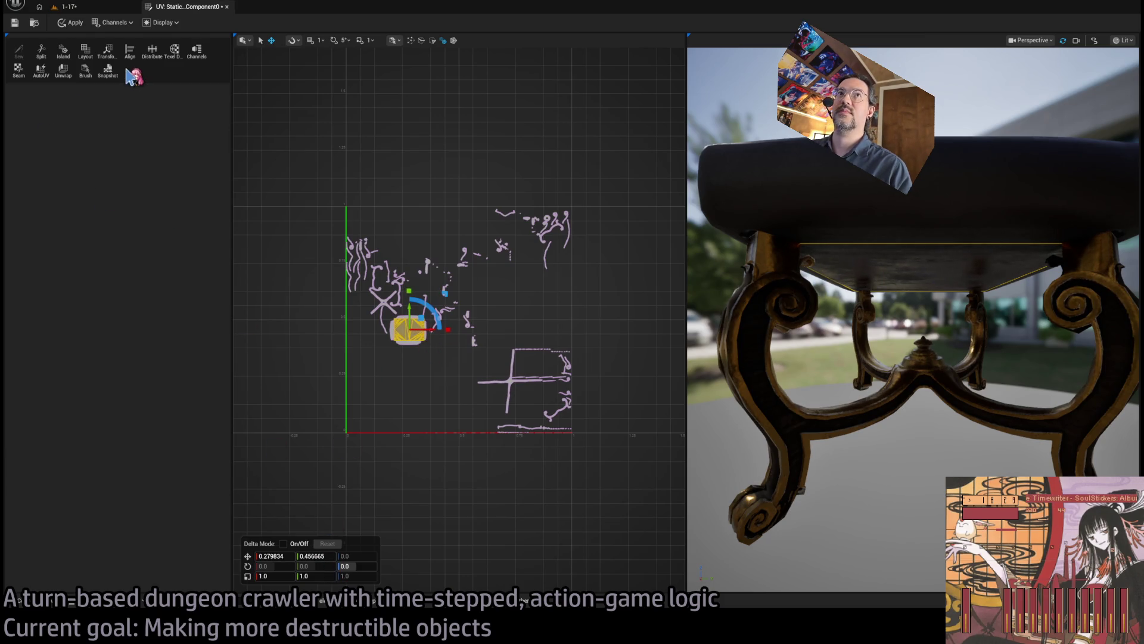
pyautogui.click(73, 22)
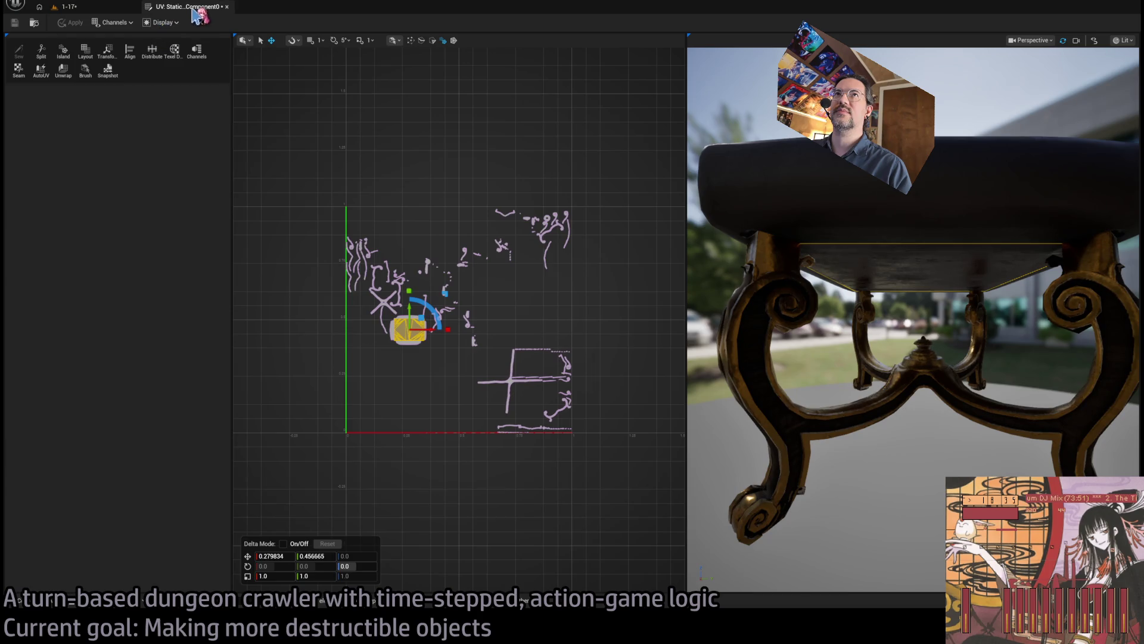
pyautogui.click(227, 6)
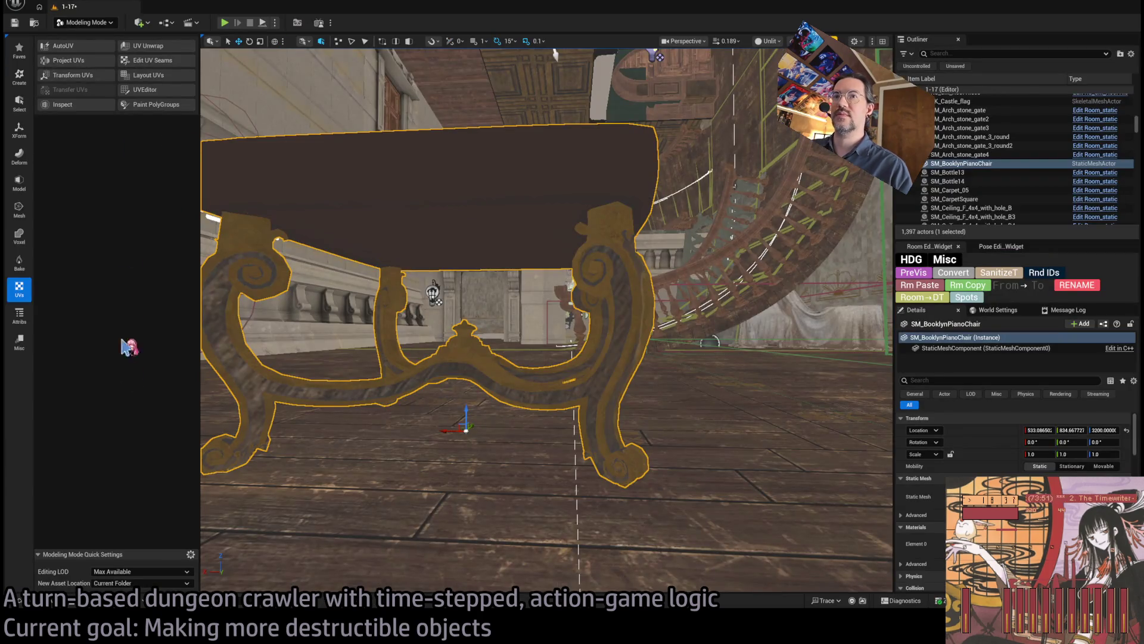
# Step: Frame the piano chair, then delete the SM_BoildedMushroom placed by accident
pyautogui.press('f')
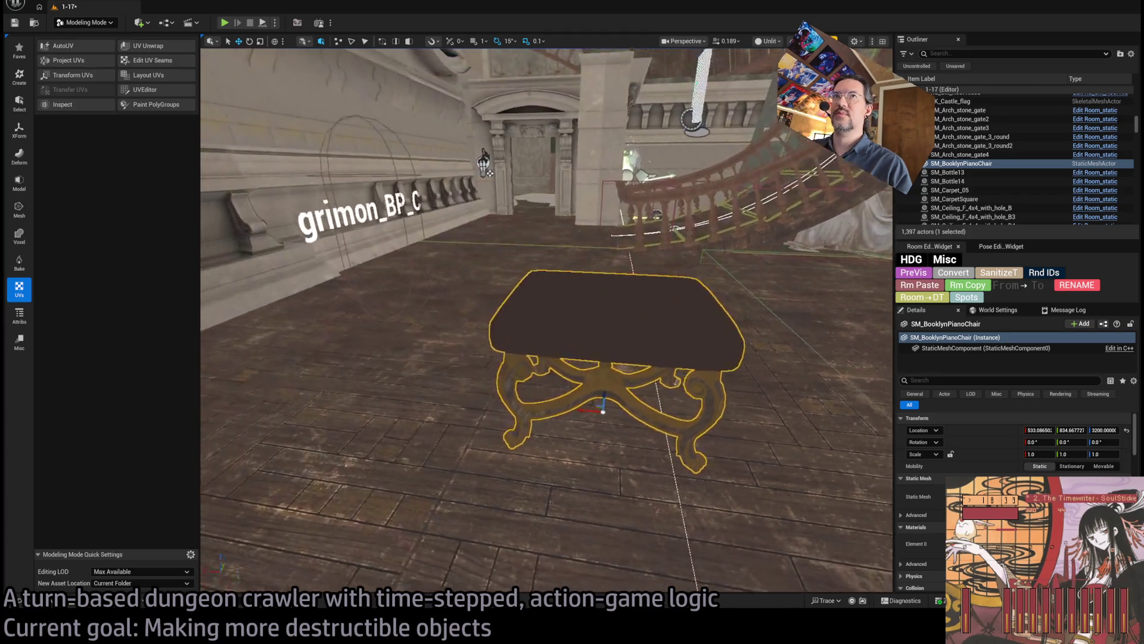
pyautogui.moveTo(528, 341)
pyautogui.mouseDown()
pyautogui.moveTo(489, 334)
pyautogui.moveTo(528, 341)
pyautogui.moveTo(513, 340)
pyautogui.mouseUp()
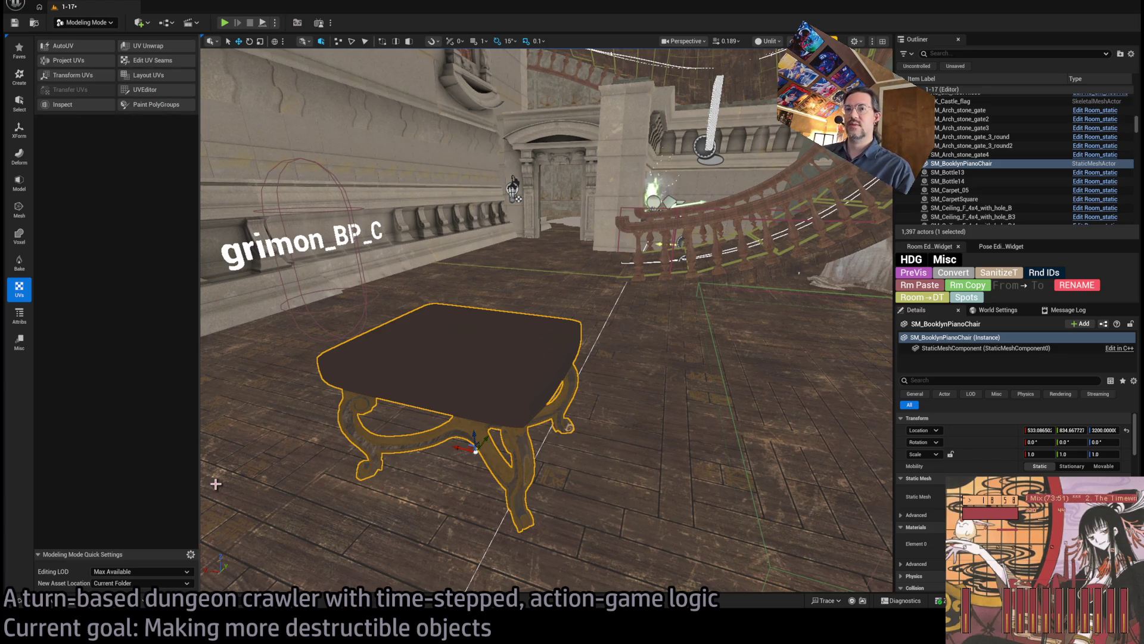
pyautogui.moveTo(484, 318); pyautogui.dragTo(455, 317)
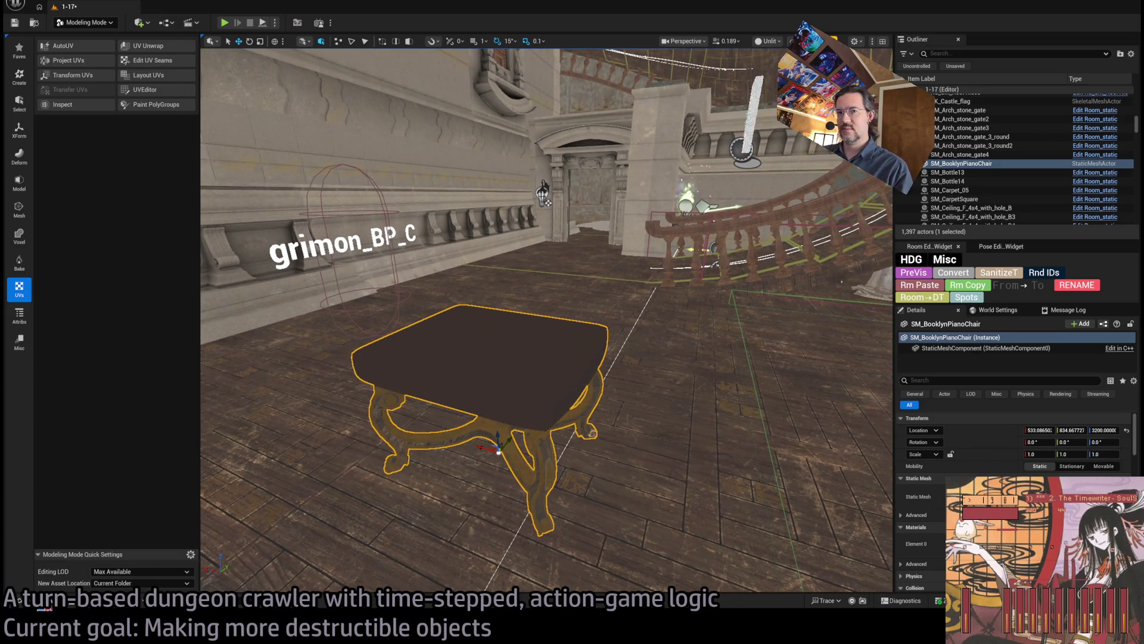
pyautogui.click(56, 602)
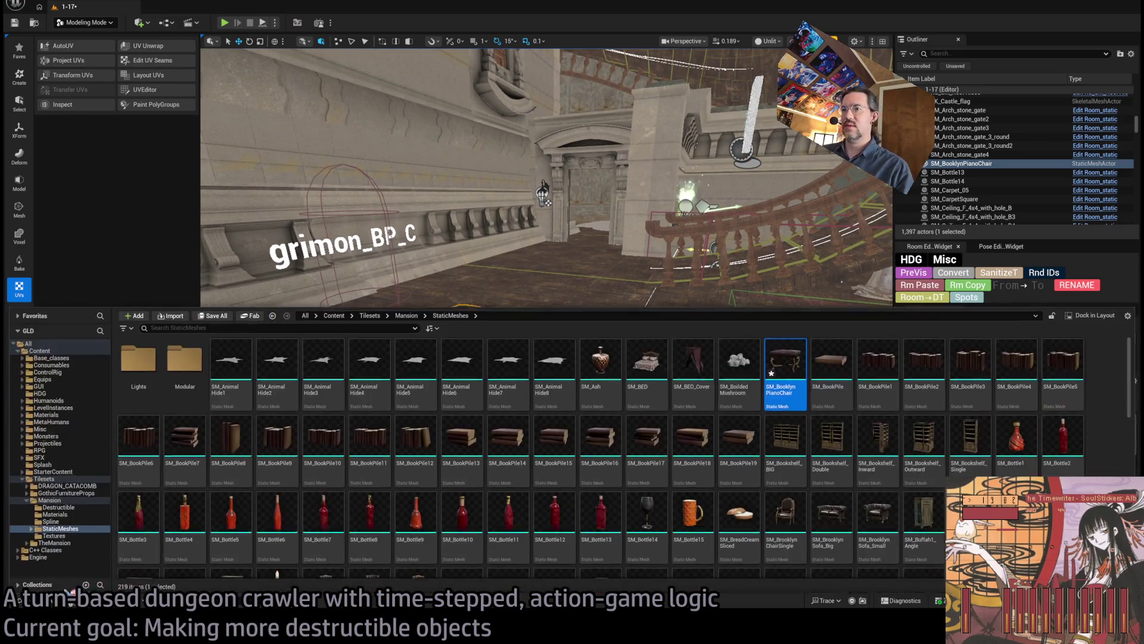
pyautogui.moveTo(537, 239); pyautogui.dragTo(536, 197)
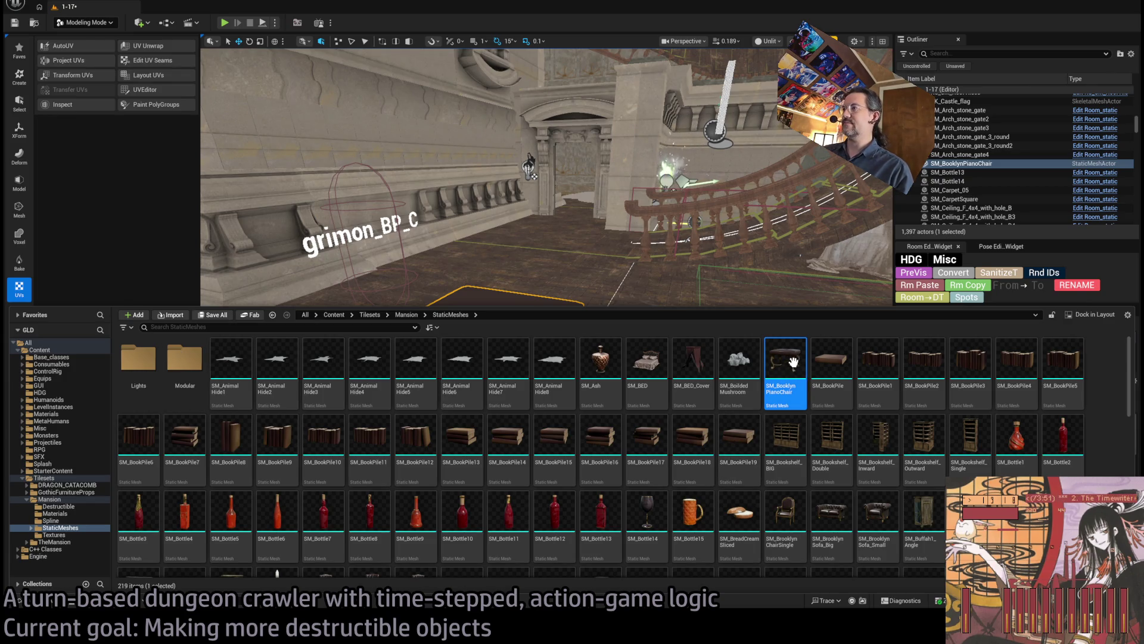
pyautogui.moveTo(739, 361); pyautogui.dragTo(524, 512)
pyautogui.press('f')
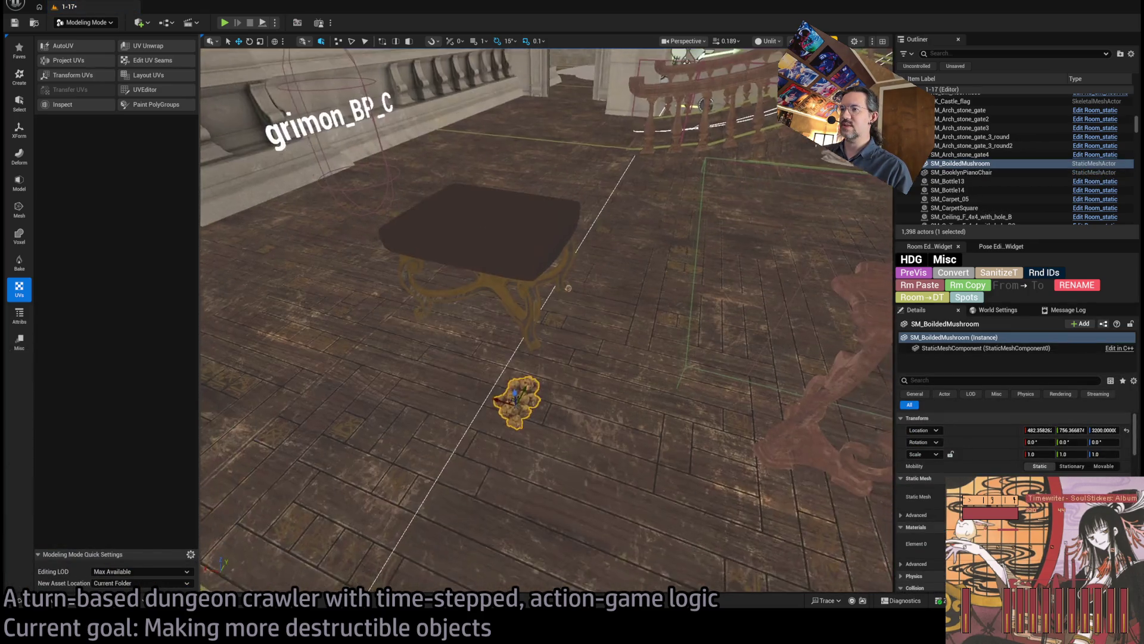
pyautogui.press('Delete')
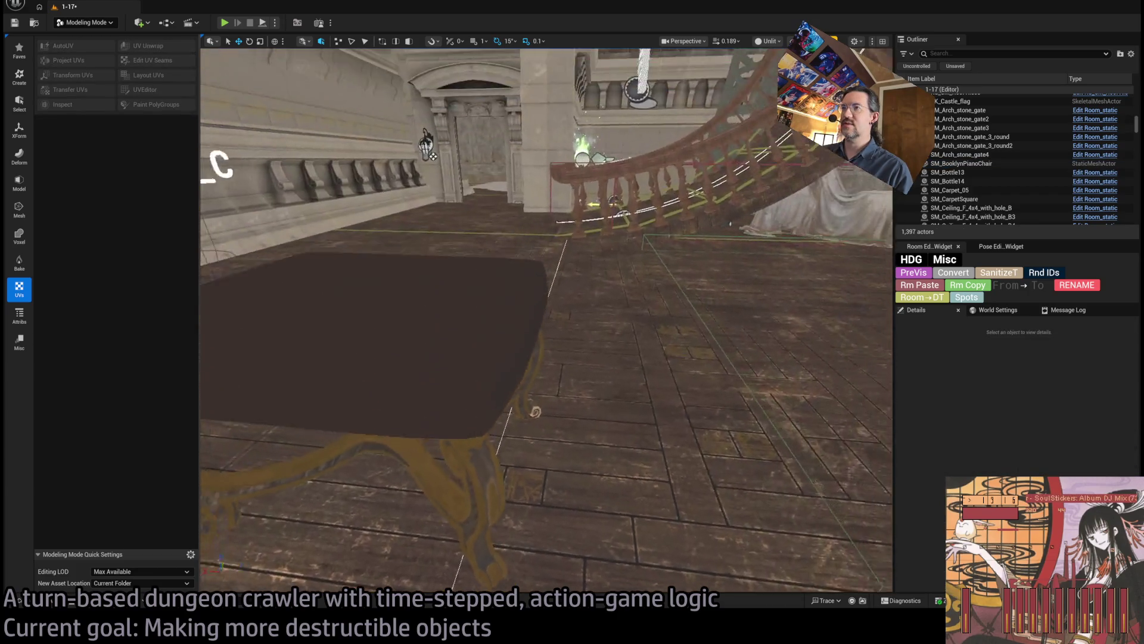
# Step: Reselect the piano chair and switch to Fracture Mode with Shift+6
pyautogui.hotkey('ctrl', 'space')
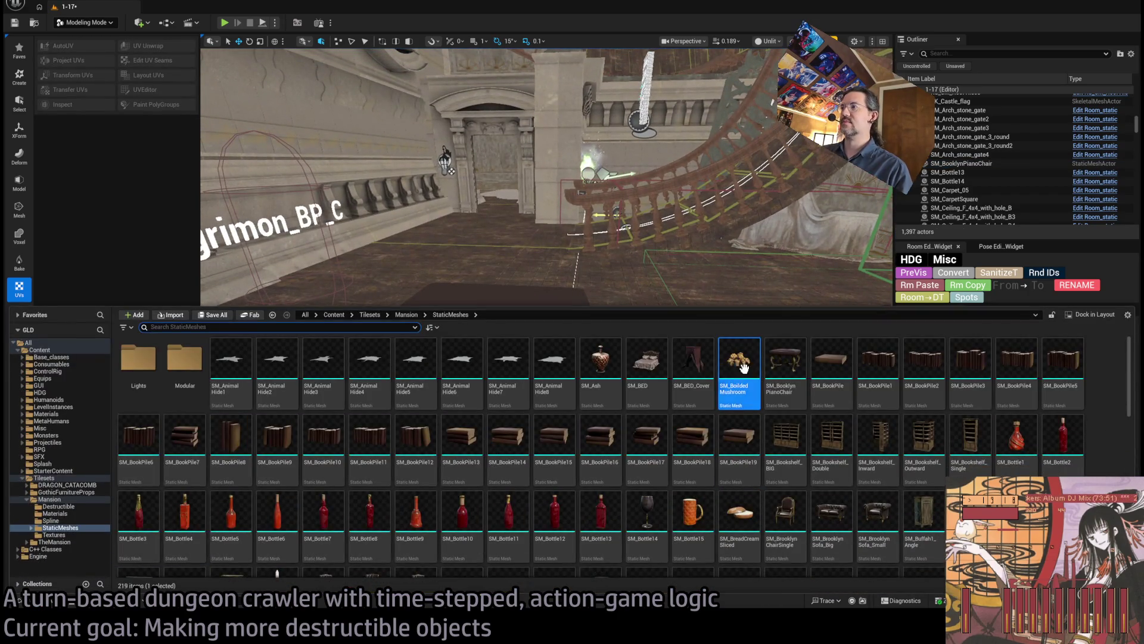
pyautogui.click(556, 298)
pyautogui.click(535, 332)
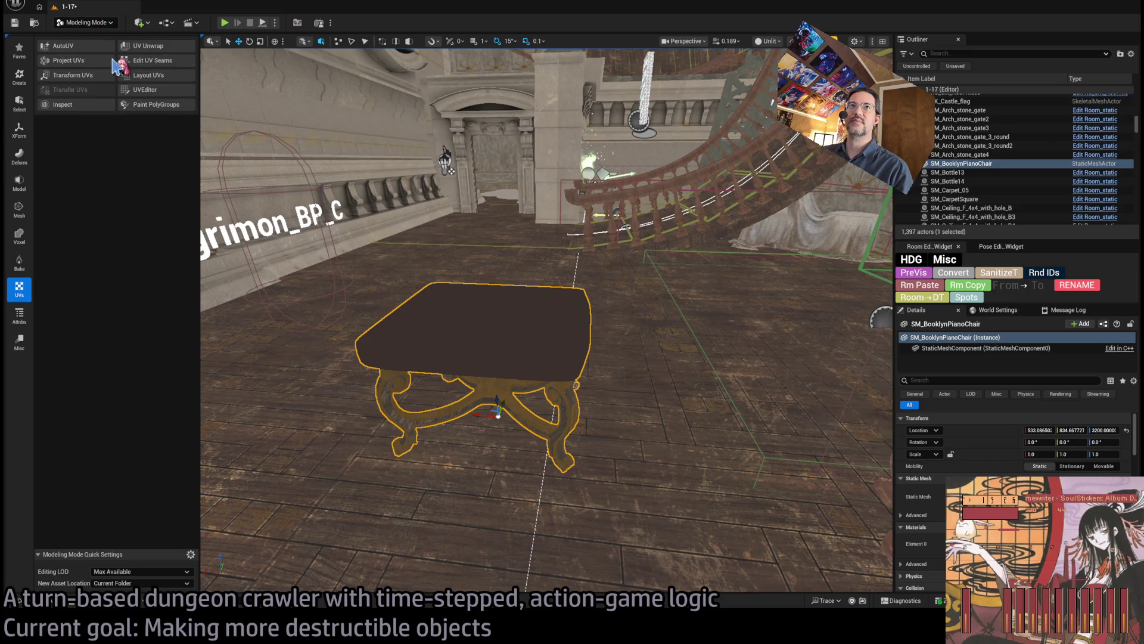
pyautogui.hotkey('shift', '6')
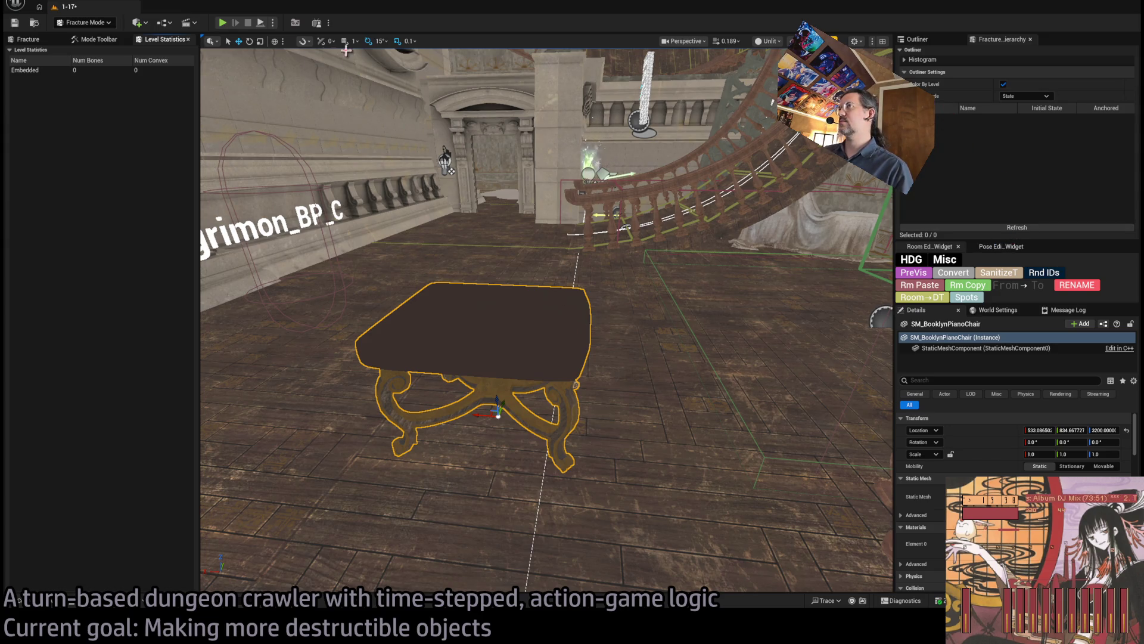
pyautogui.click(97, 40)
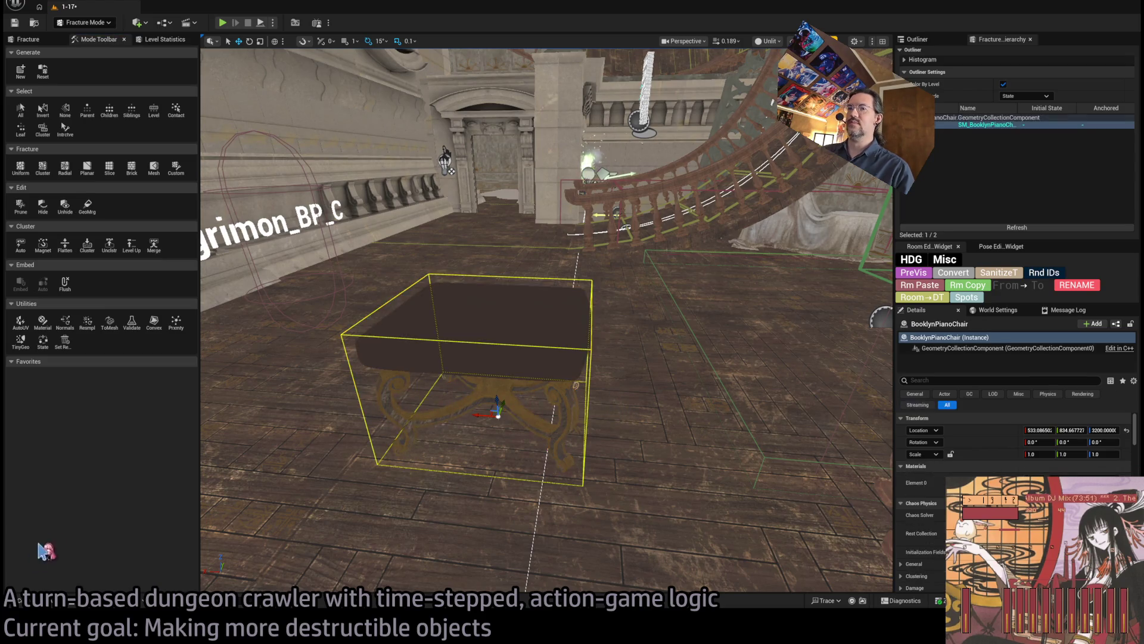
pyautogui.click(21, 600)
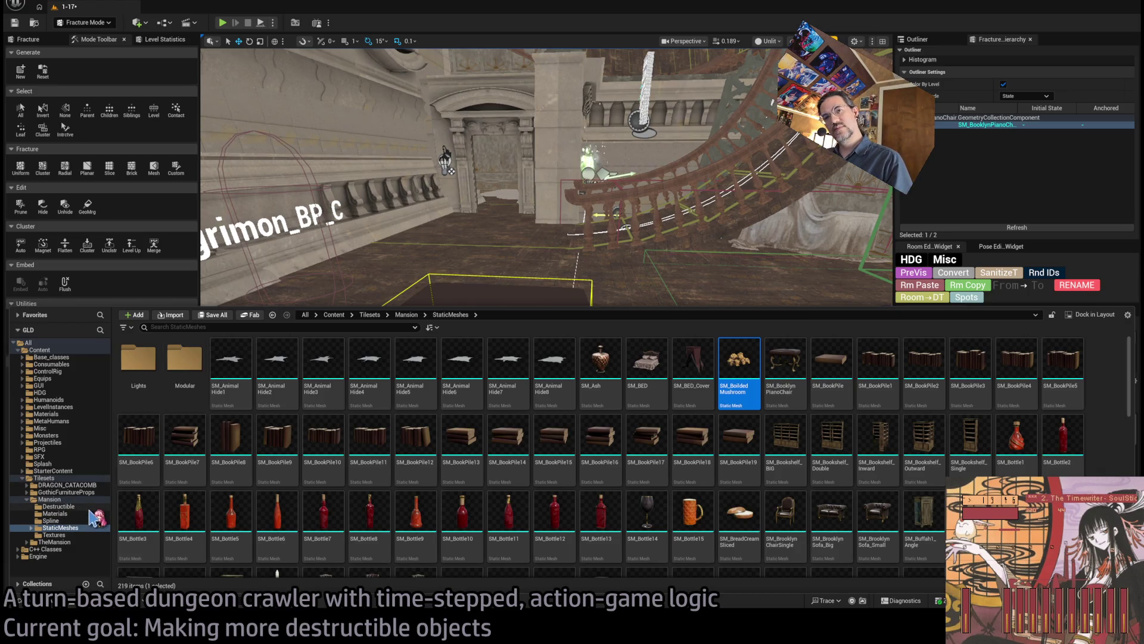
pyautogui.click(63, 506)
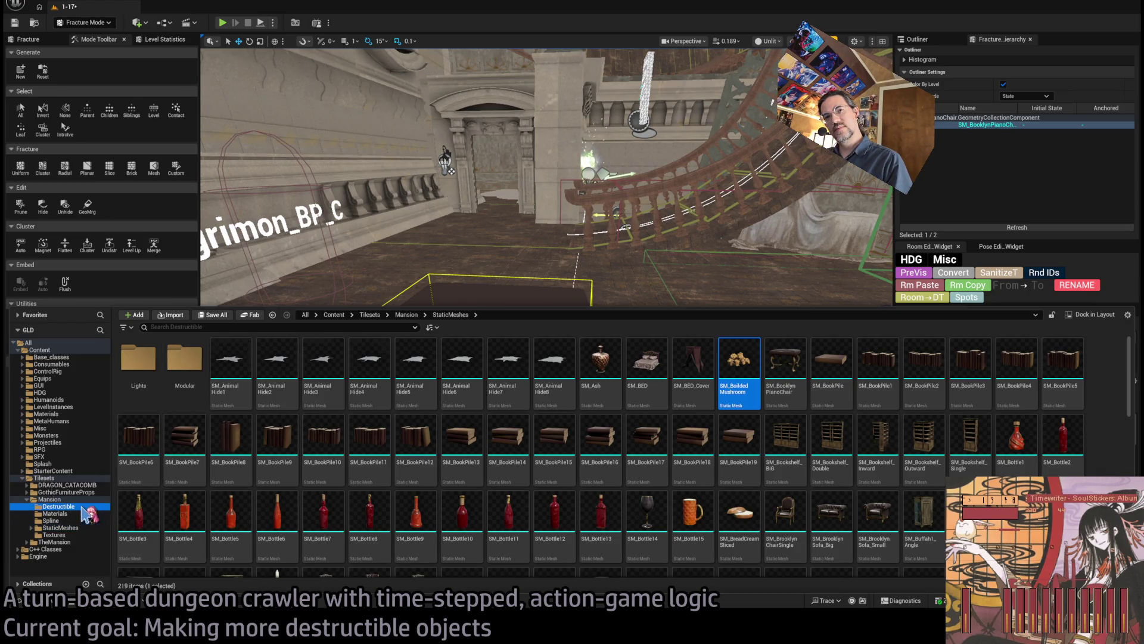
pyautogui.click(138, 351)
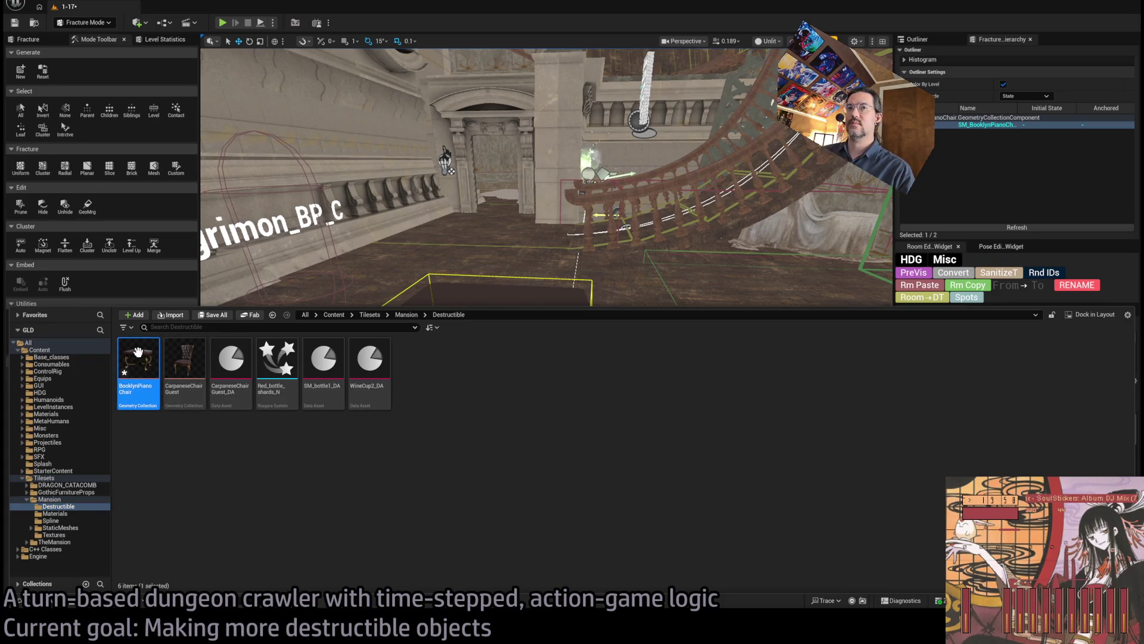
pyautogui.click(435, 241)
pyautogui.press('f')
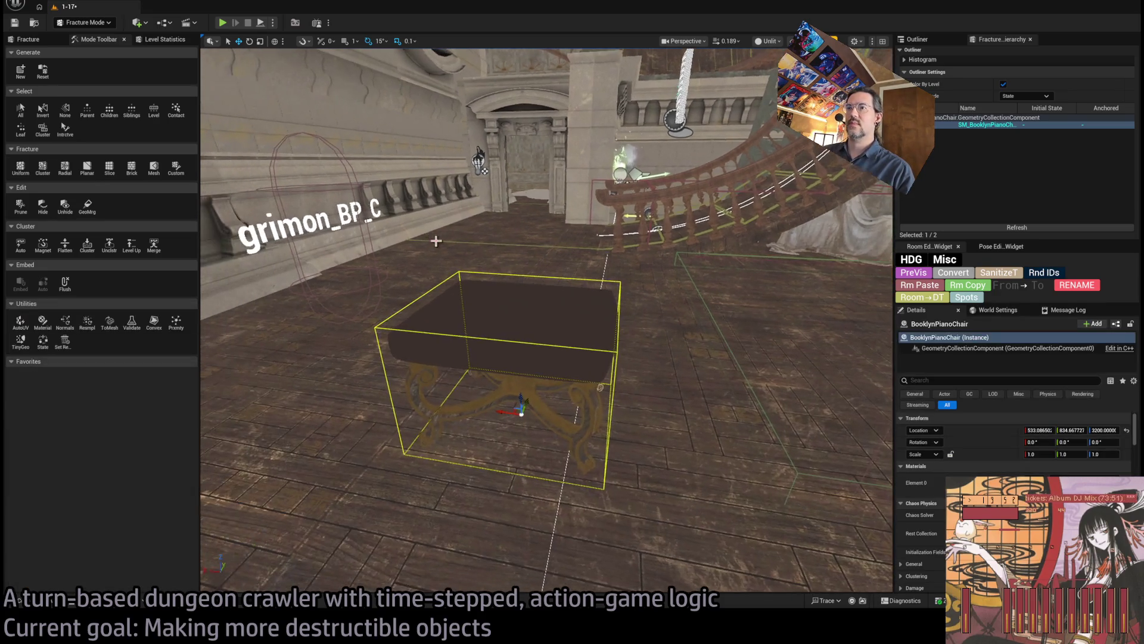
pyautogui.press('w')
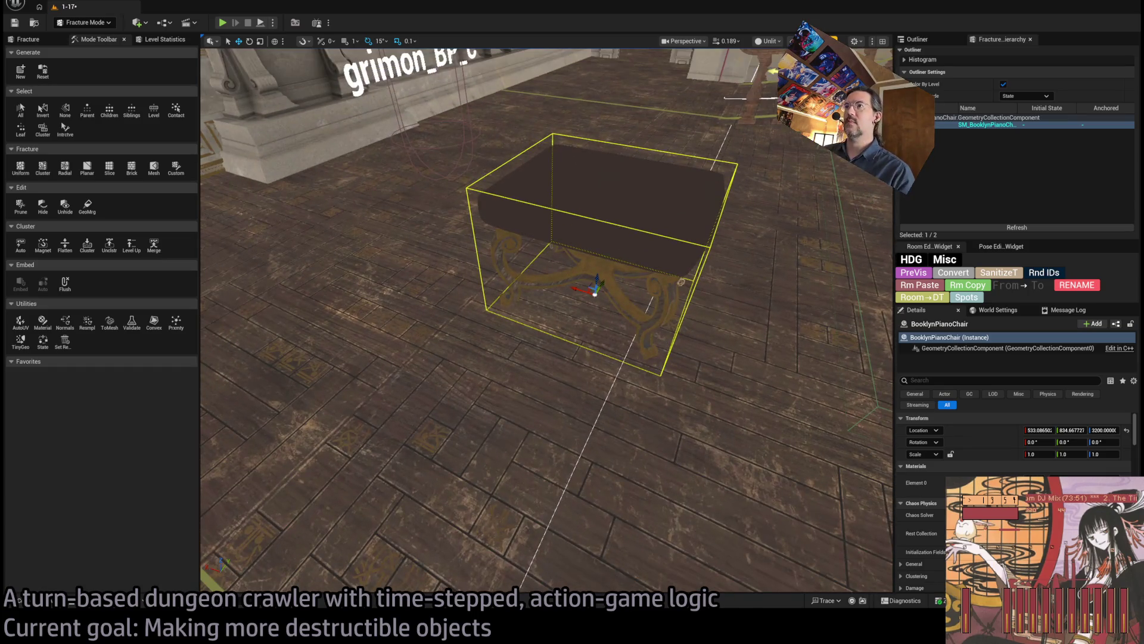
pyautogui.press('s')
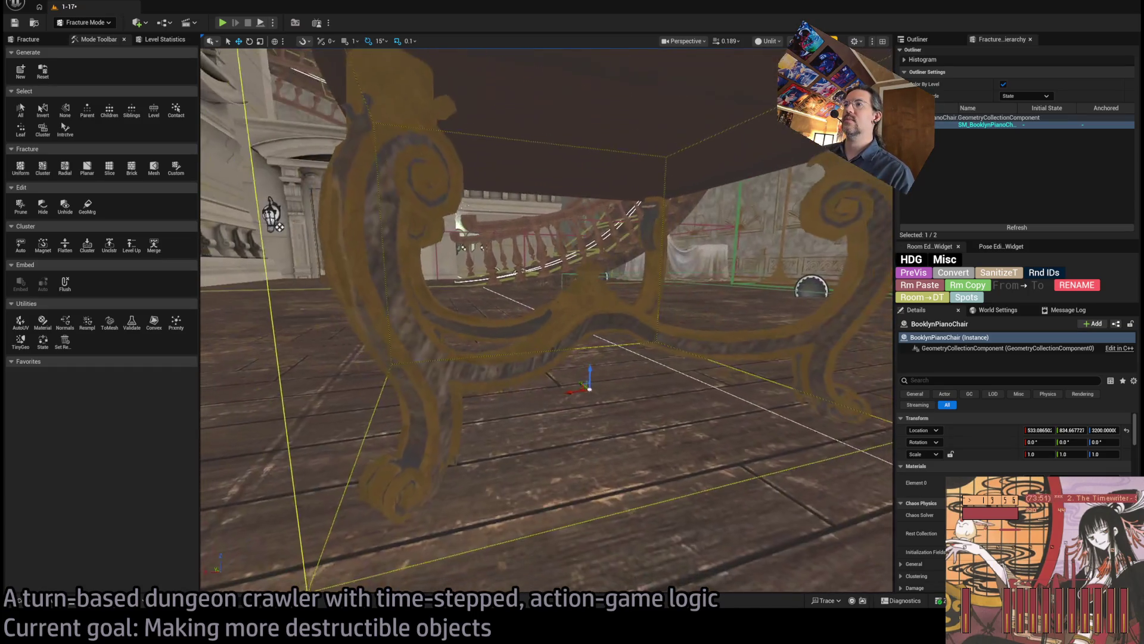
pyautogui.press('s')
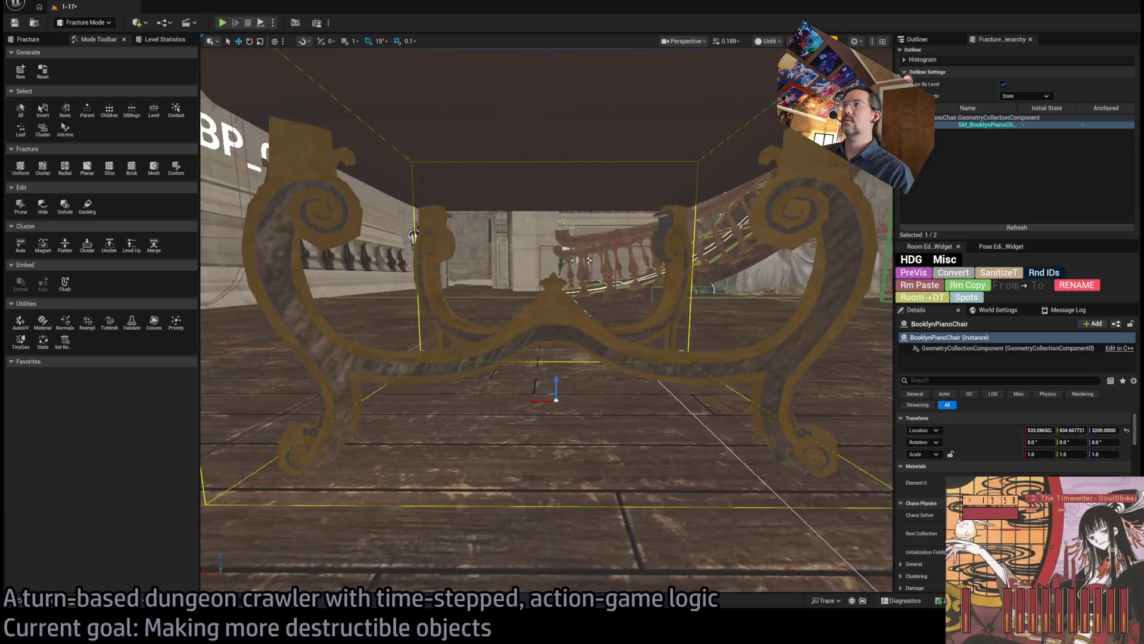
pyautogui.hotkey('alt', '4')
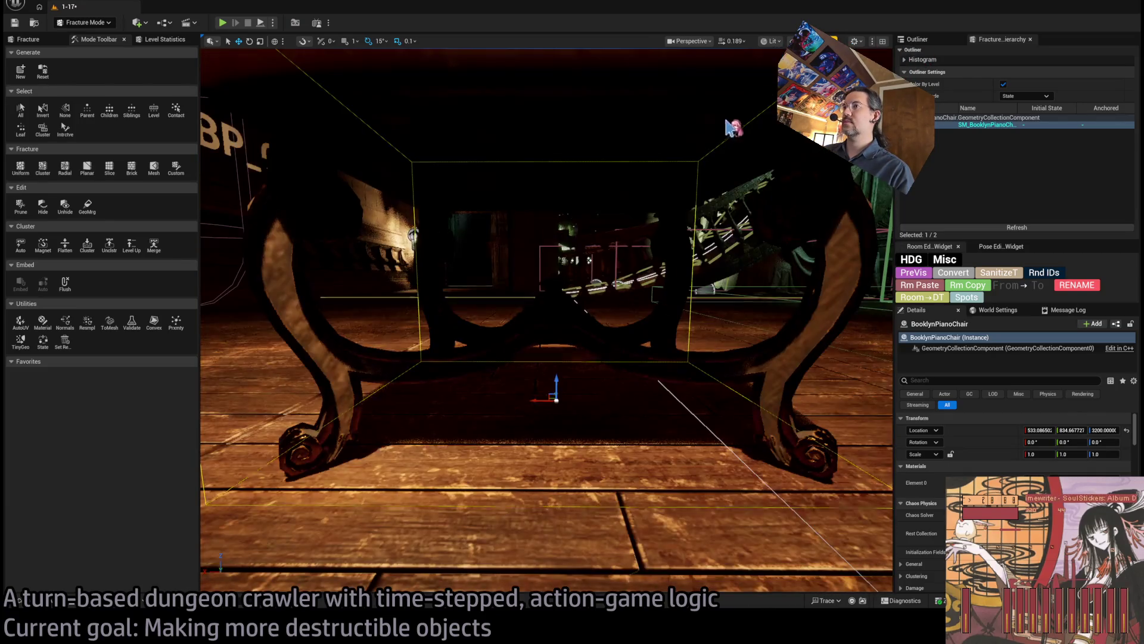
pyautogui.press('w')
pyautogui.press('s')
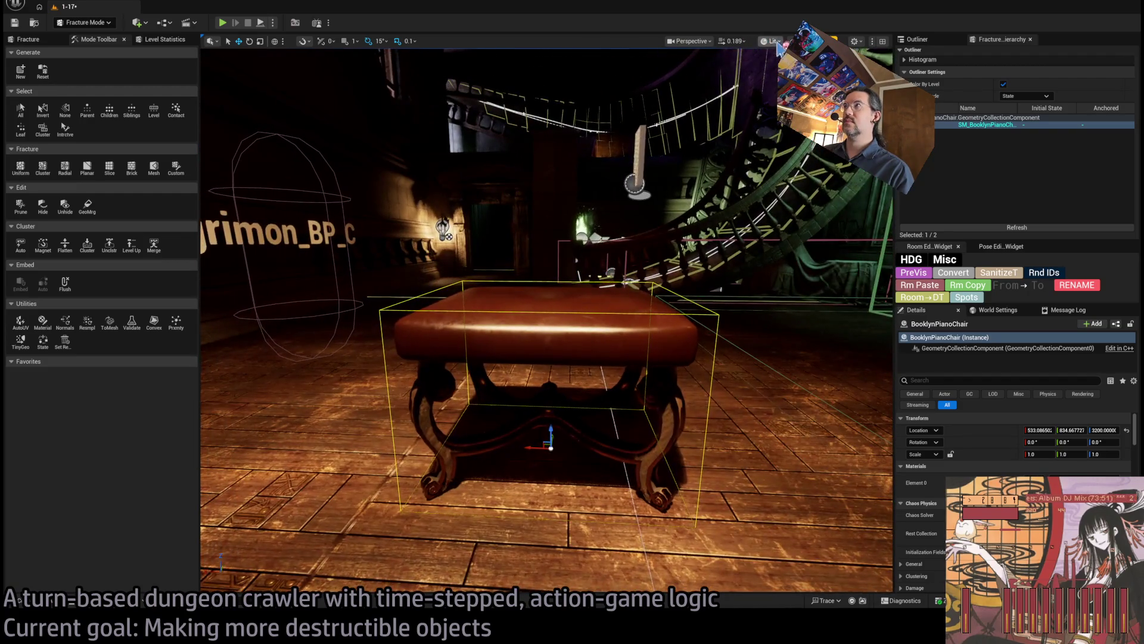
pyautogui.hotkey('alt', '3')
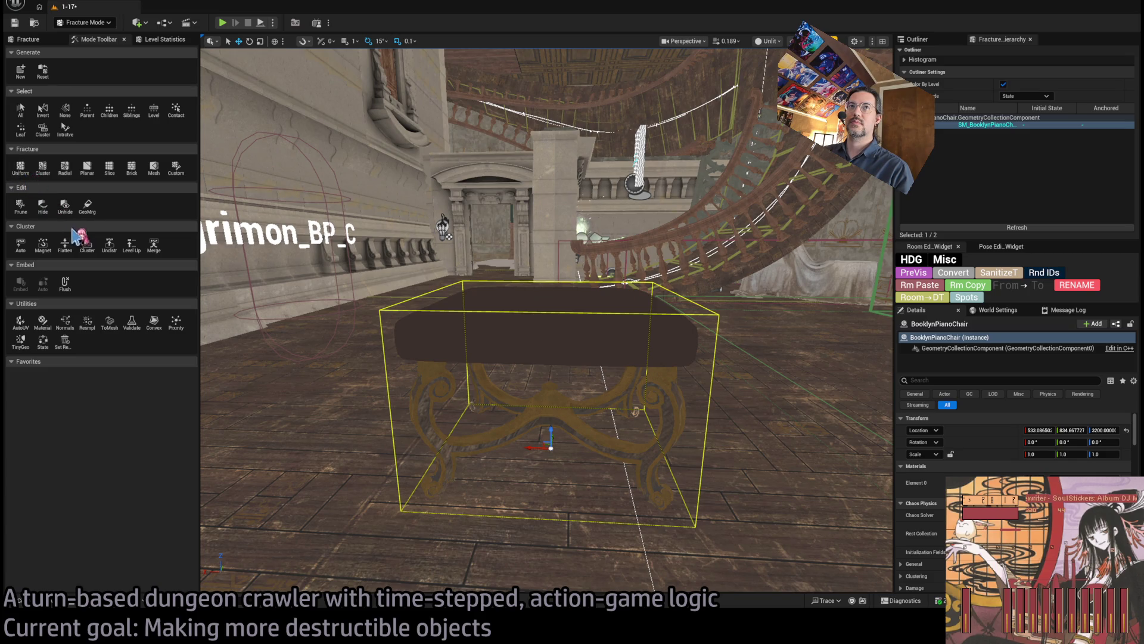
# Step: Fracture the piano chair with a Planar cut, with the cutting plane raised up the chair
pyautogui.click(87, 167)
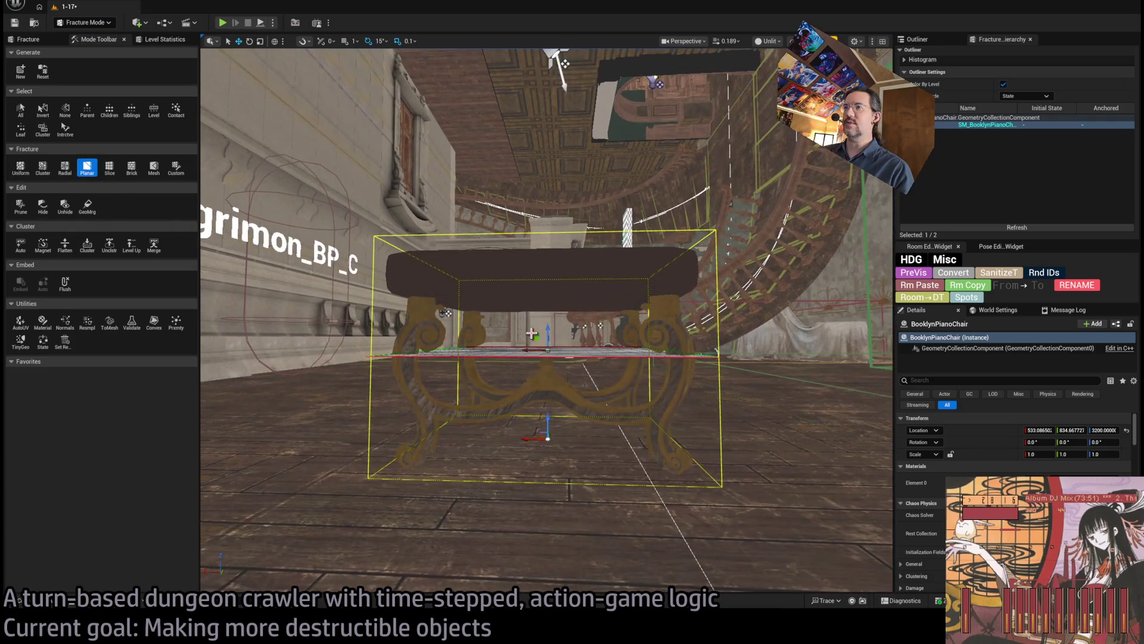
pyautogui.moveTo(549, 329); pyautogui.dragTo(543, 294)
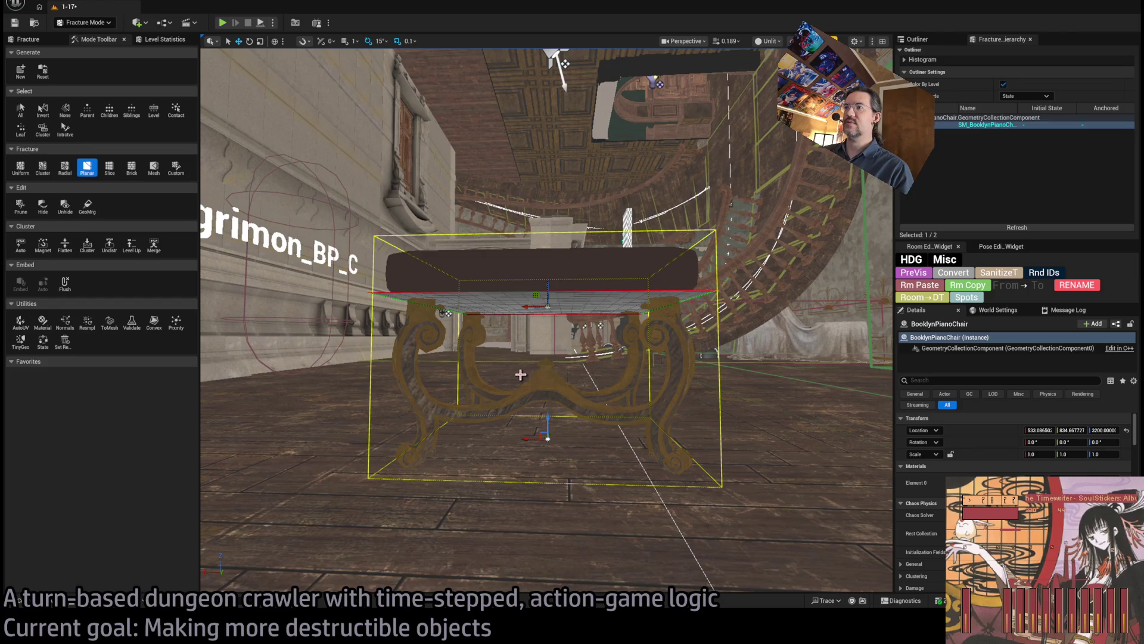
pyautogui.moveTo(520, 374); pyautogui.dragTo(521, 393)
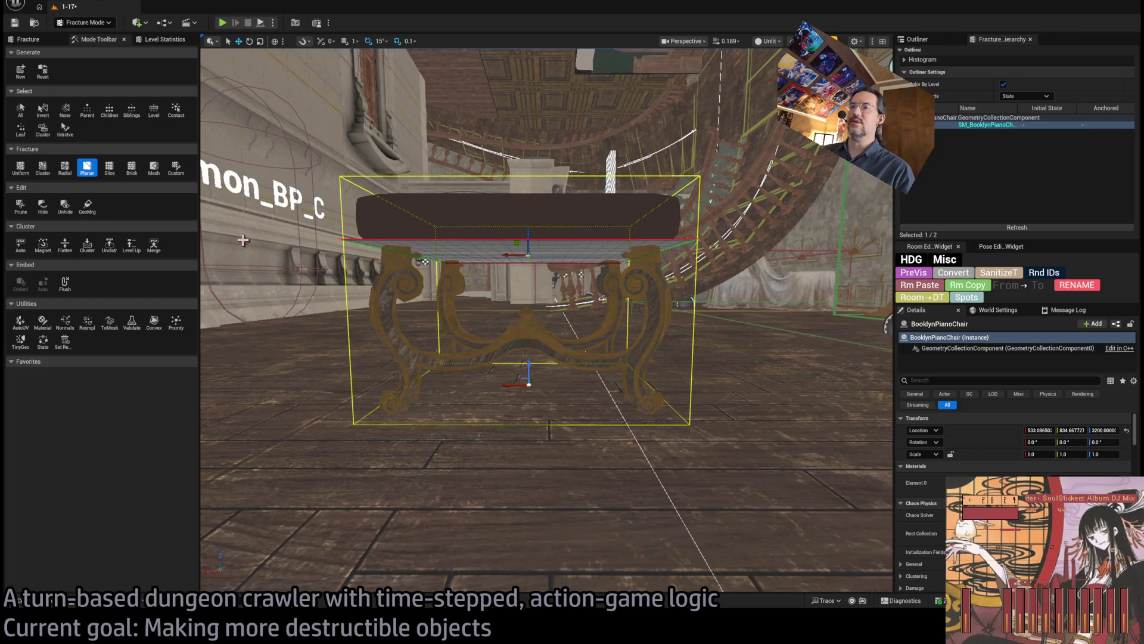
pyautogui.click(81, 168)
pyautogui.click(139, 556)
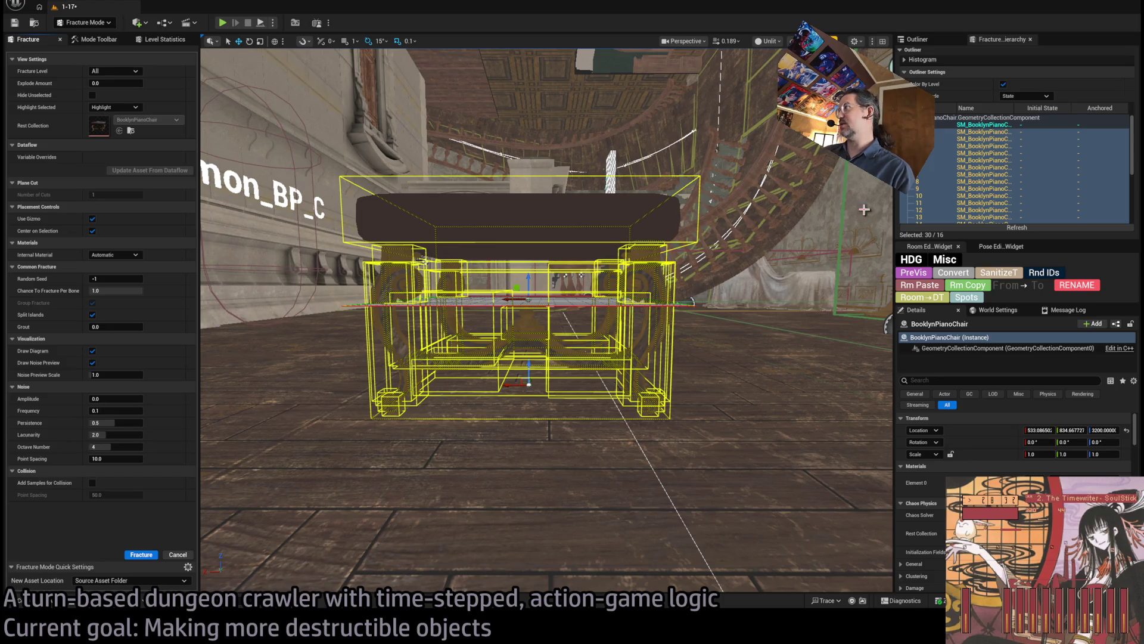
# Step: Increase Explode Amount to spread the fractured pieces apart for inspection
pyautogui.scroll(-2, 1003, 184)
pyautogui.scroll(-1, 1004, 189)
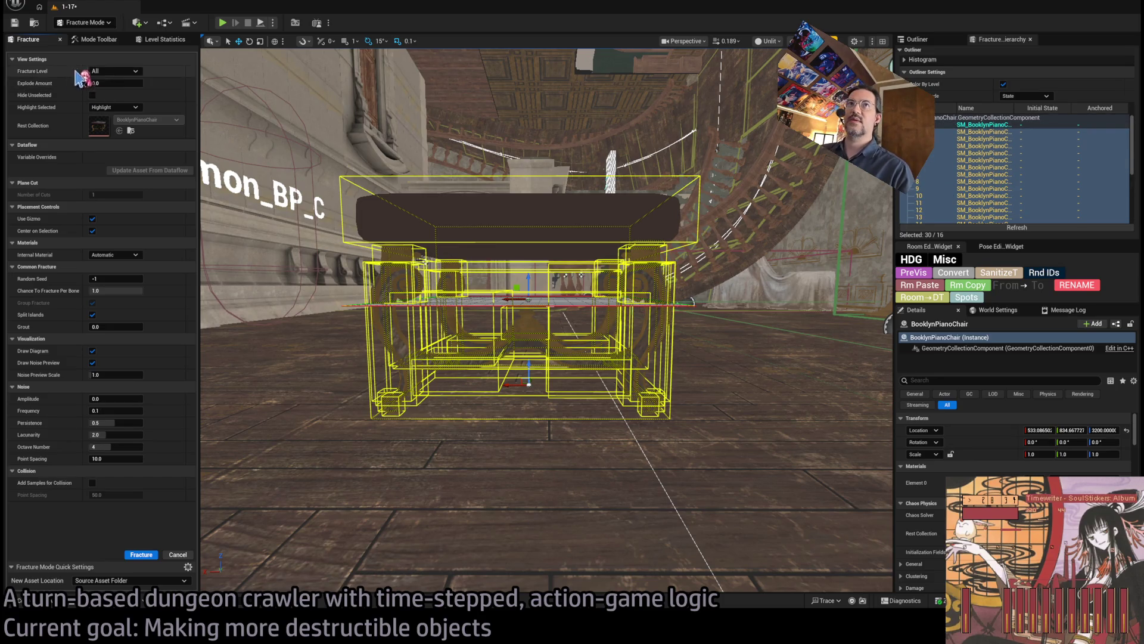
pyautogui.scroll(-1, 1034, 178)
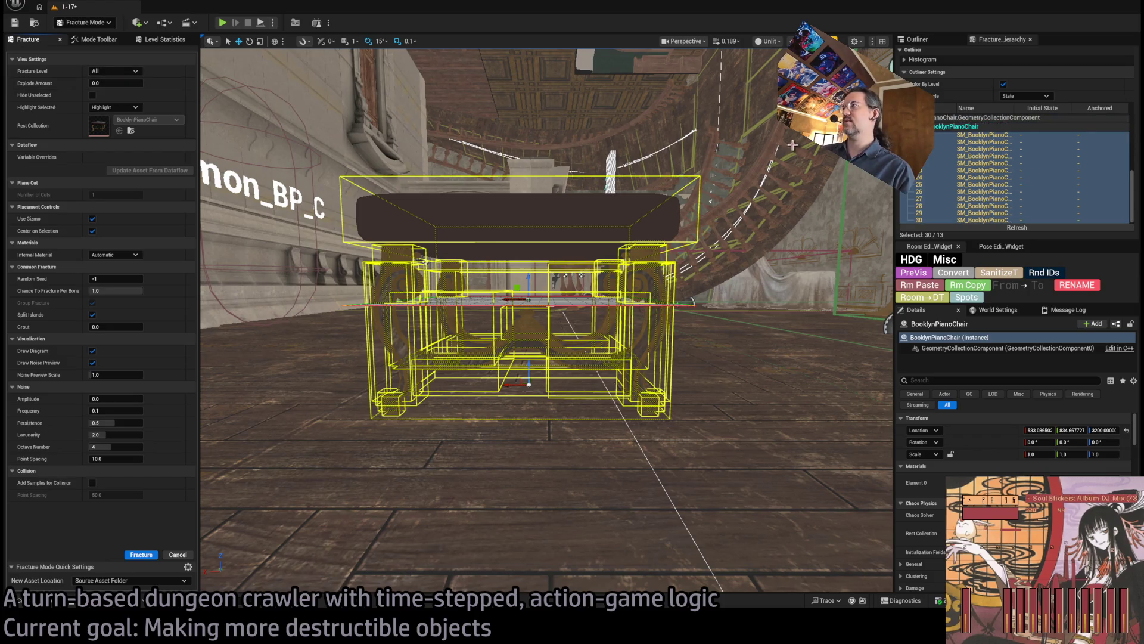
pyautogui.moveTo(113, 83)
pyautogui.mouseDown()
pyautogui.moveTo(135, 83)
pyautogui.moveTo(99, 83)
pyautogui.moveTo(131, 83)
pyautogui.moveTo(112, 83)
pyautogui.mouseUp()
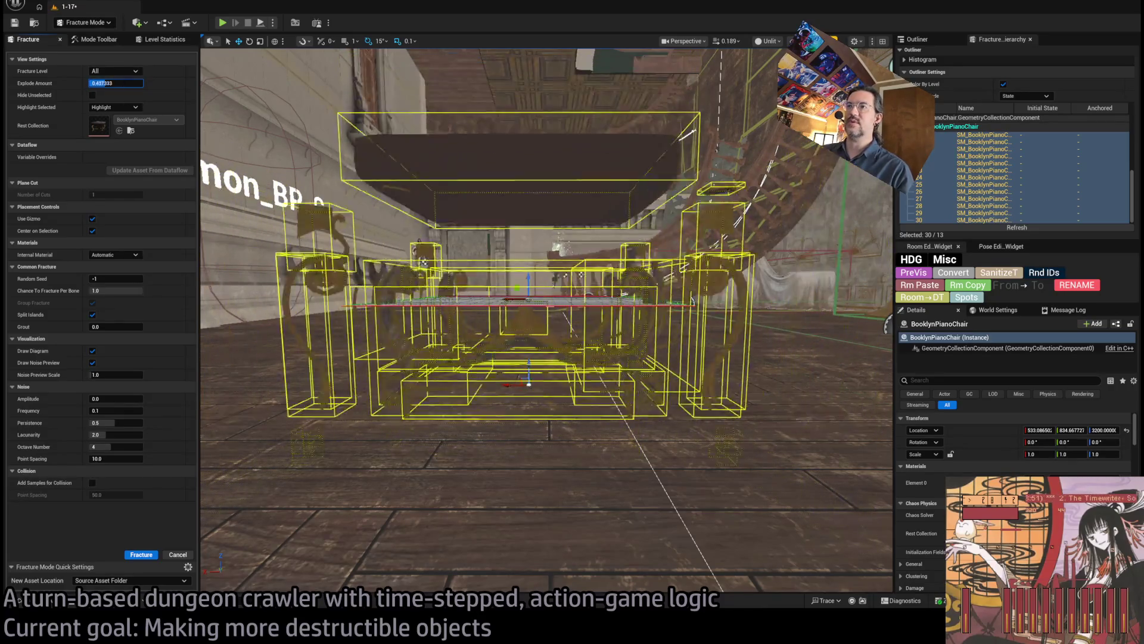
# Step: Reselect the fractured piano chair and delete it from the level
pyautogui.click(423, 260)
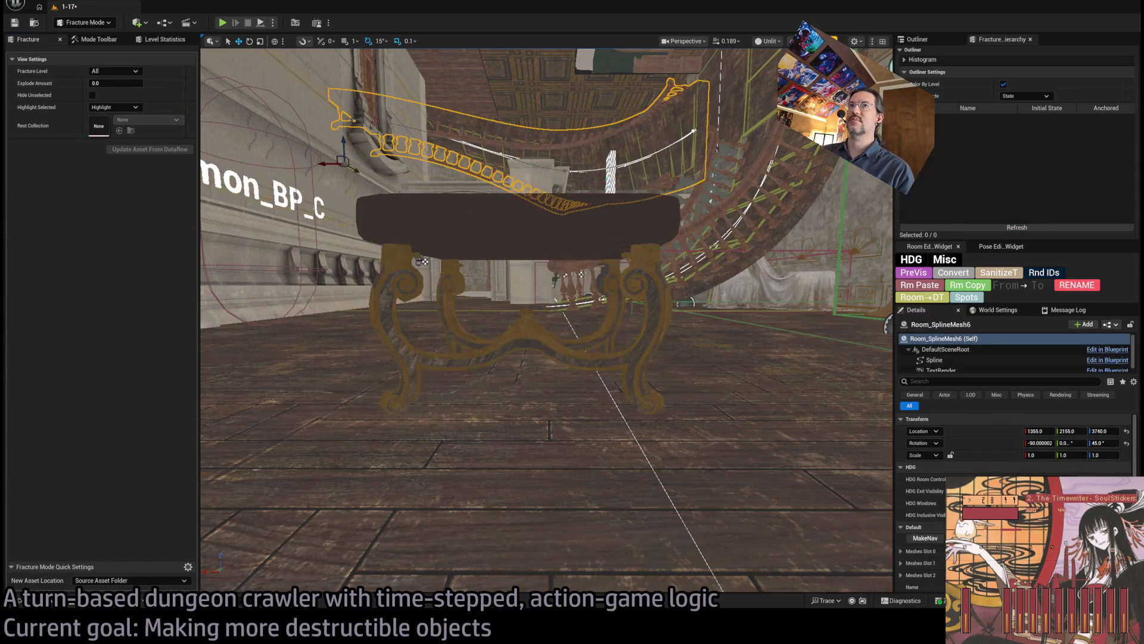
pyautogui.click(382, 295)
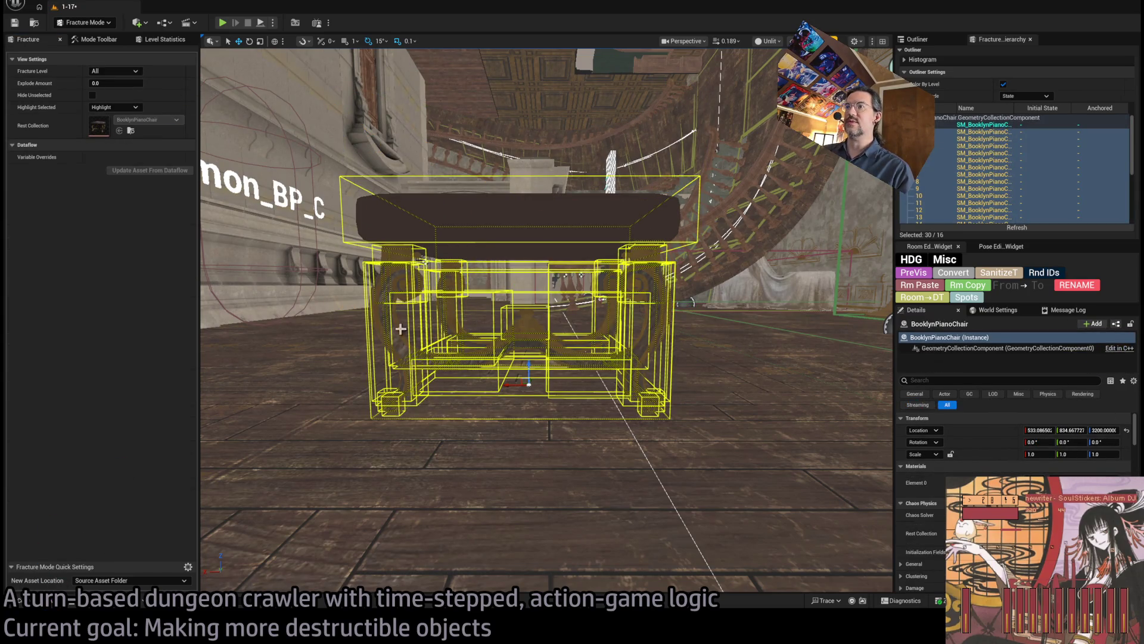
pyautogui.press('Delete')
pyautogui.hotkey('ctrl', 'space')
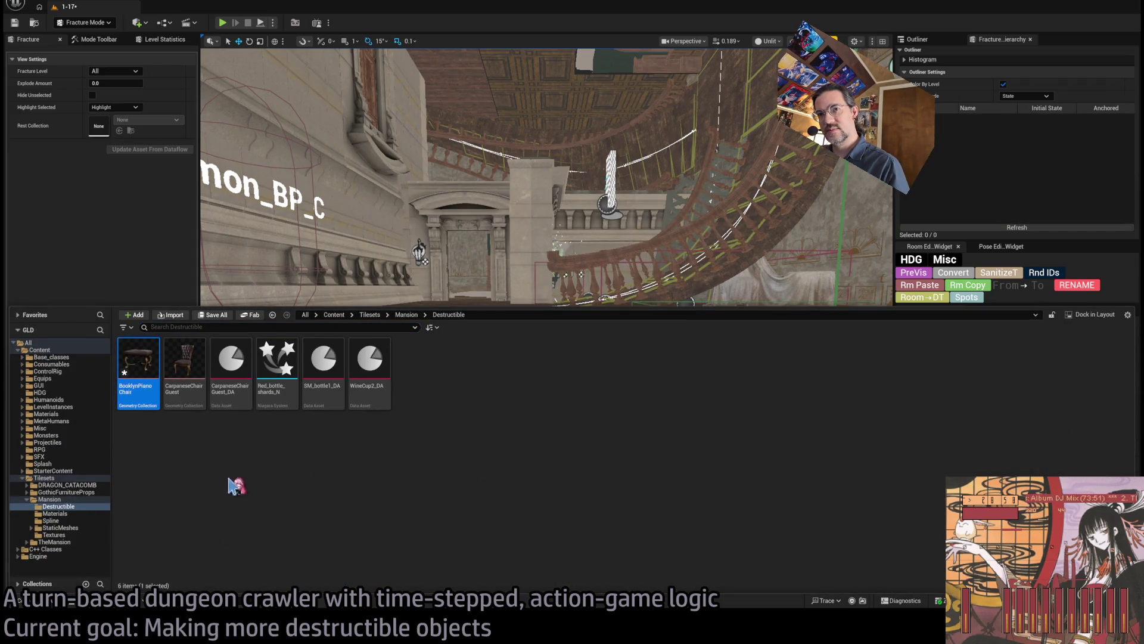
# Step: Place a fresh SM_BooklynPianoChair from Mansion/StaticMeshes and return to Modeling Mode with Shift+5
pyautogui.click(60, 528)
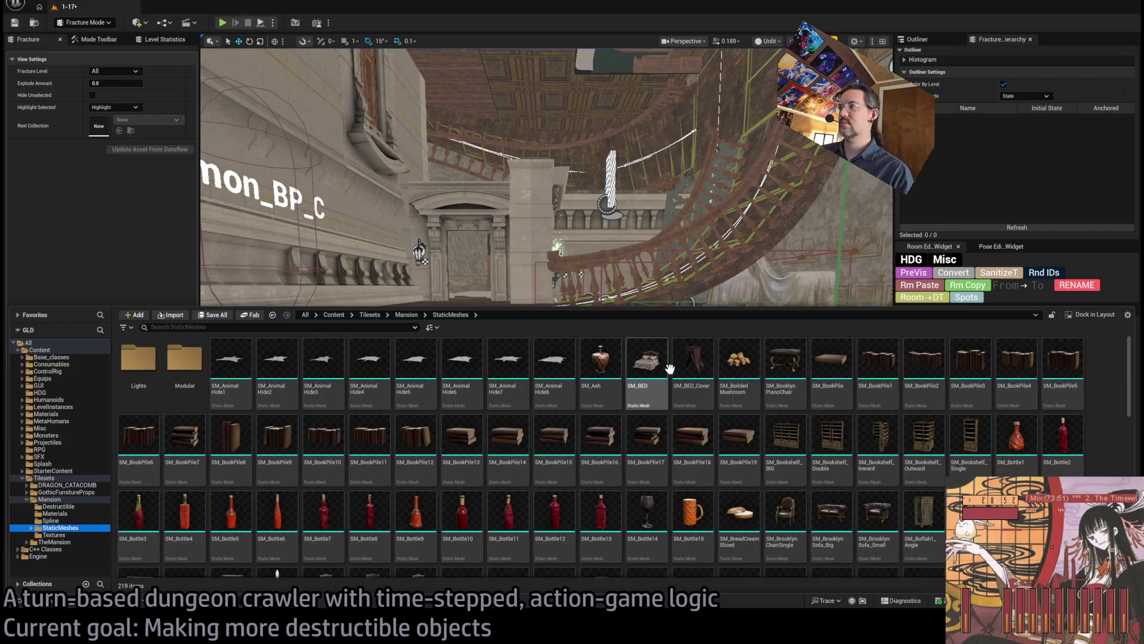
pyautogui.moveTo(785, 363)
pyautogui.mouseDown()
pyautogui.moveTo(561, 426)
pyautogui.moveTo(469, 221)
pyautogui.mouseUp()
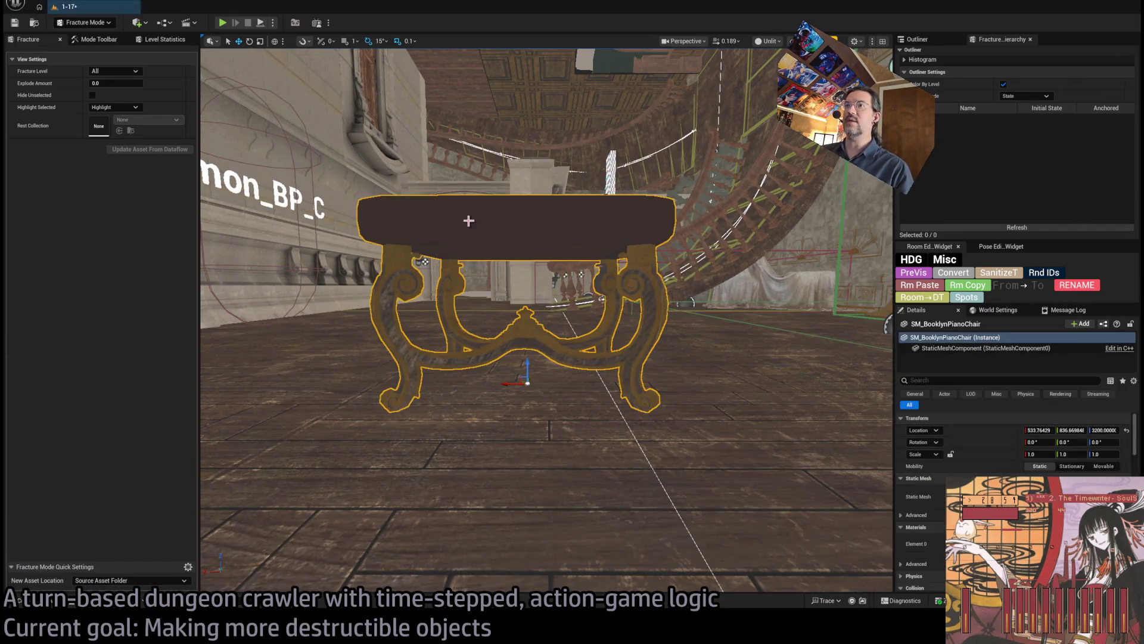
pyautogui.click(95, 39)
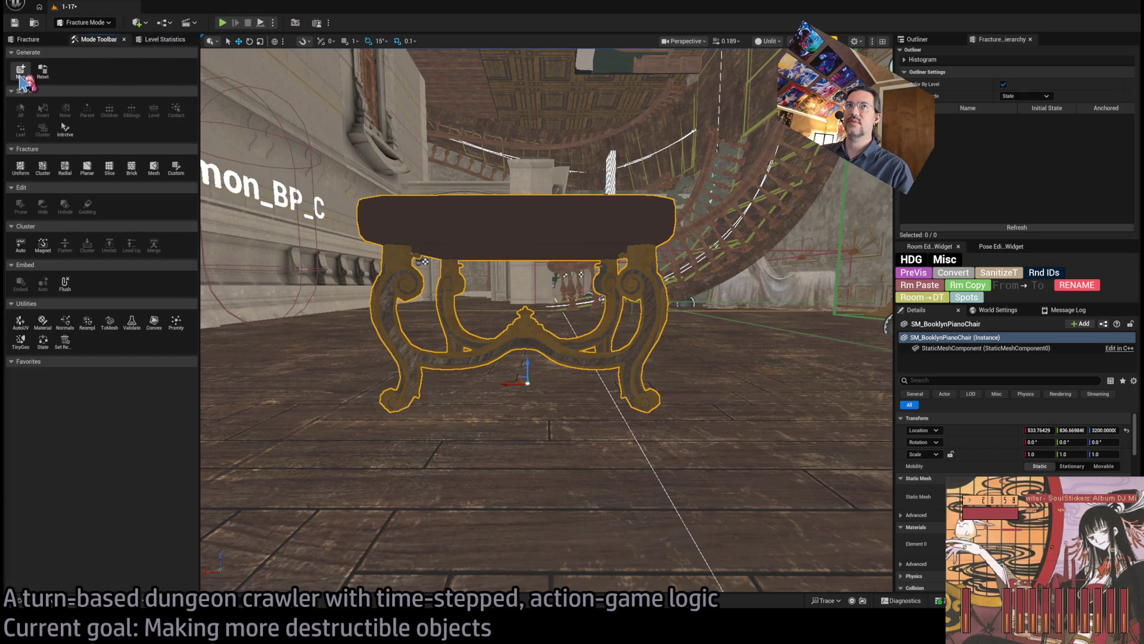
pyautogui.click(27, 39)
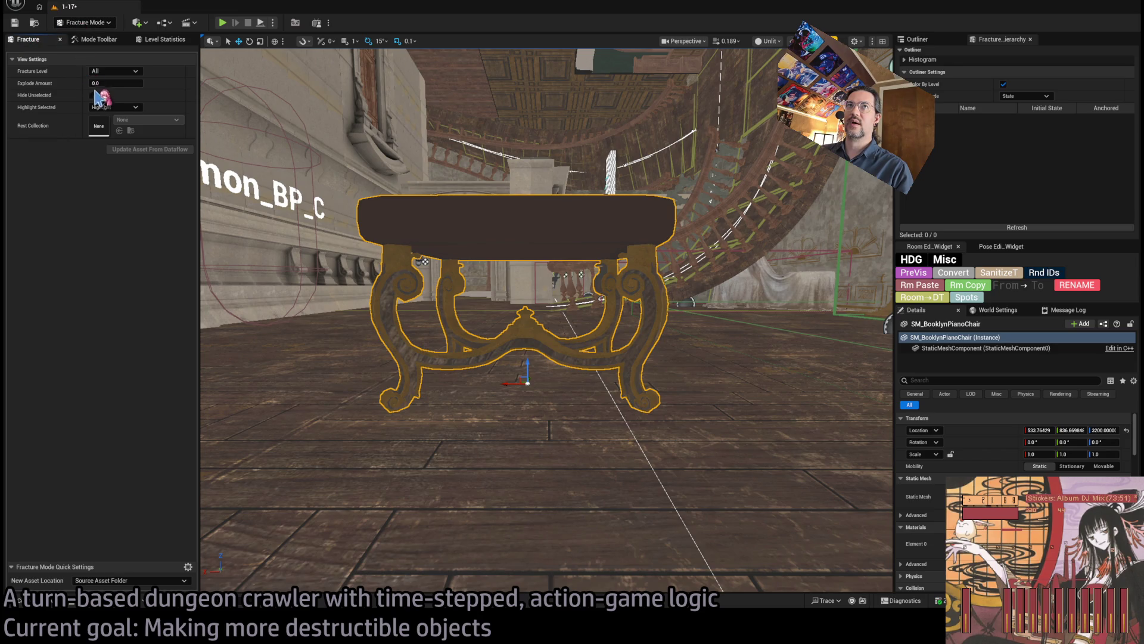
pyautogui.hotkey('shift', '5')
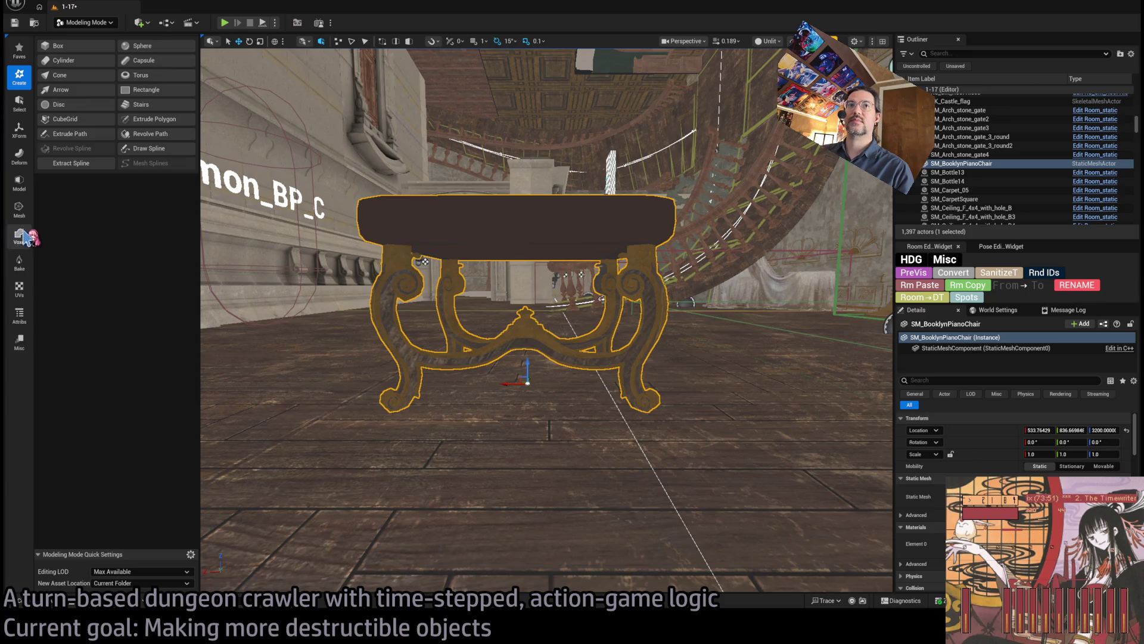
# Step: Fill three open holes on the piano chair's legs and foot with Fill Holes, then accept
pyautogui.click(19, 209)
pyautogui.click(106, 106)
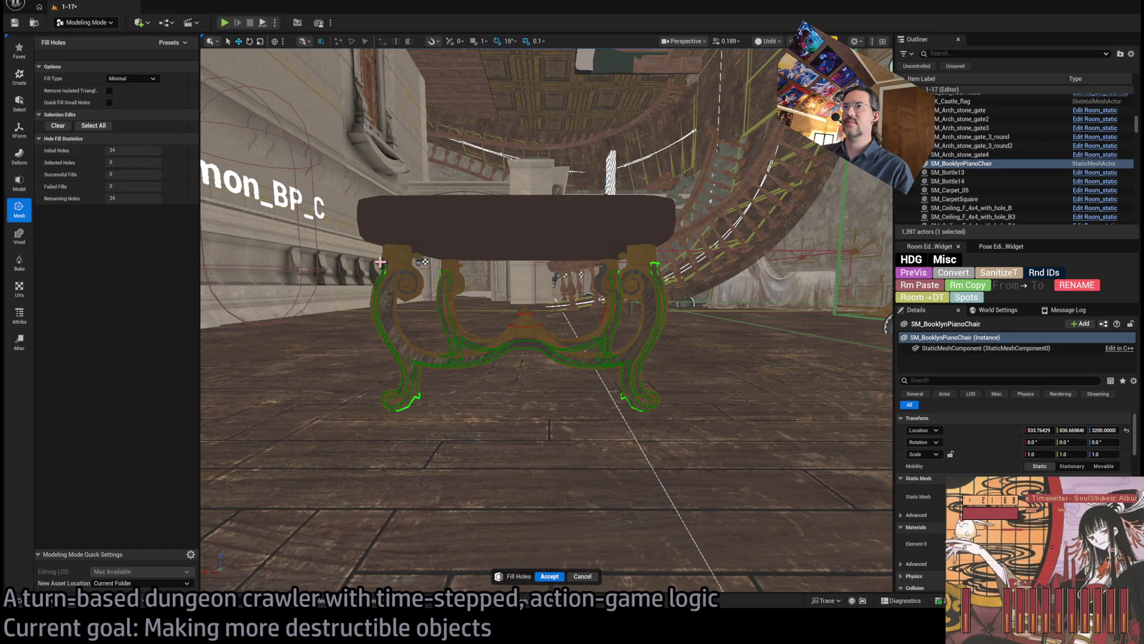
pyautogui.click(380, 262)
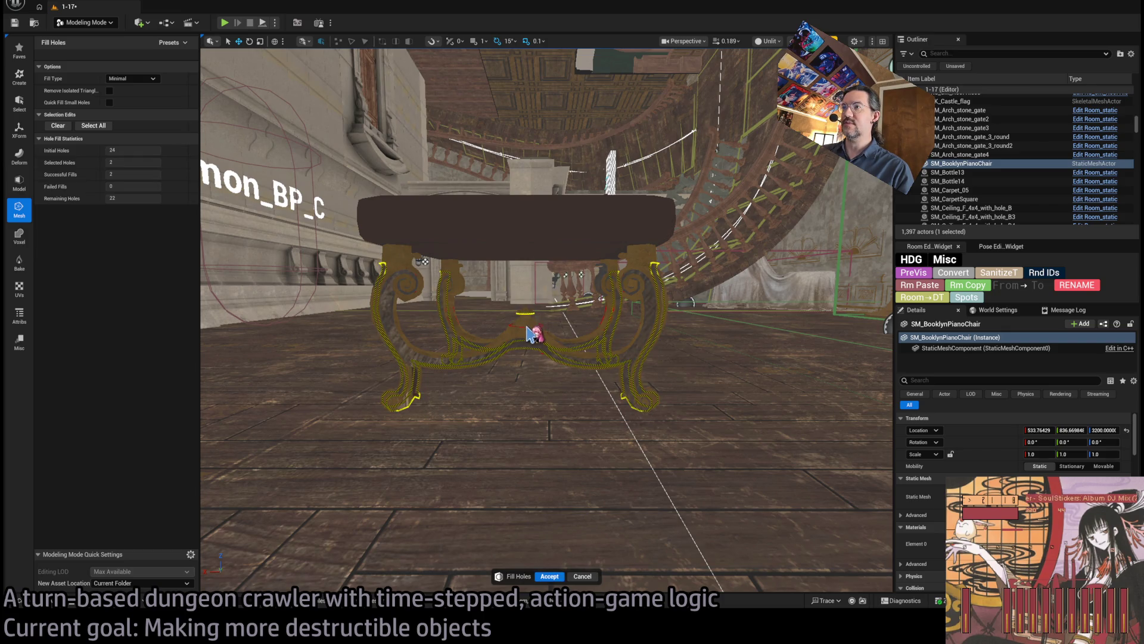
pyautogui.moveTo(501, 320)
pyautogui.mouseDown()
pyautogui.moveTo(441, 310)
pyautogui.moveTo(529, 349)
pyautogui.mouseUp()
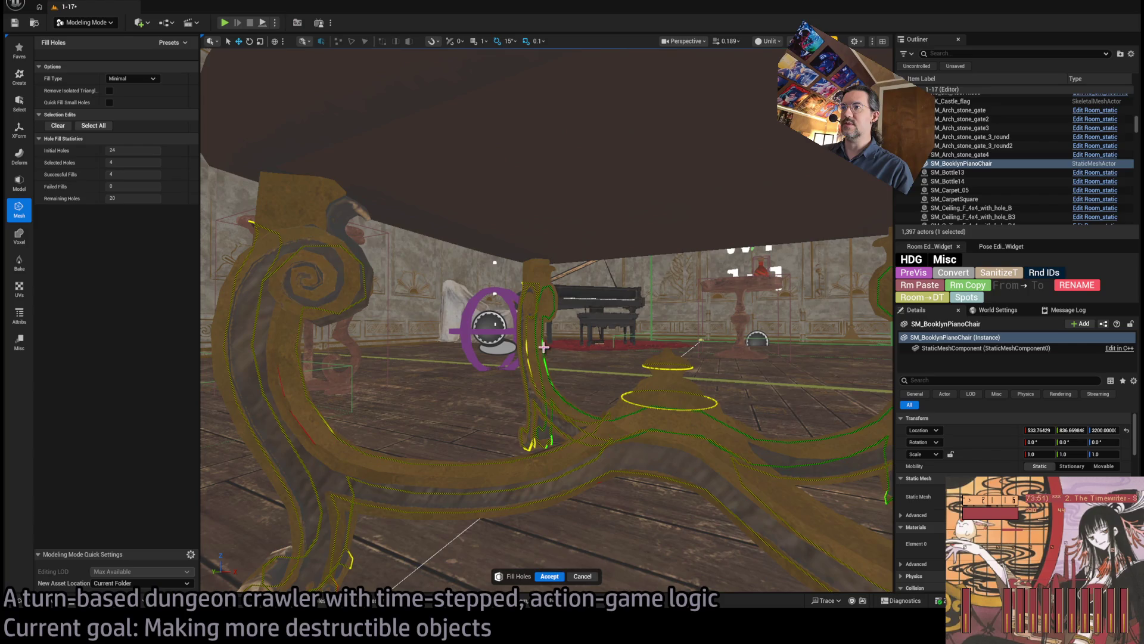
pyautogui.click(286, 391)
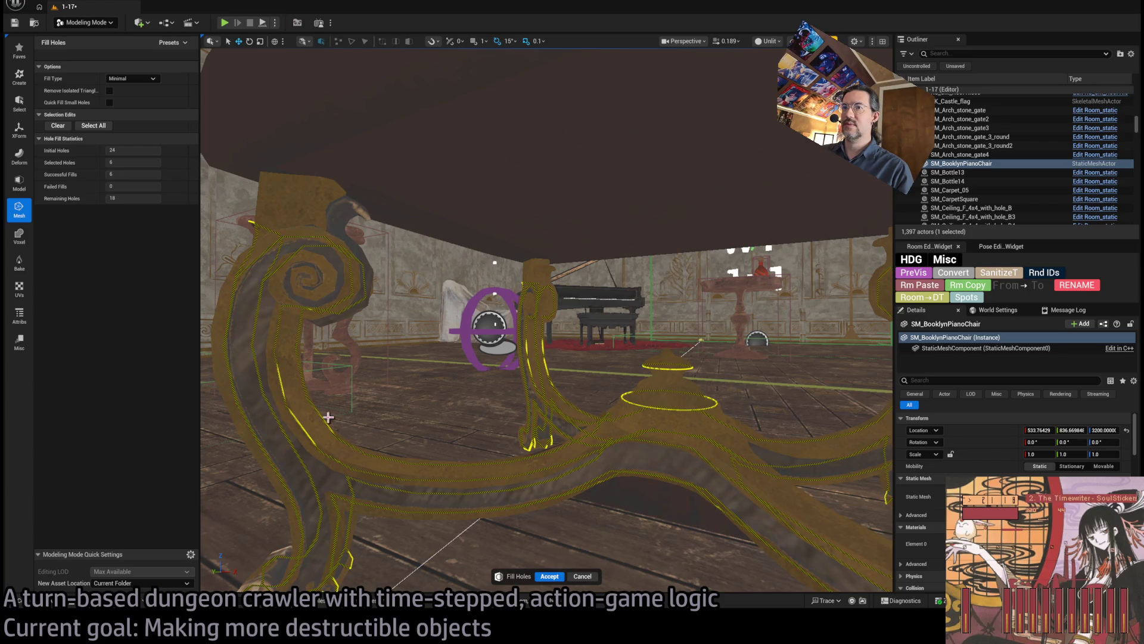
pyautogui.moveTo(551, 503)
pyautogui.mouseDown()
pyautogui.moveTo(550, 382)
pyautogui.moveTo(406, 286)
pyautogui.moveTo(608, 314)
pyautogui.moveTo(626, 280)
pyautogui.moveTo(665, 464)
pyautogui.moveTo(596, 453)
pyautogui.moveTo(507, 465)
pyautogui.mouseUp()
pyautogui.click(551, 382)
pyautogui.click(552, 576)
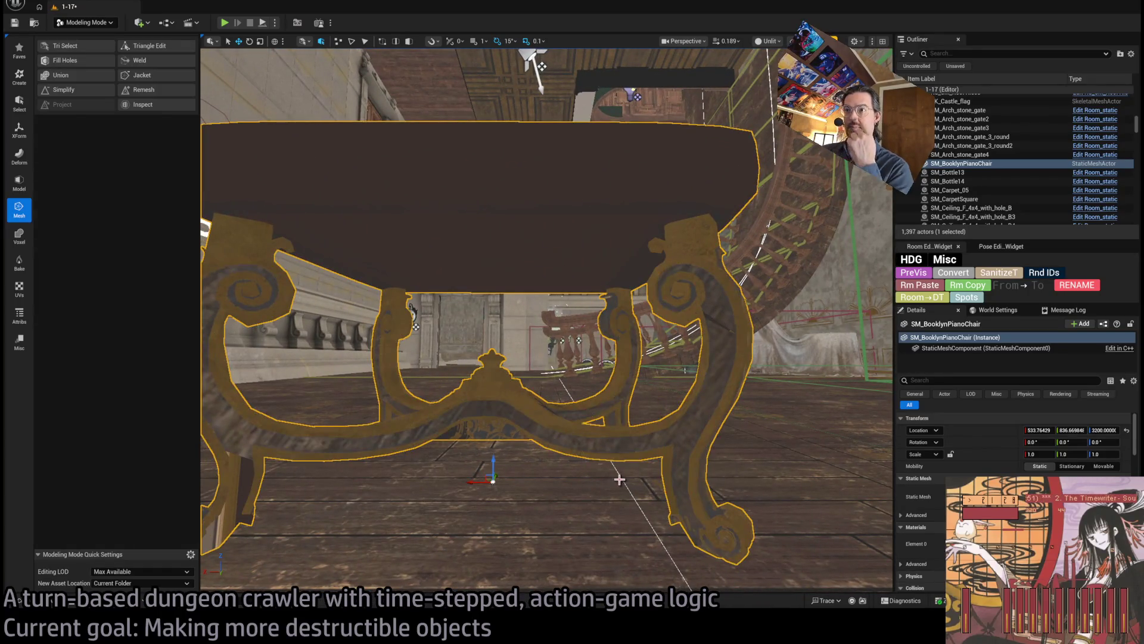
# Step: Run a second Fill Holes pass on the chair, accept it, and start another pass
pyautogui.click(83, 62)
pyautogui.moveTo(202, 131); pyautogui.dragTo(334, 149)
pyautogui.moveTo(495, 400); pyautogui.dragTo(512, 400)
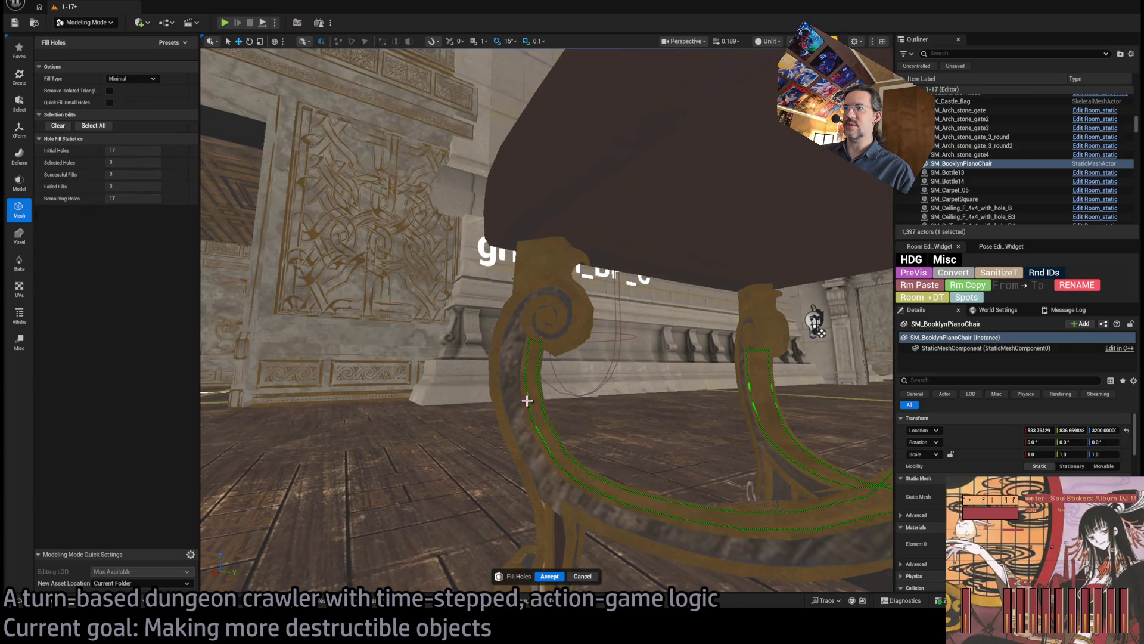
pyautogui.moveTo(619, 416); pyautogui.dragTo(620, 416)
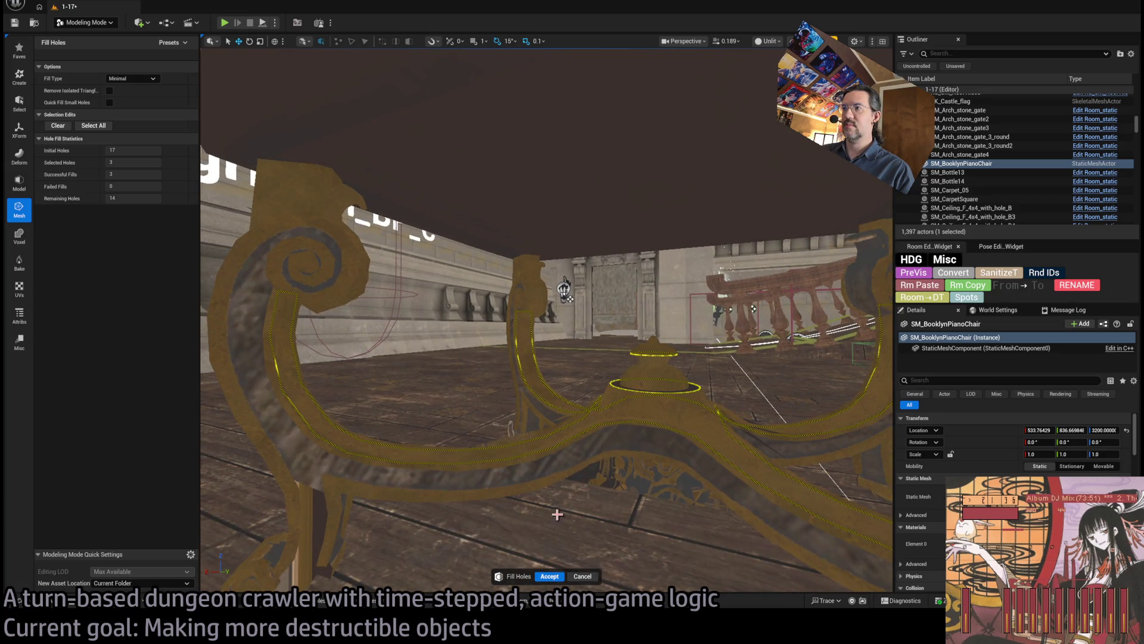
pyautogui.press('Return')
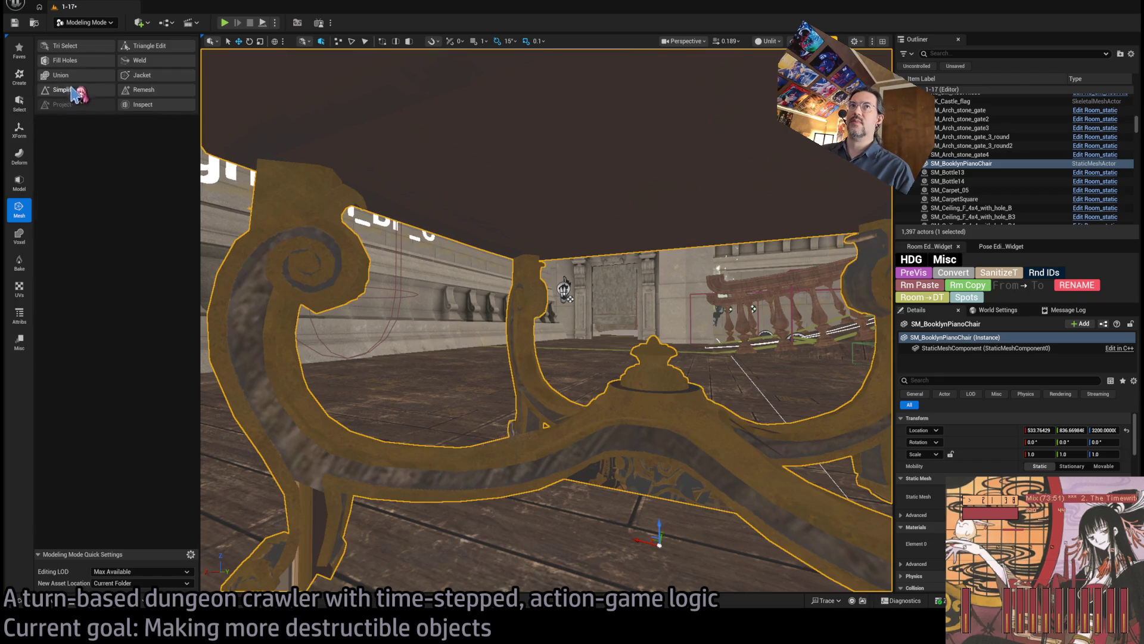
pyautogui.click(65, 60)
pyautogui.moveTo(409, 314)
pyautogui.mouseDown()
pyautogui.moveTo(434, 248)
pyautogui.moveTo(453, 238)
pyautogui.moveTo(501, 250)
pyautogui.moveTo(536, 232)
pyautogui.moveTo(563, 245)
pyautogui.mouseUp()
# Step: Close the hole-filling tool, switch to Fracture Mode and select the BooklynPianoChair geometry collection
pyautogui.click(581, 576)
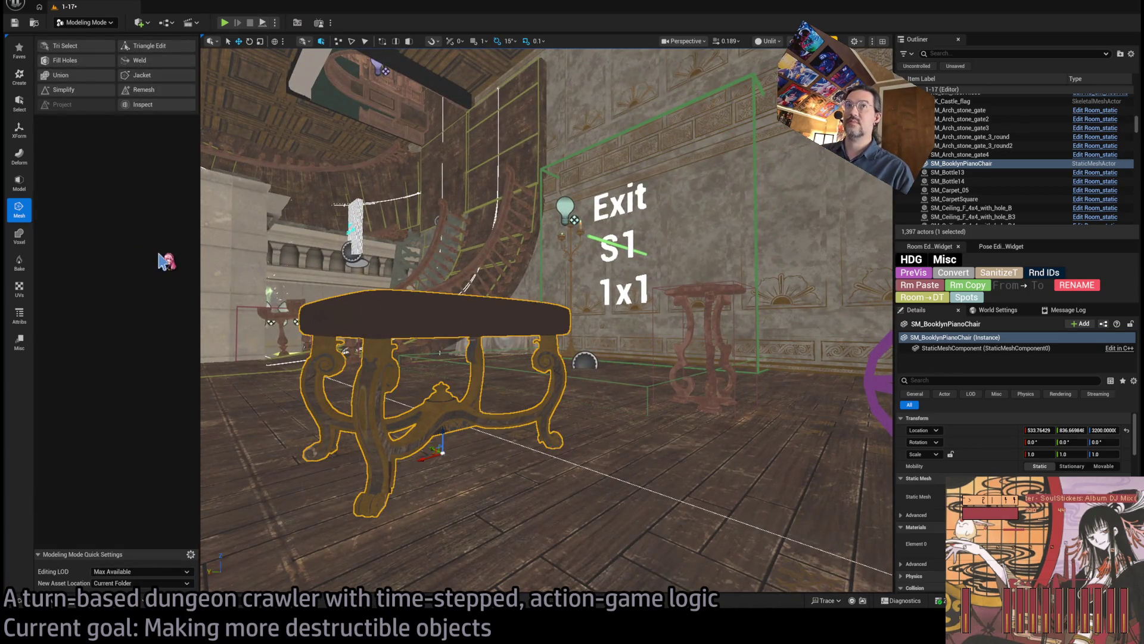
pyautogui.hotkey('ctrl', 'b')
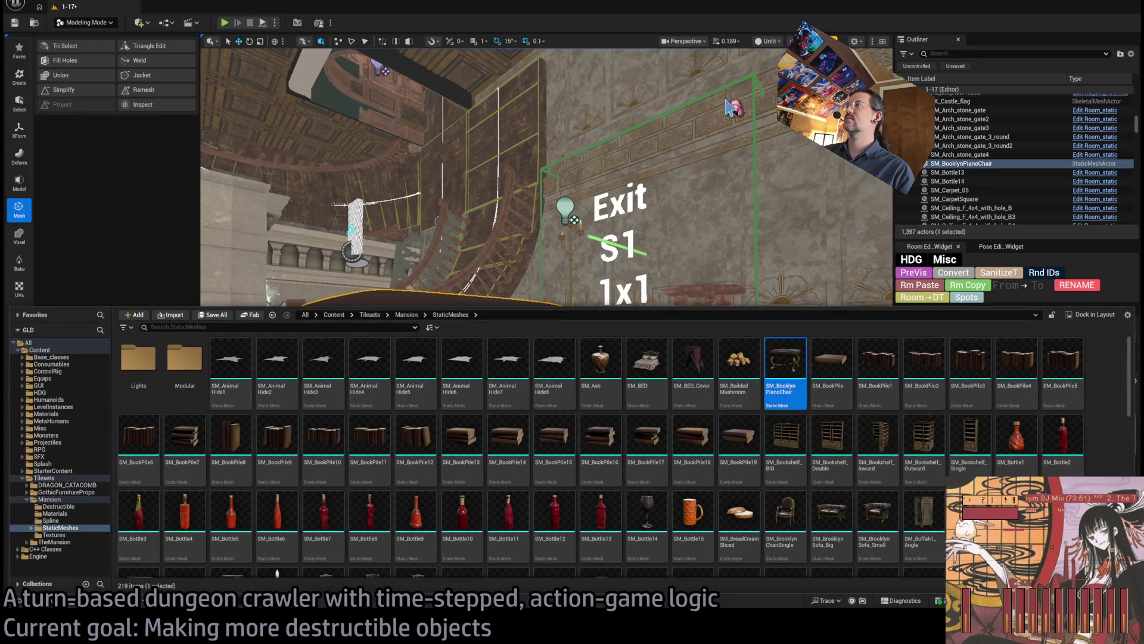
pyautogui.hotkey('ctrl', 'space')
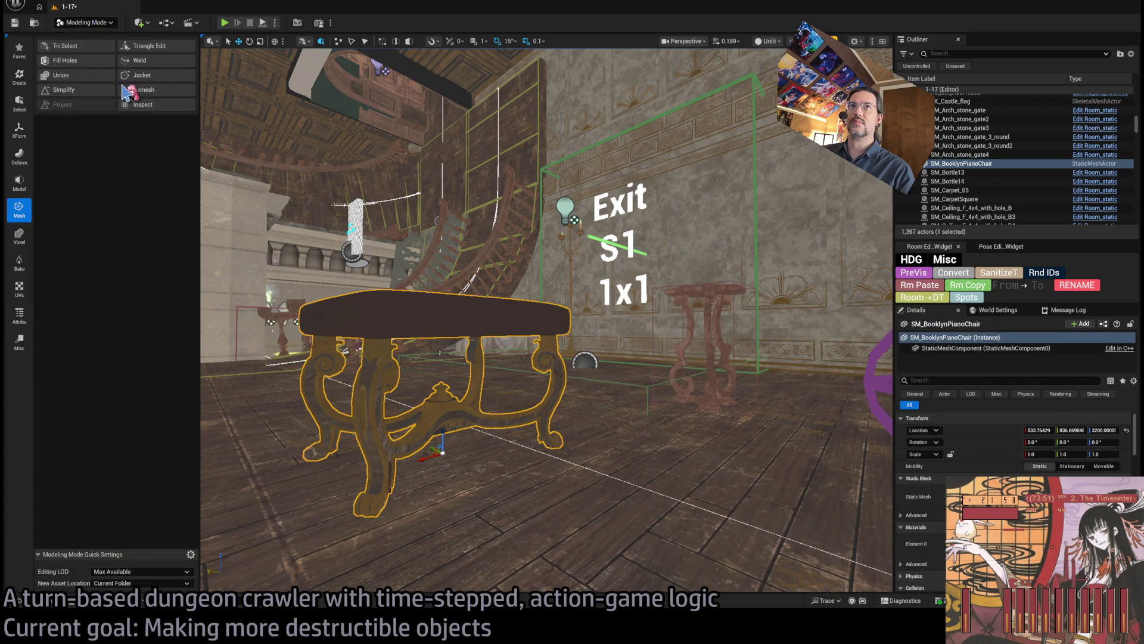
pyautogui.hotkey('shift', '5')
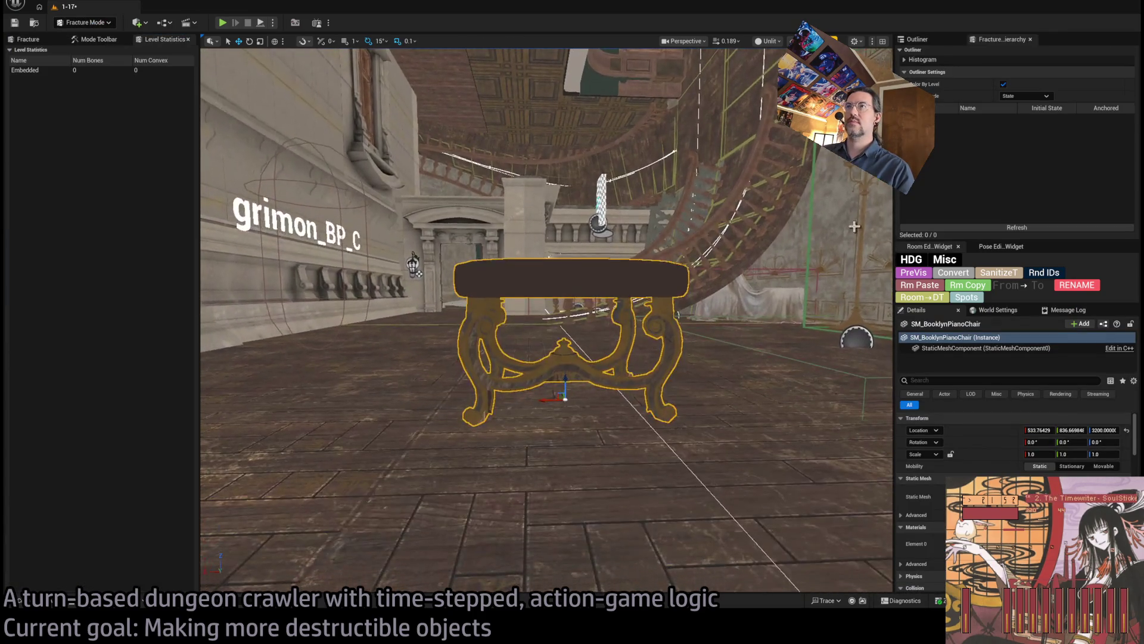
pyautogui.click(97, 39)
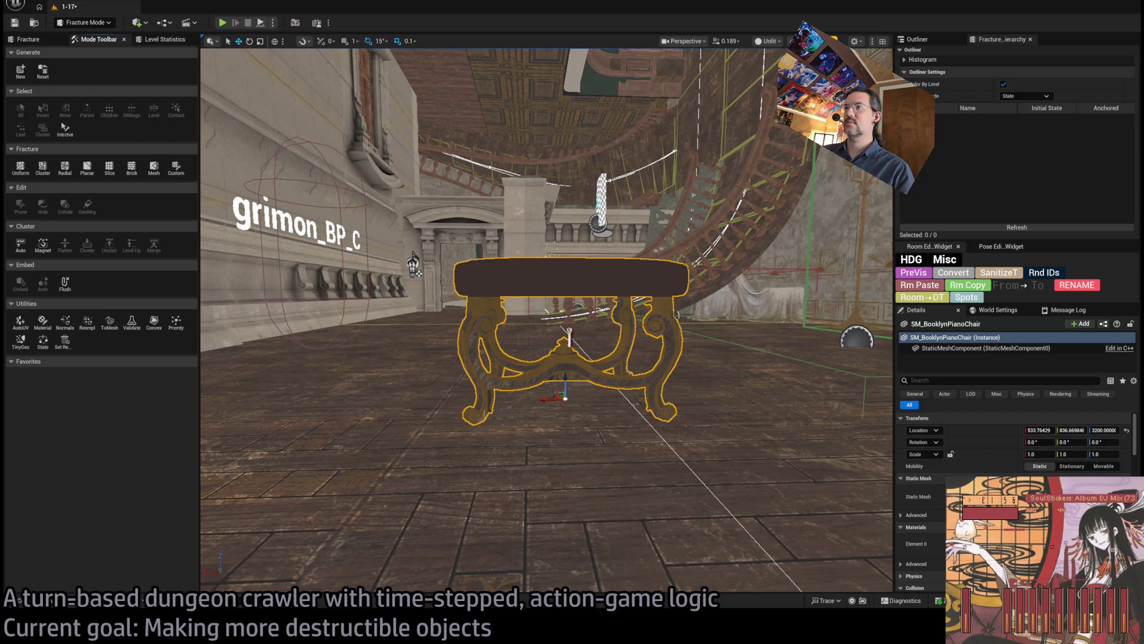
pyautogui.click(609, 408)
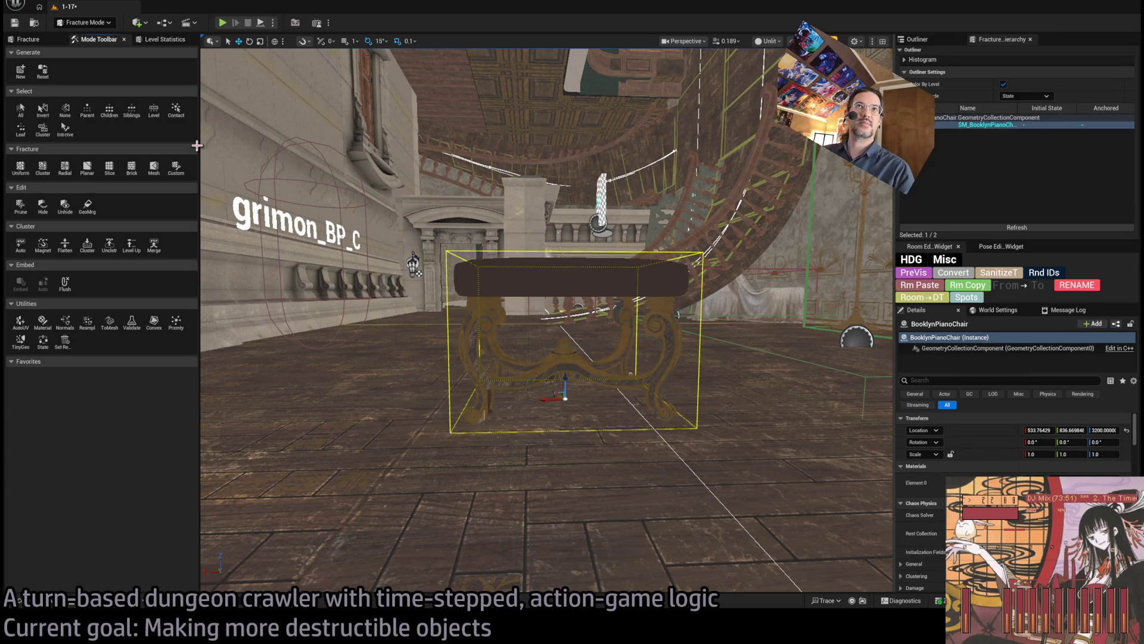
# Step: Position a planar cutting plane, fracture the chair, and raise Explode Amount to 0.723732
pyautogui.click(92, 171)
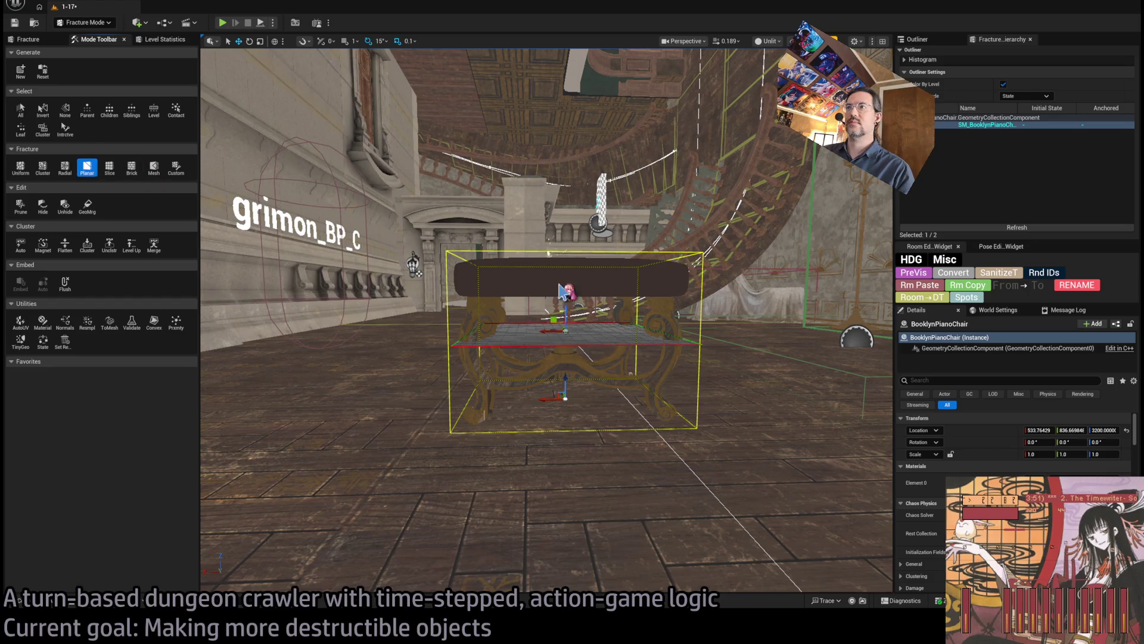
pyautogui.moveTo(557, 294); pyautogui.dragTo(556, 290)
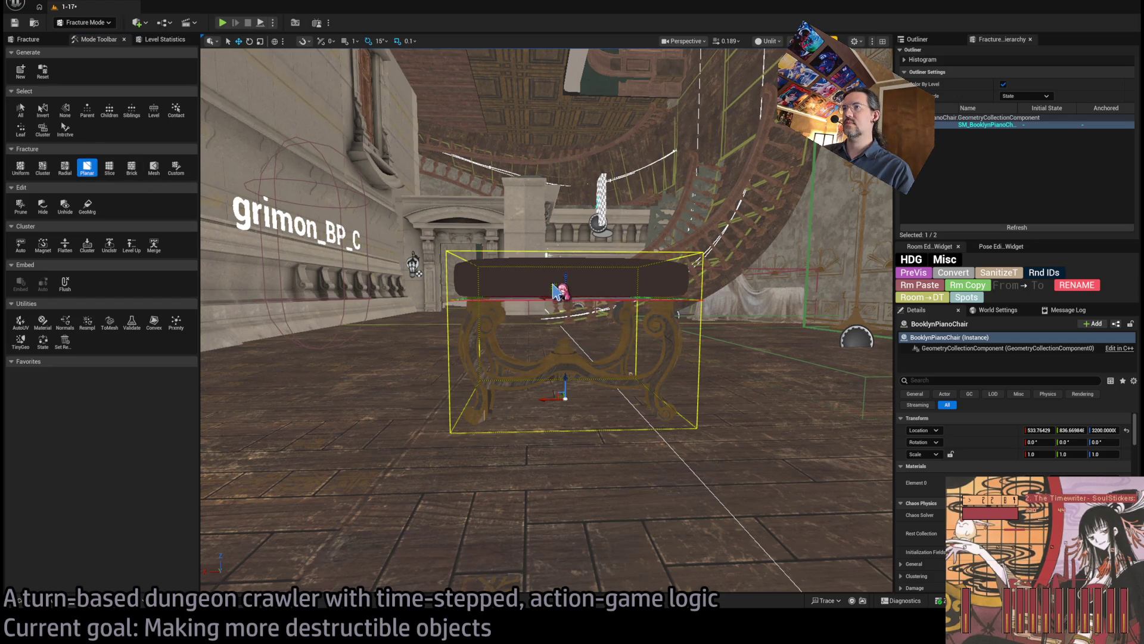
pyautogui.scroll(10, 583, 296)
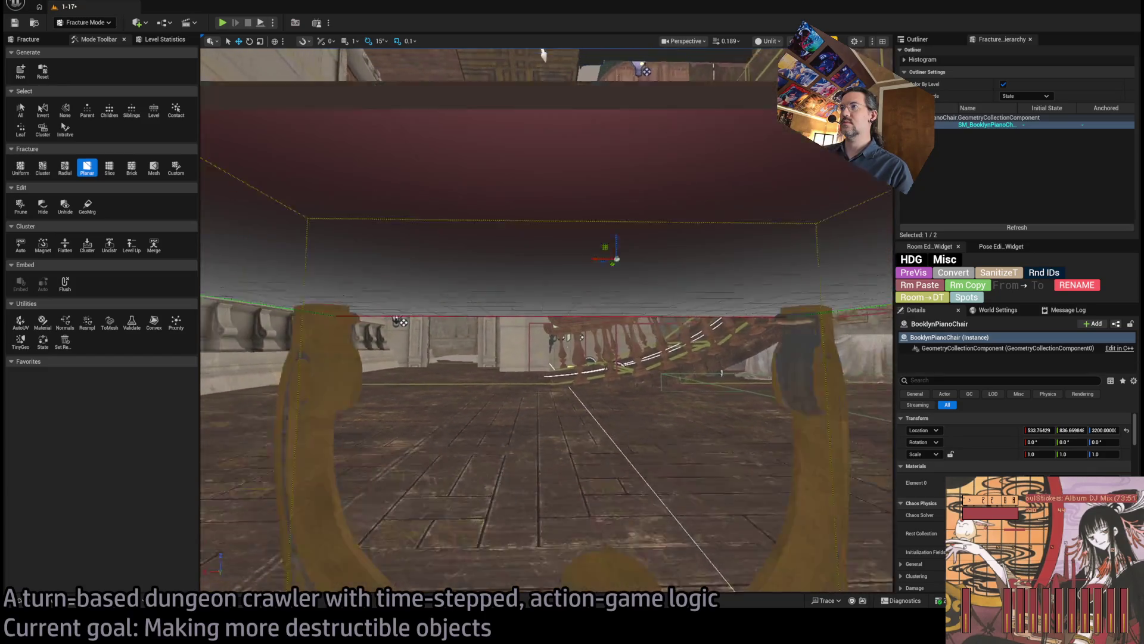
pyautogui.press('f')
pyautogui.scroll(2, 454, 322)
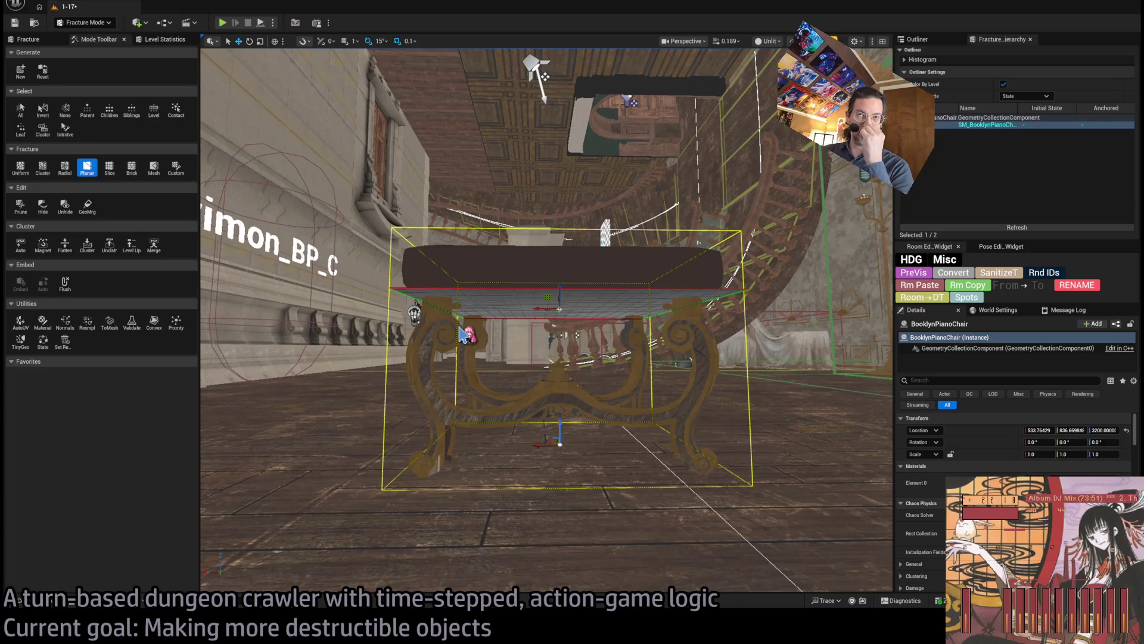
pyautogui.click(28, 39)
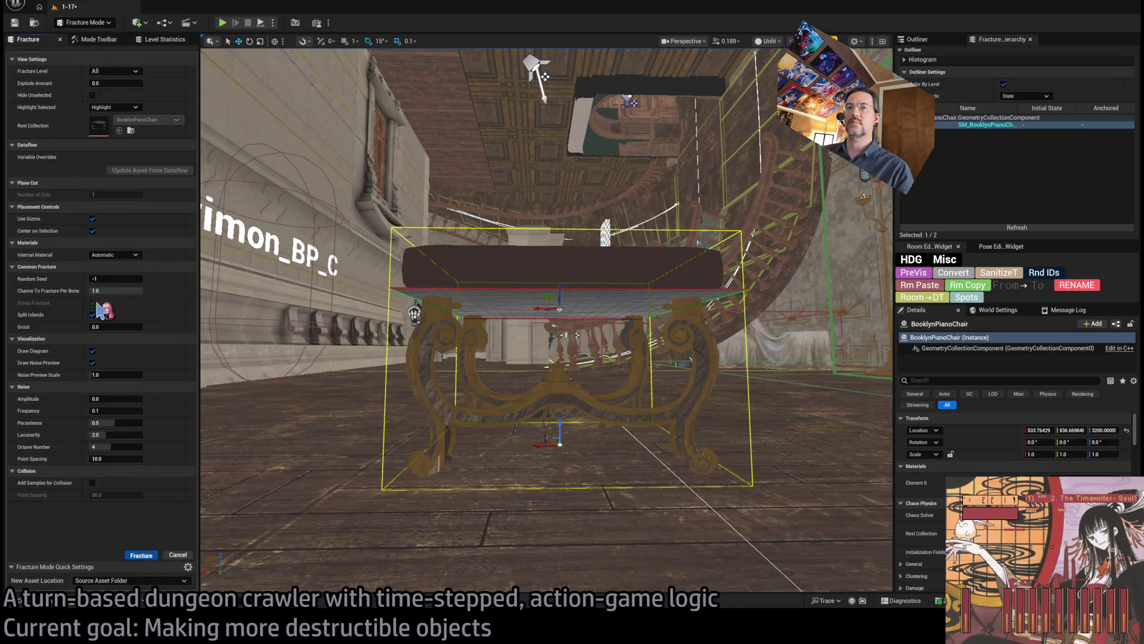
pyautogui.click(142, 554)
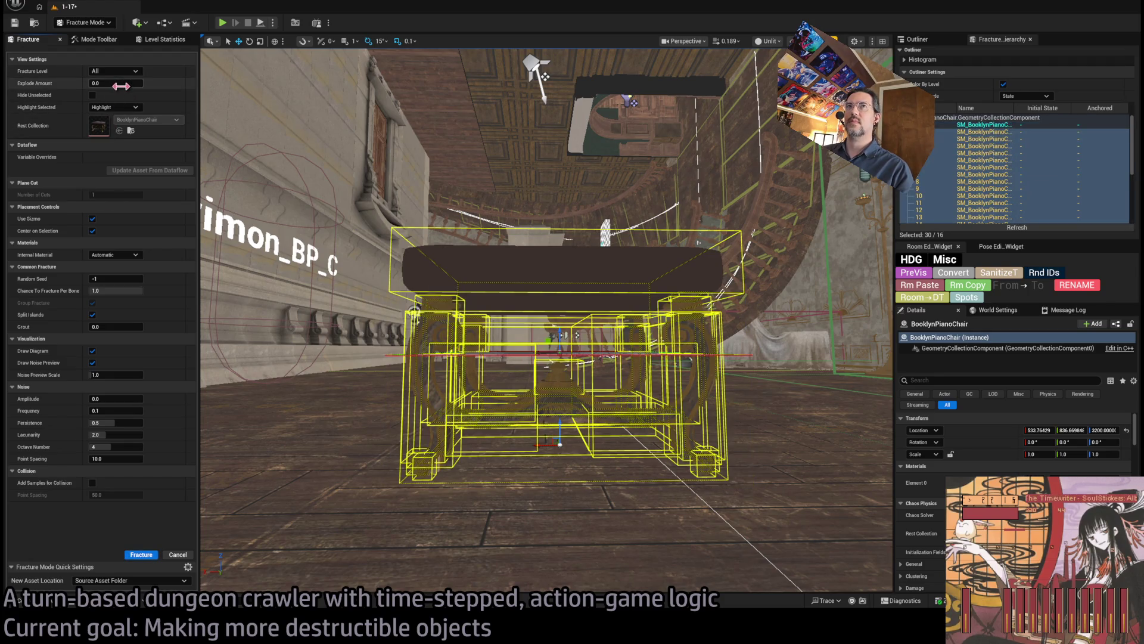
pyautogui.moveTo(121, 87)
pyautogui.mouseDown()
pyautogui.moveTo(154, 87)
pyautogui.moveTo(100, 83)
pyautogui.moveTo(197, 86)
pyautogui.mouseUp()
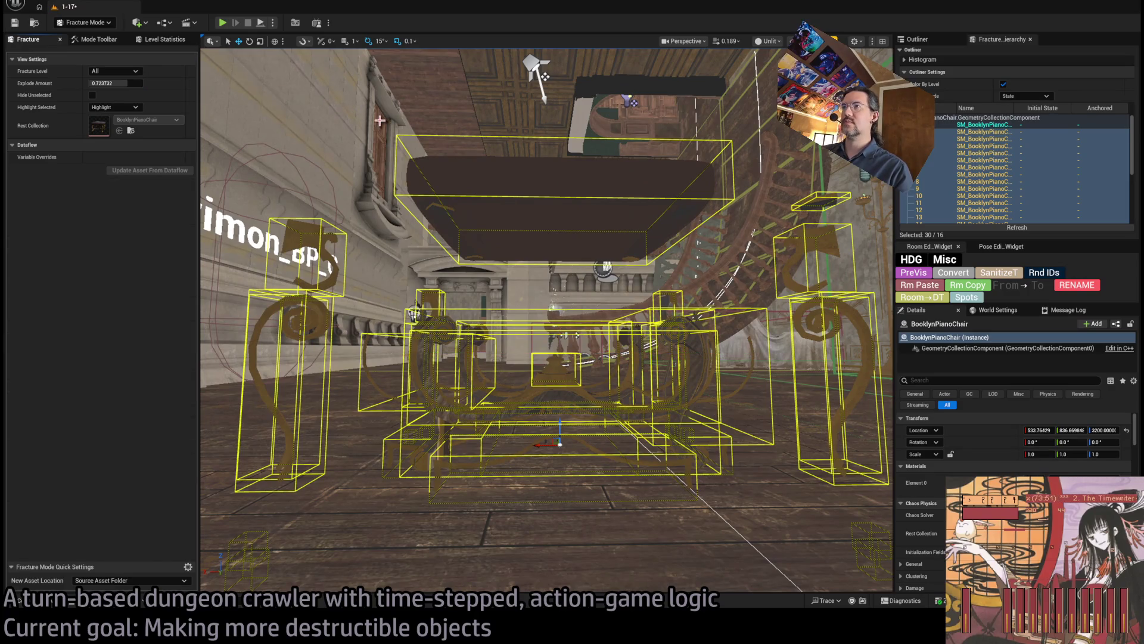
# Step: Check the Destructible folder, then drag SM_BooklynPianoChair from StaticMeshes into the level
pyautogui.hotkey('ctrl', 'space')
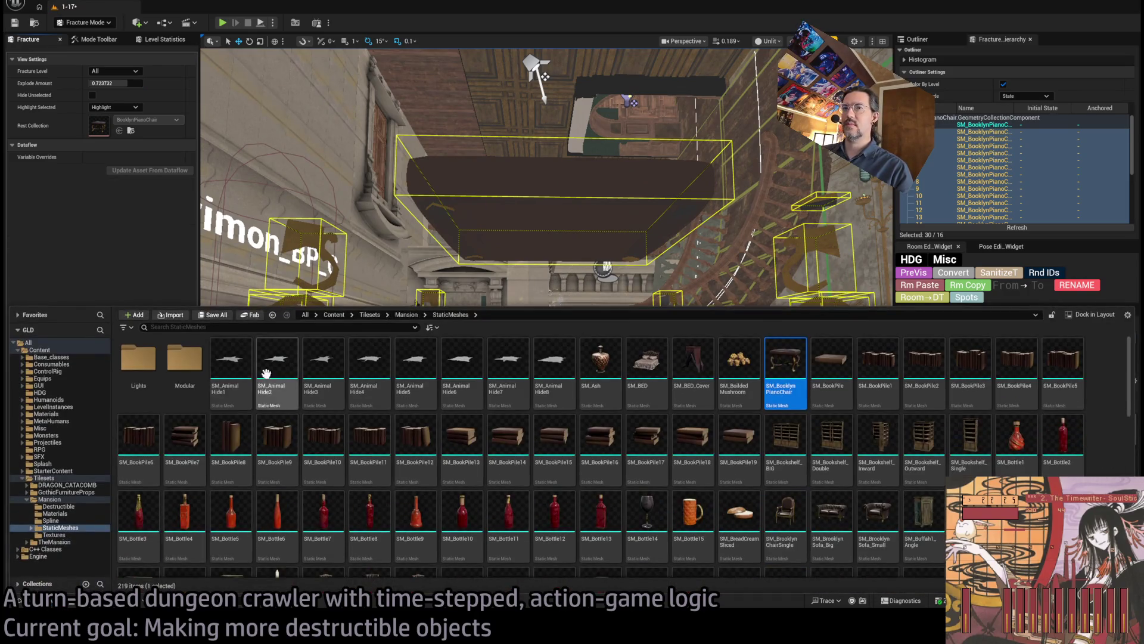
pyautogui.click(79, 507)
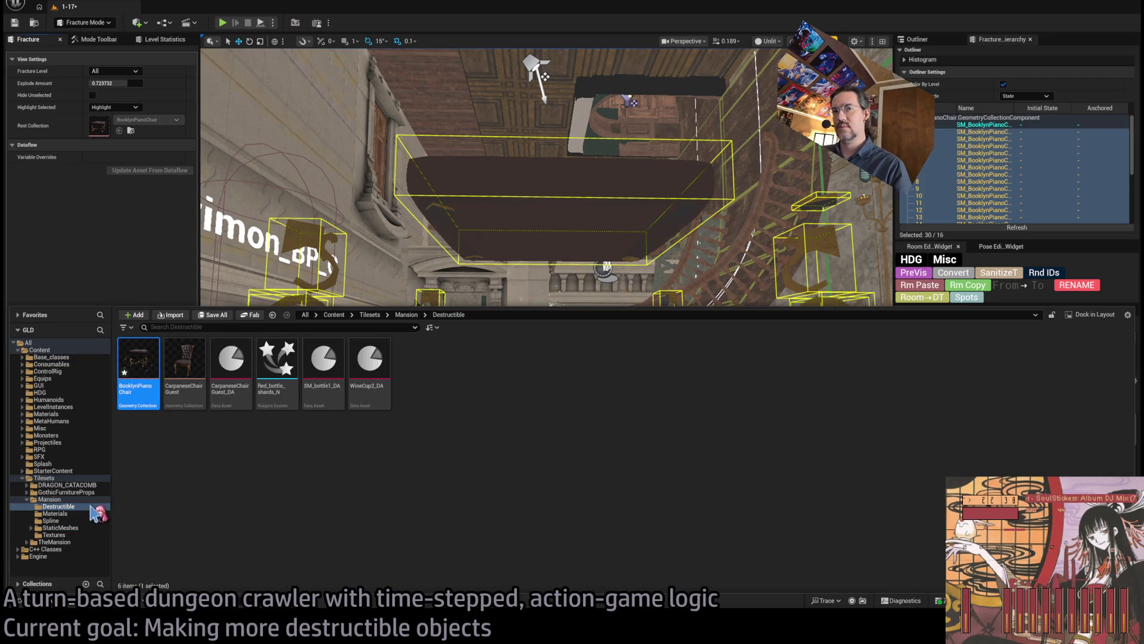
pyautogui.click(66, 529)
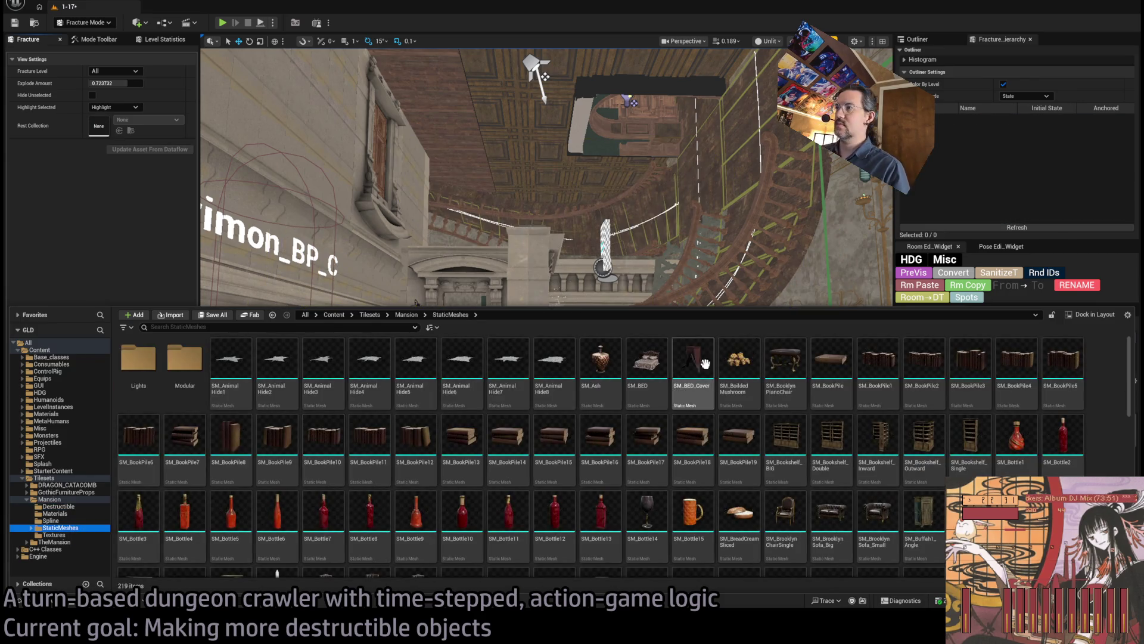
pyautogui.moveTo(785, 360)
pyautogui.mouseDown()
pyautogui.moveTo(563, 447)
pyautogui.moveTo(573, 429)
pyautogui.mouseUp()
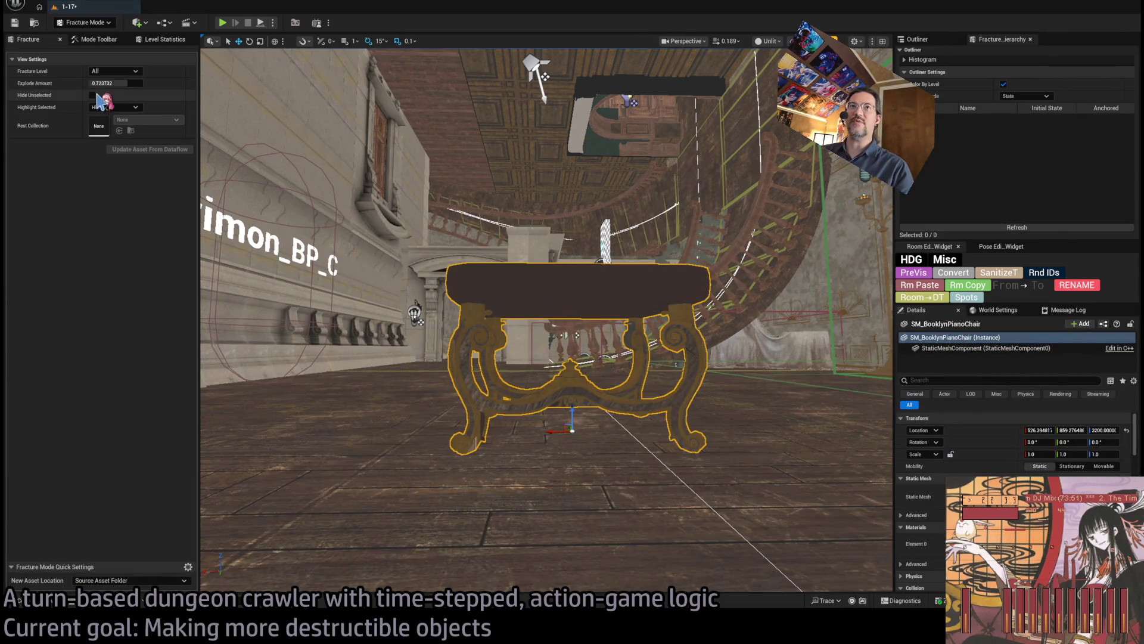
pyautogui.click(89, 42)
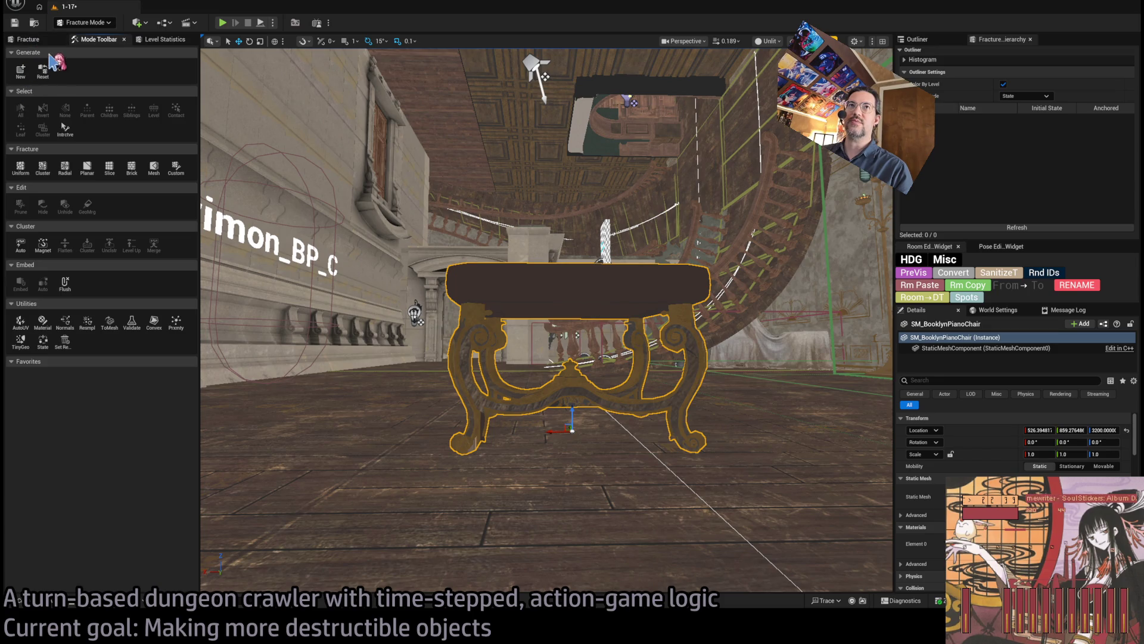
# Step: Return to Modeling Mode, open Mesh > Merge, deselect the chair and cancel the merge
pyautogui.hotkey('shift', '5')
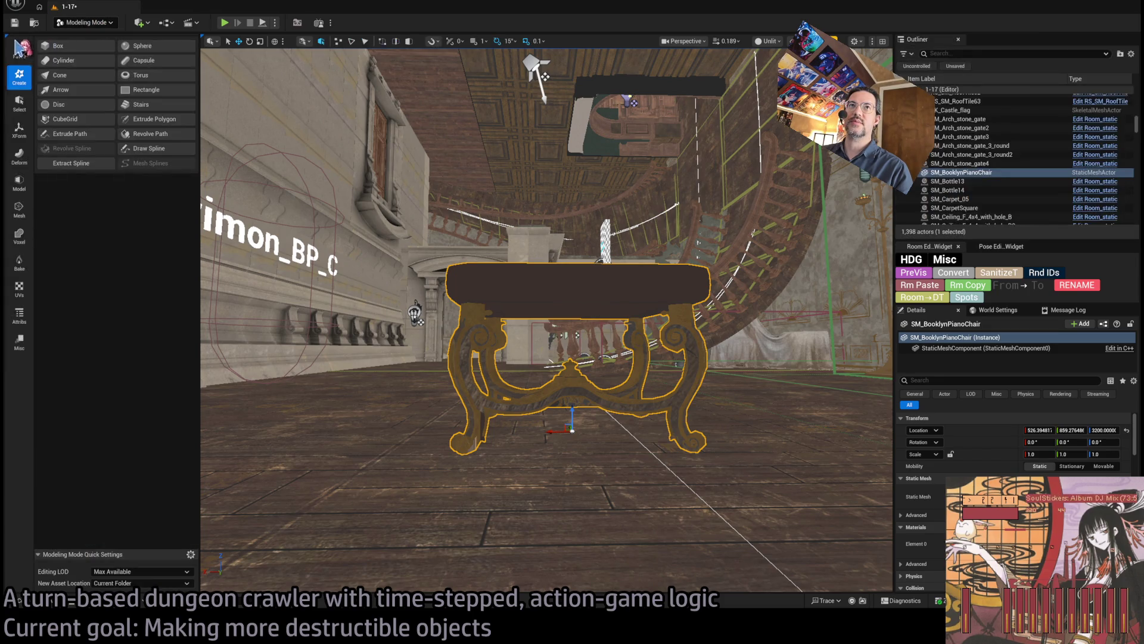
pyautogui.click(22, 209)
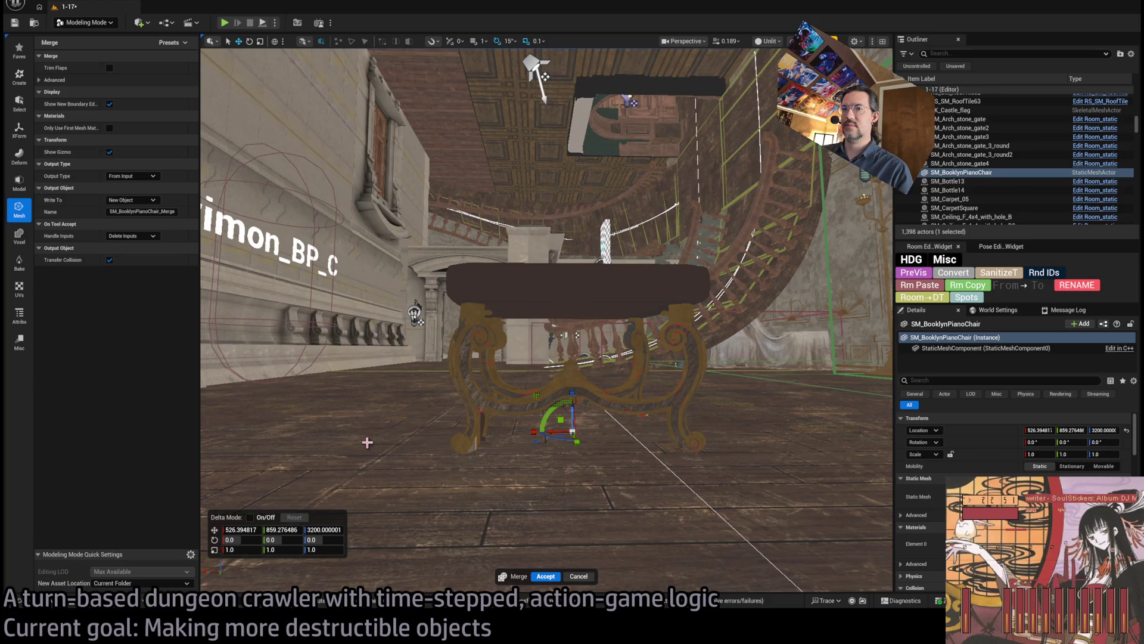
pyautogui.click(494, 362)
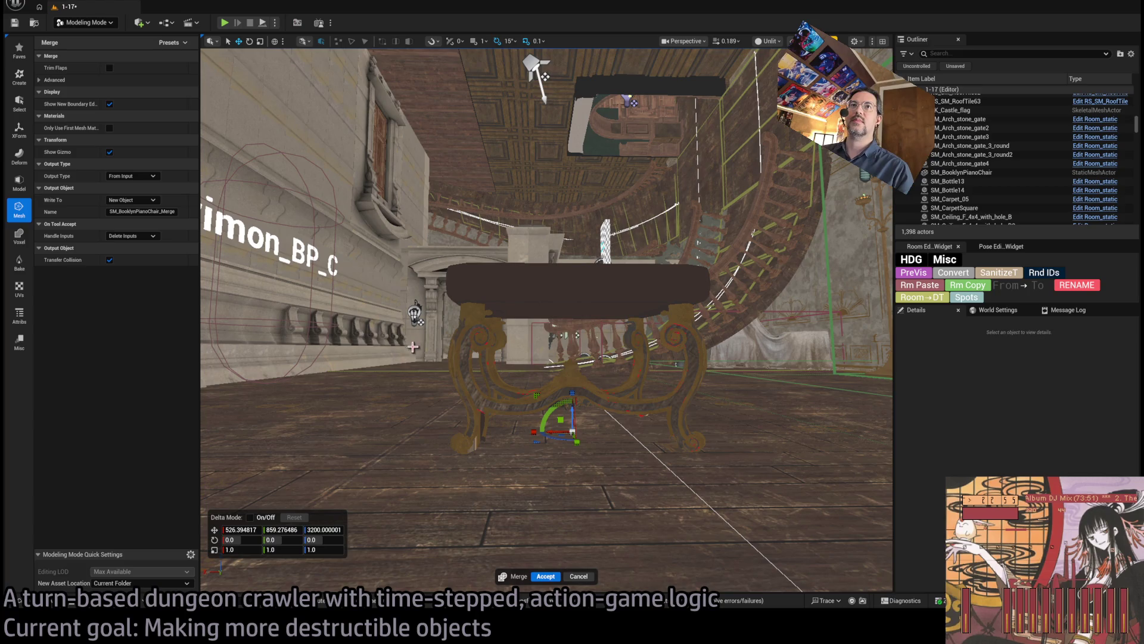
pyautogui.click(582, 574)
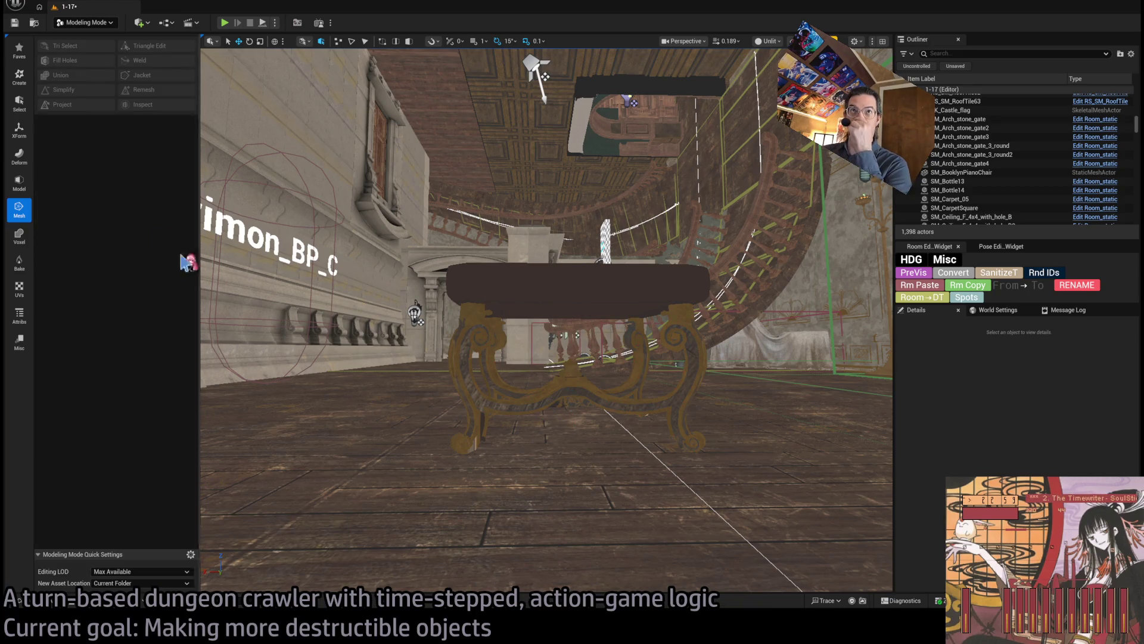
# Step: Reselect the chair, fill the holes in its leg spirals with Fill Holes, and accept
pyautogui.hotkey('ctrl', 'z')
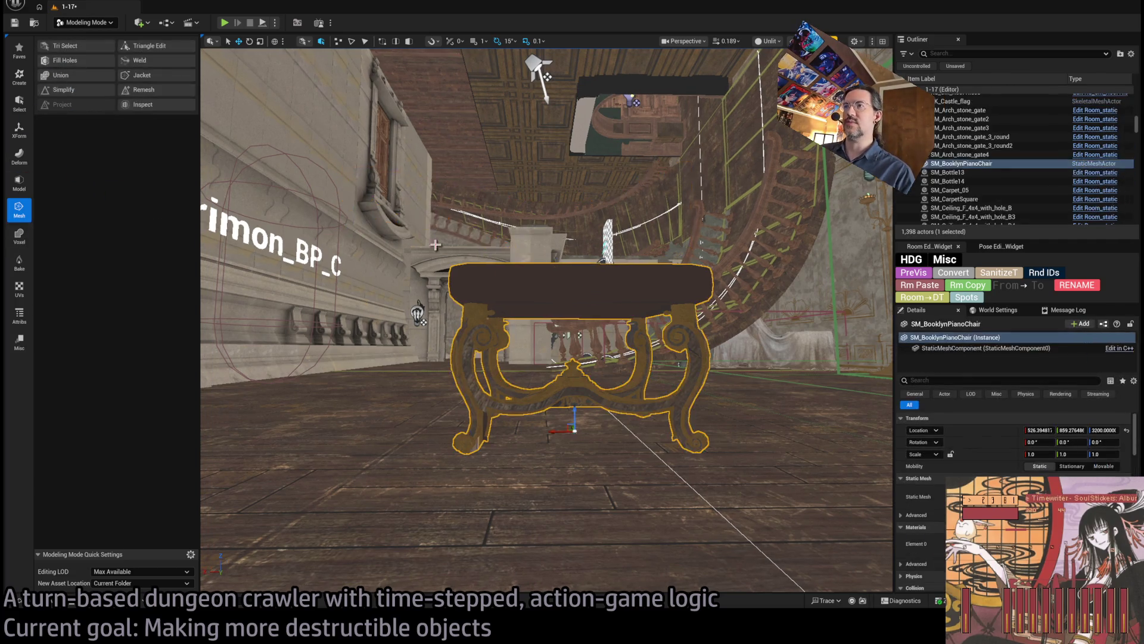
pyautogui.click(64, 60)
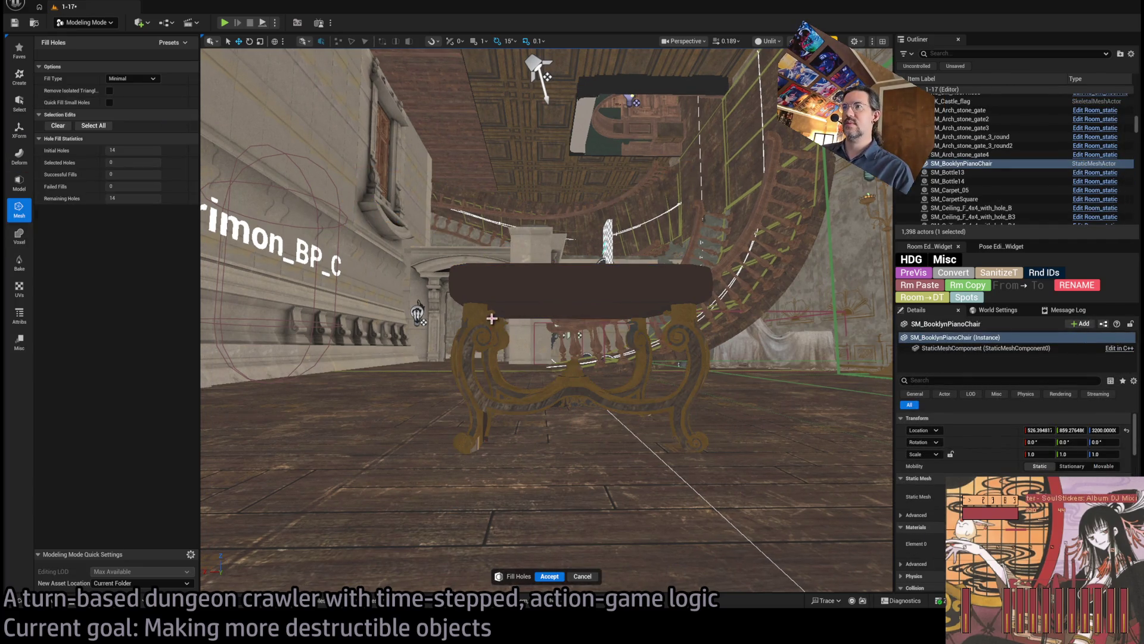
pyautogui.scroll(4, 491, 319)
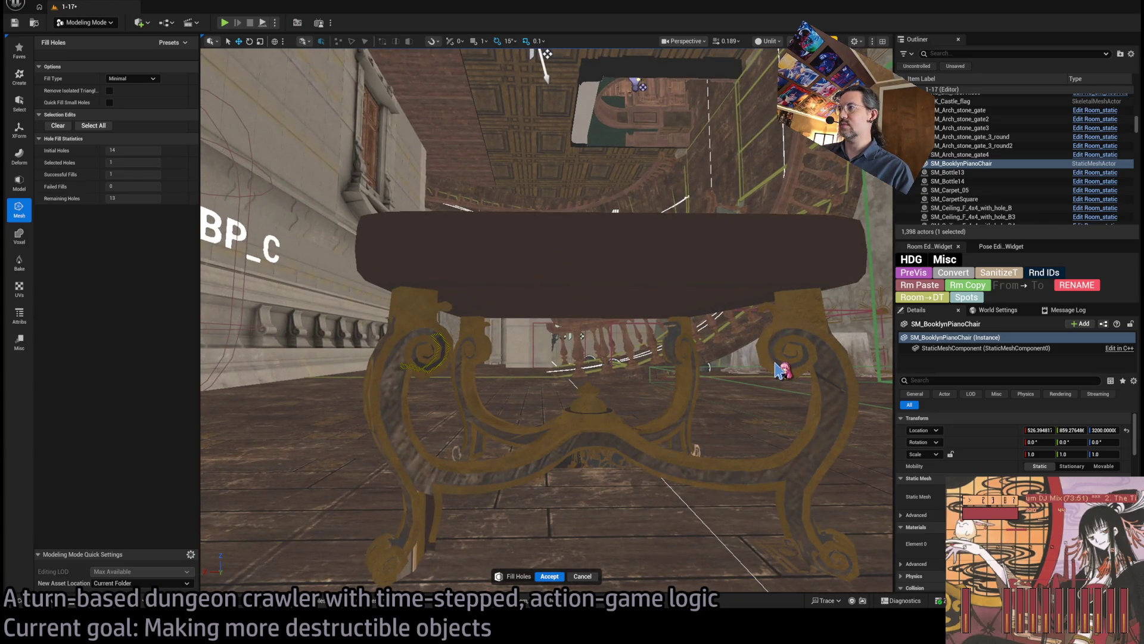
pyautogui.scroll(5, 685, 355)
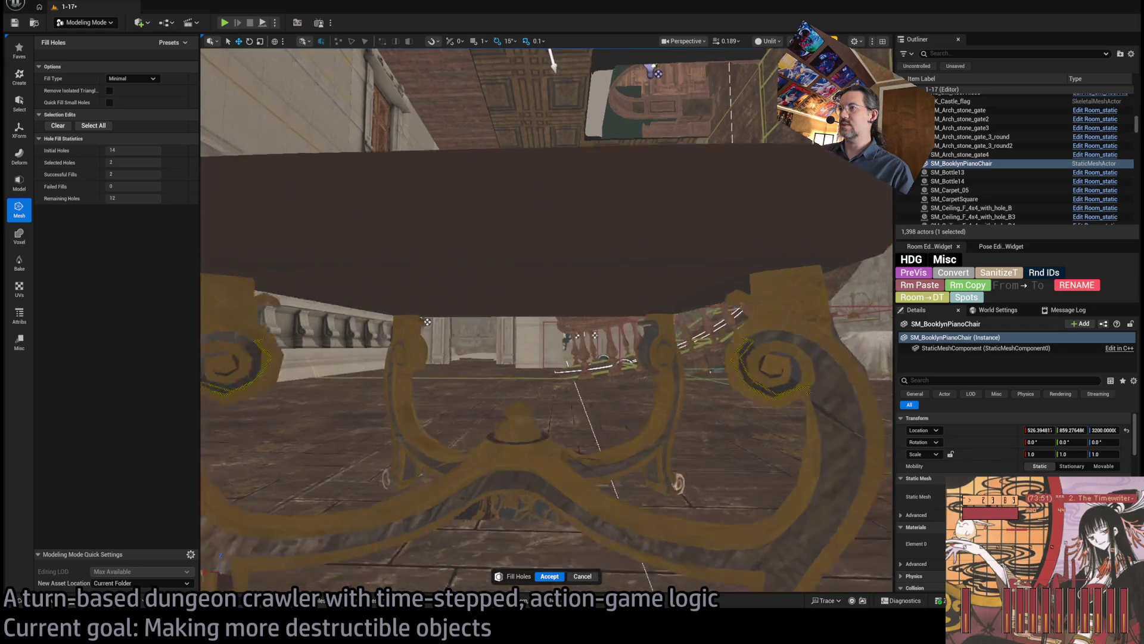
pyautogui.click(504, 428)
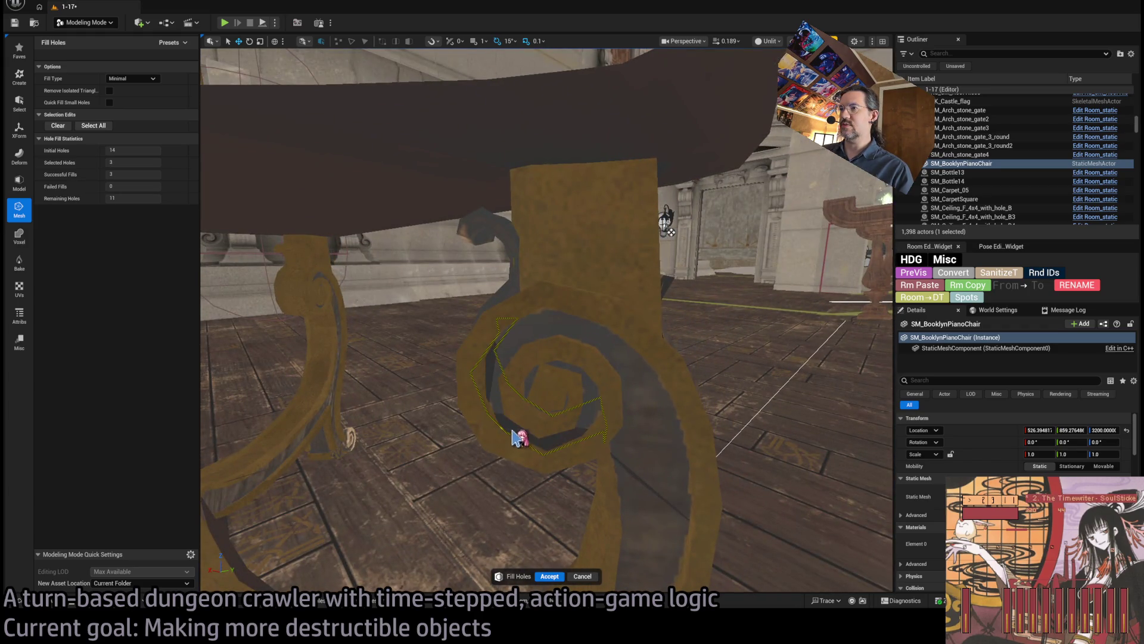
pyautogui.scroll(1, 572, 415)
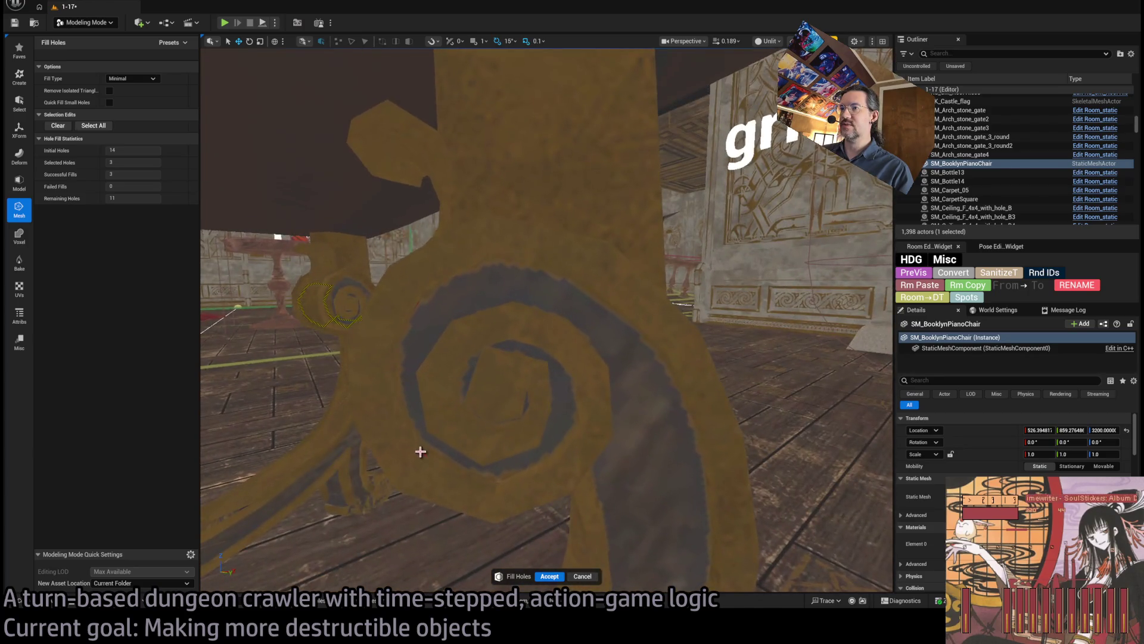
pyautogui.click(425, 458)
pyautogui.scroll(-5, 475, 445)
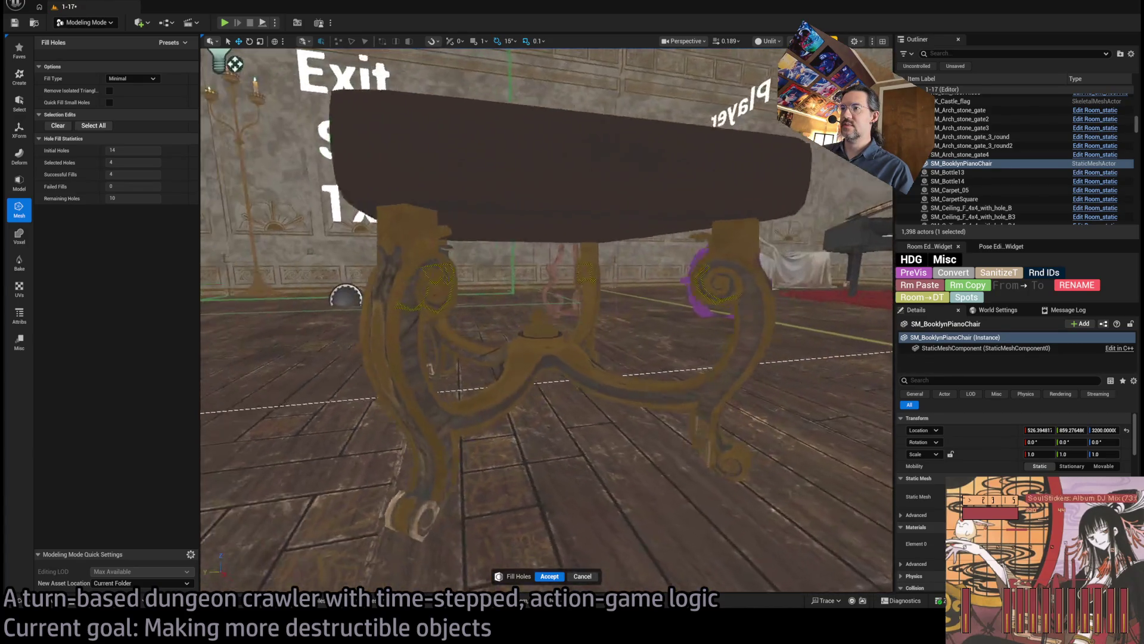
pyautogui.moveTo(317, 292)
pyautogui.mouseDown()
pyautogui.moveTo(456, 388)
pyautogui.moveTo(441, 275)
pyautogui.moveTo(537, 401)
pyautogui.moveTo(571, 263)
pyautogui.moveTo(588, 361)
pyautogui.mouseUp()
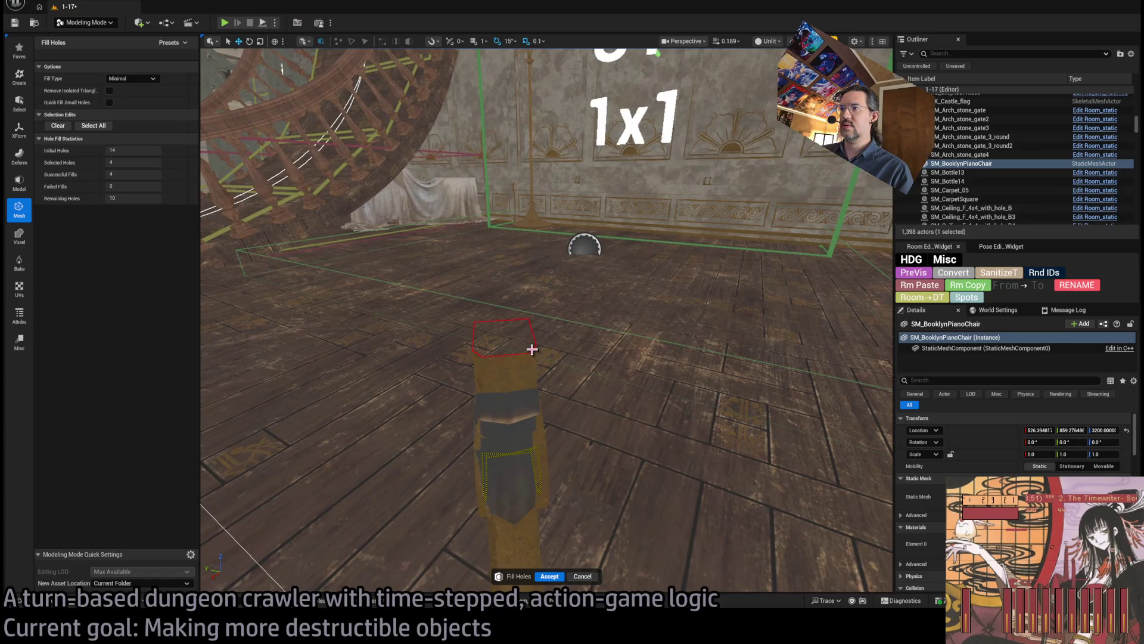
pyautogui.click(551, 576)
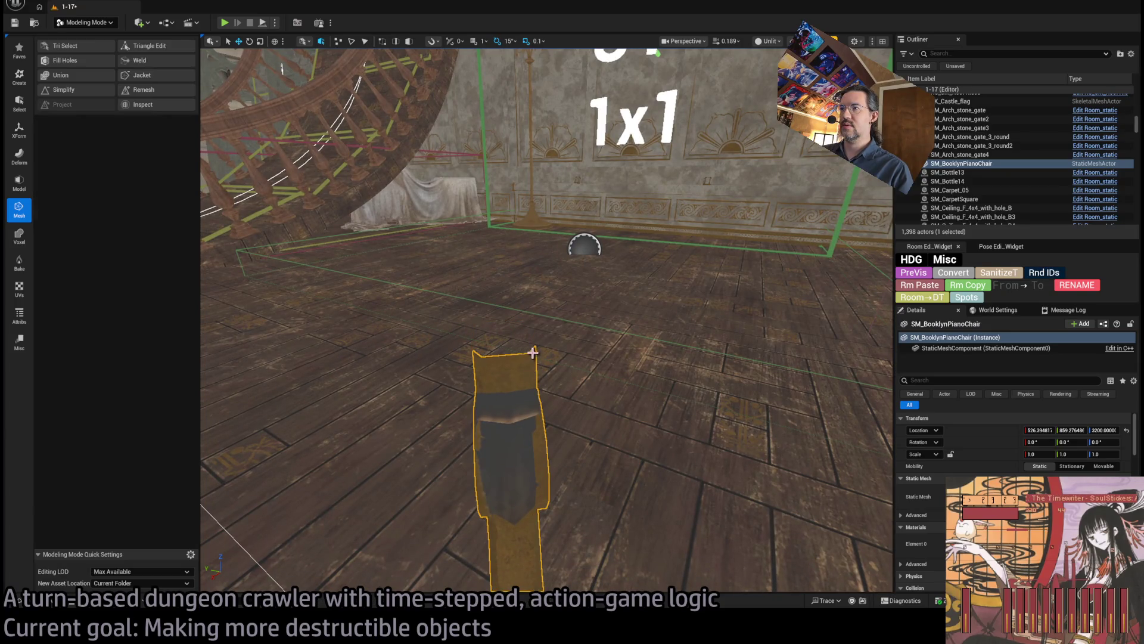
# Step: Orbit and frame the piano chair to inspect it from under the seat
pyautogui.moveTo(465, 445)
pyautogui.mouseDown()
pyautogui.moveTo(476, 357)
pyautogui.moveTo(482, 370)
pyautogui.mouseUp()
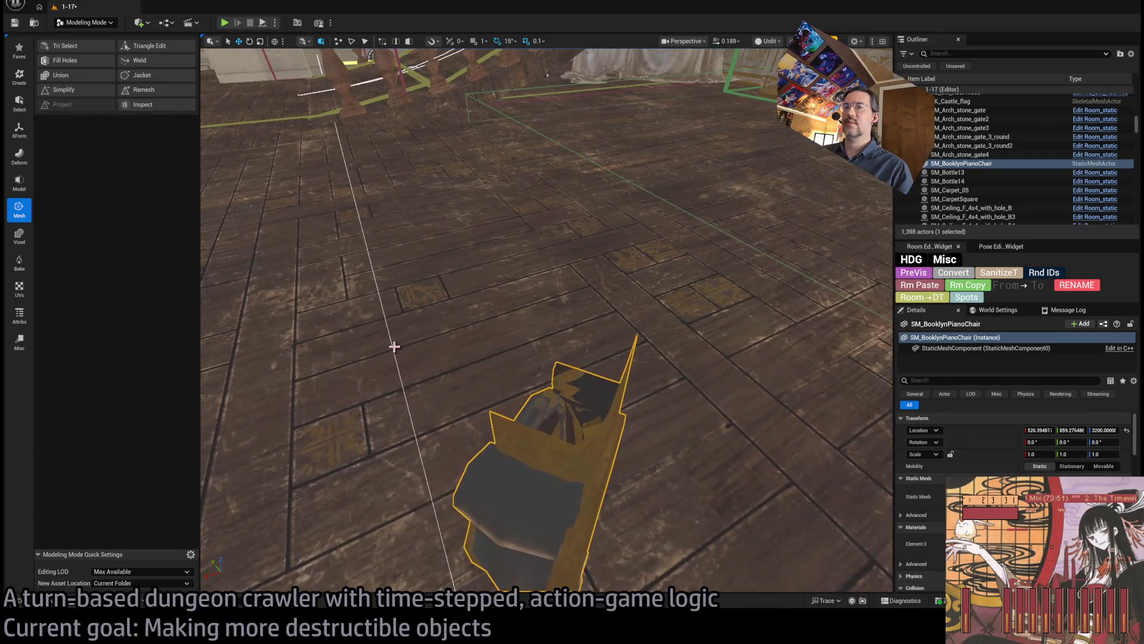
pyautogui.press('f')
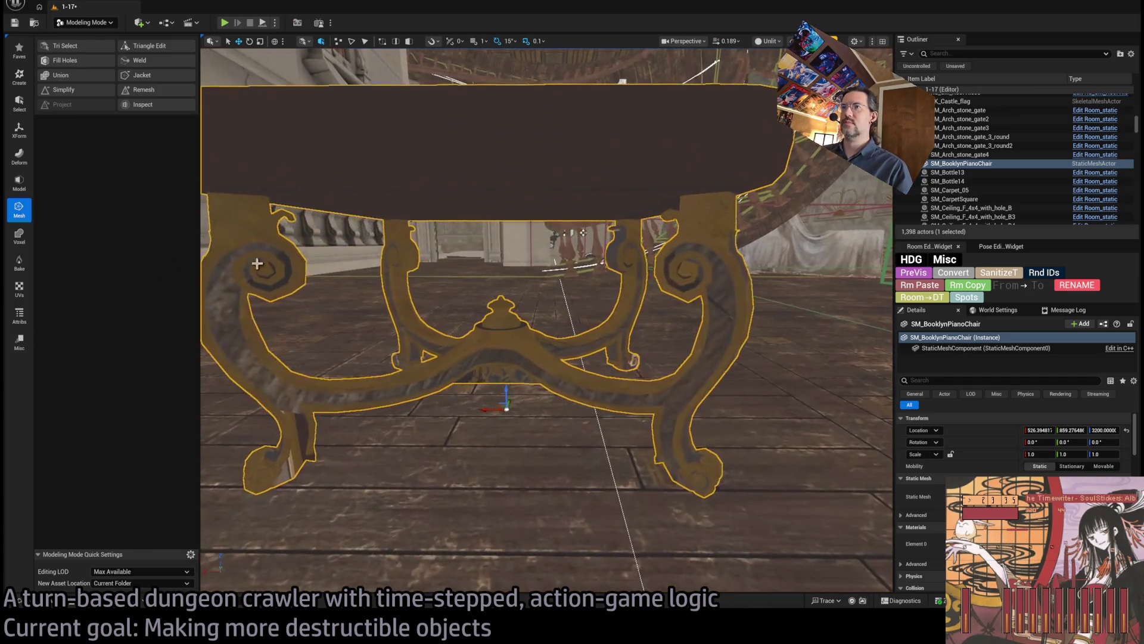
pyautogui.moveTo(206, 156)
pyautogui.mouseDown()
pyautogui.moveTo(250, 119)
pyautogui.moveTo(275, 179)
pyautogui.mouseUp()
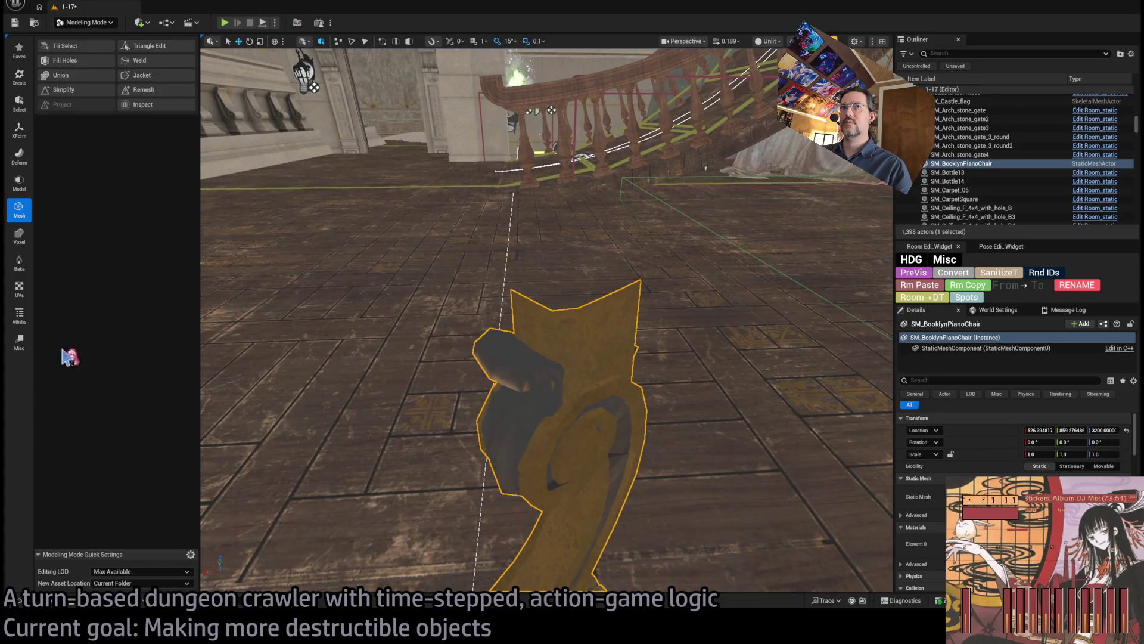
# Step: Merge the piano chair into a new static mesh asset
pyautogui.click(79, 77)
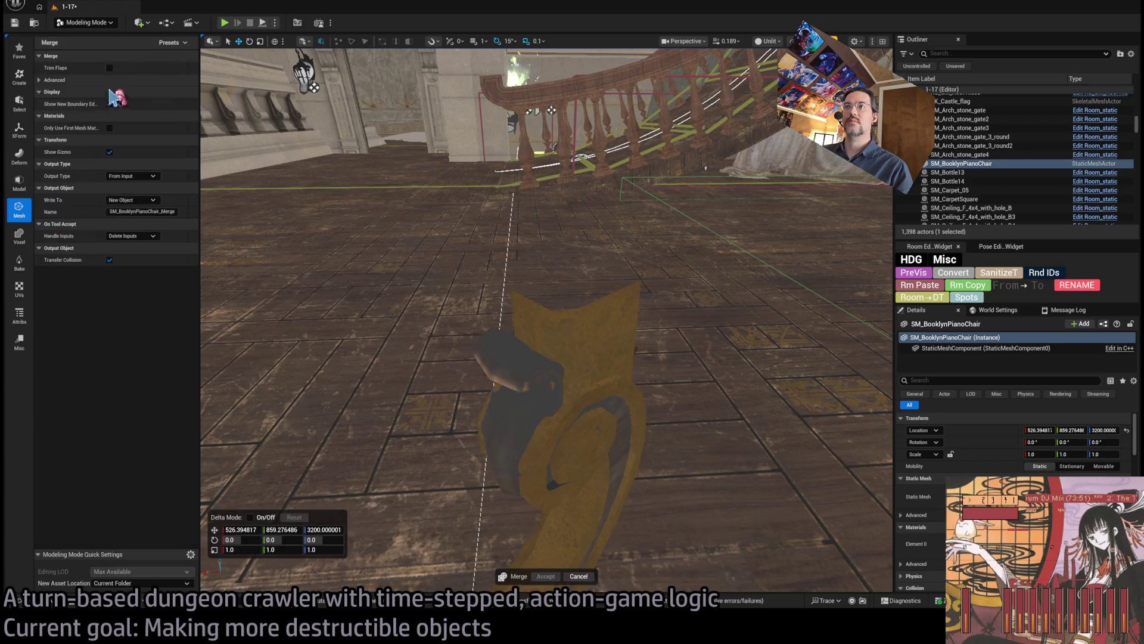
pyautogui.scroll(2, 452, 218)
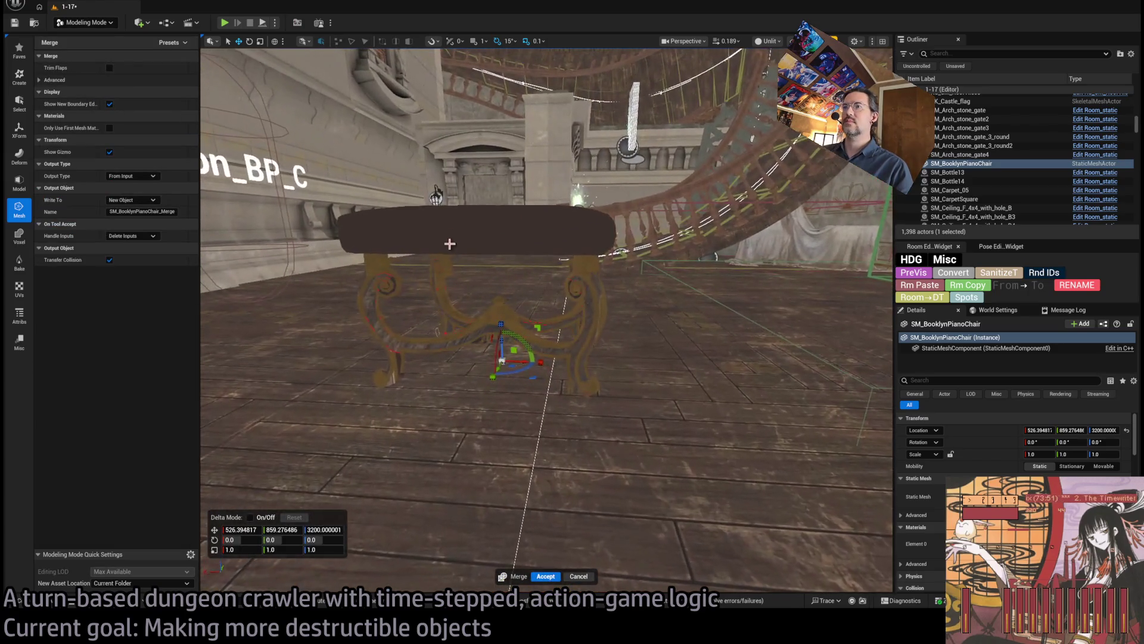
pyautogui.click(545, 576)
# Step: Replace the old chair in the level with SM_BooklynPianoChair_Merge and switch to Fracture Mode
pyautogui.click(72, 606)
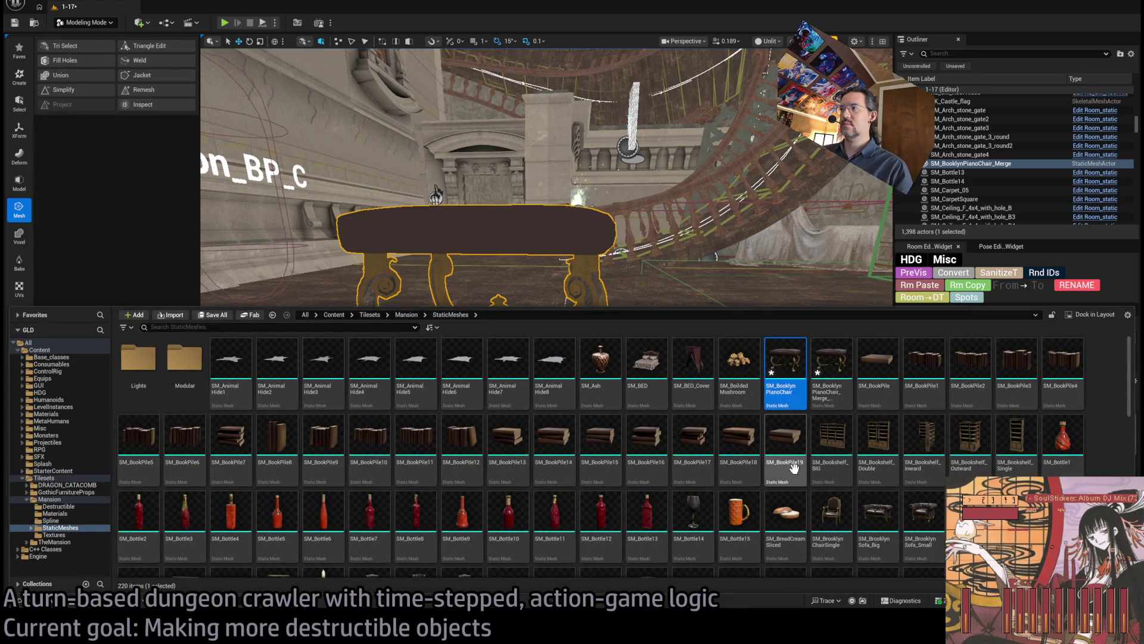
pyautogui.click(835, 360)
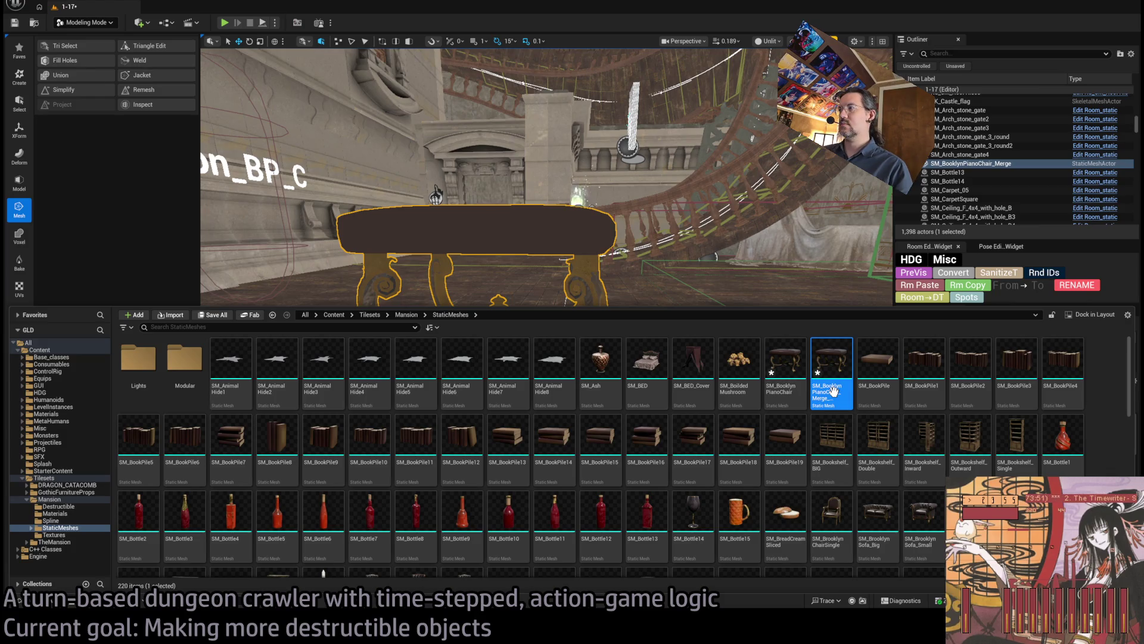
pyautogui.click(503, 352)
pyautogui.press('Delete')
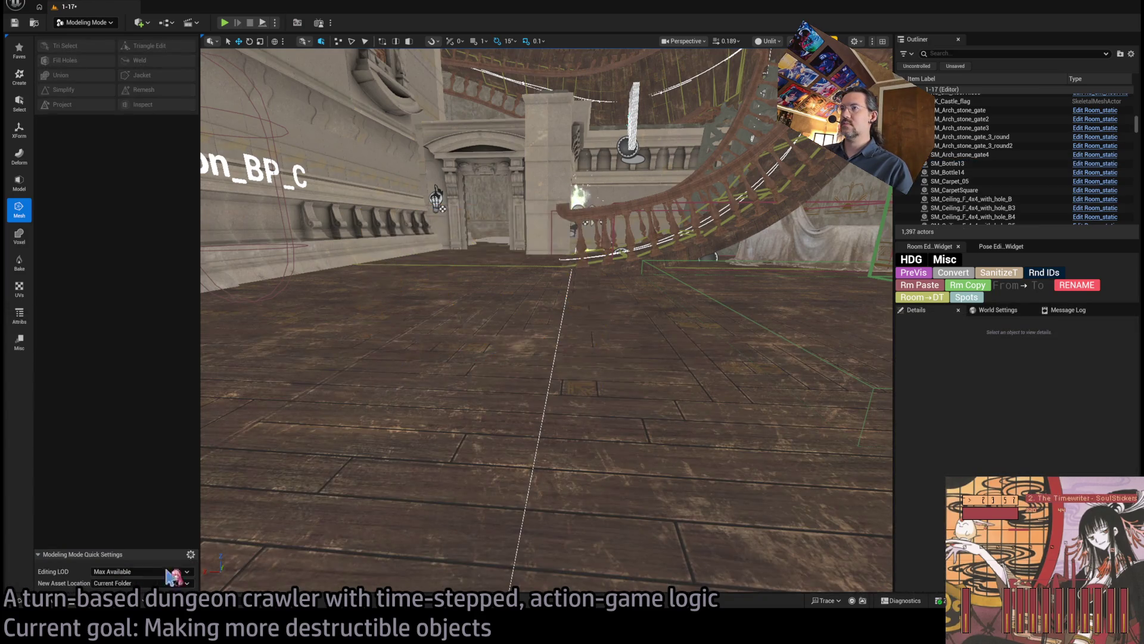
pyautogui.hotkey('ctrl', 'space')
pyautogui.moveTo(830, 370); pyautogui.dragTo(516, 354)
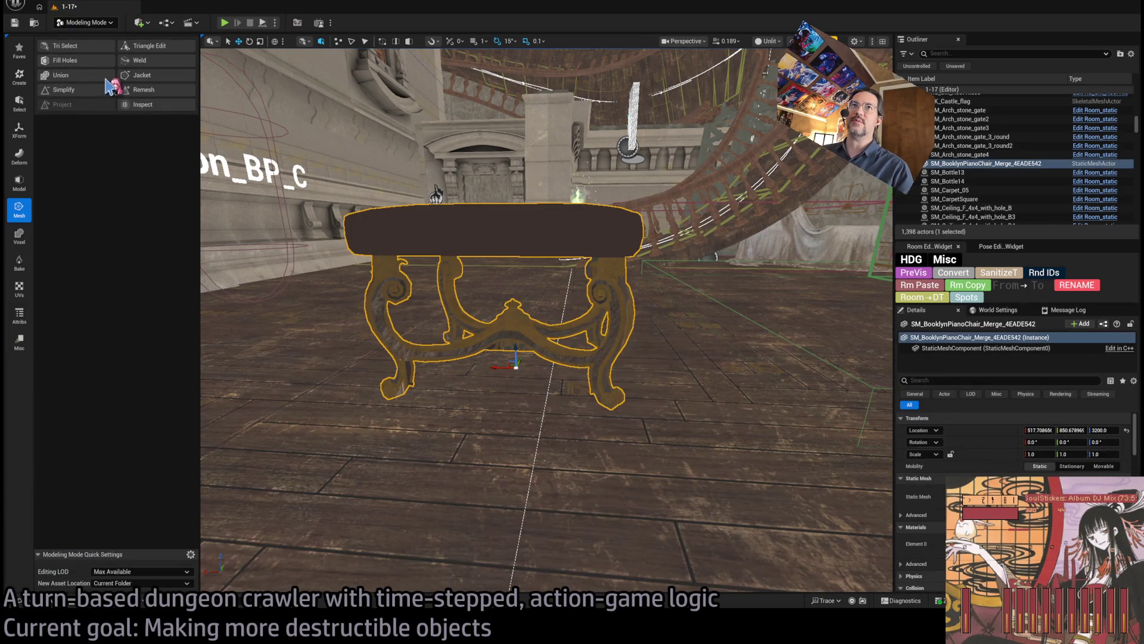
pyautogui.hotkey('shift', '6')
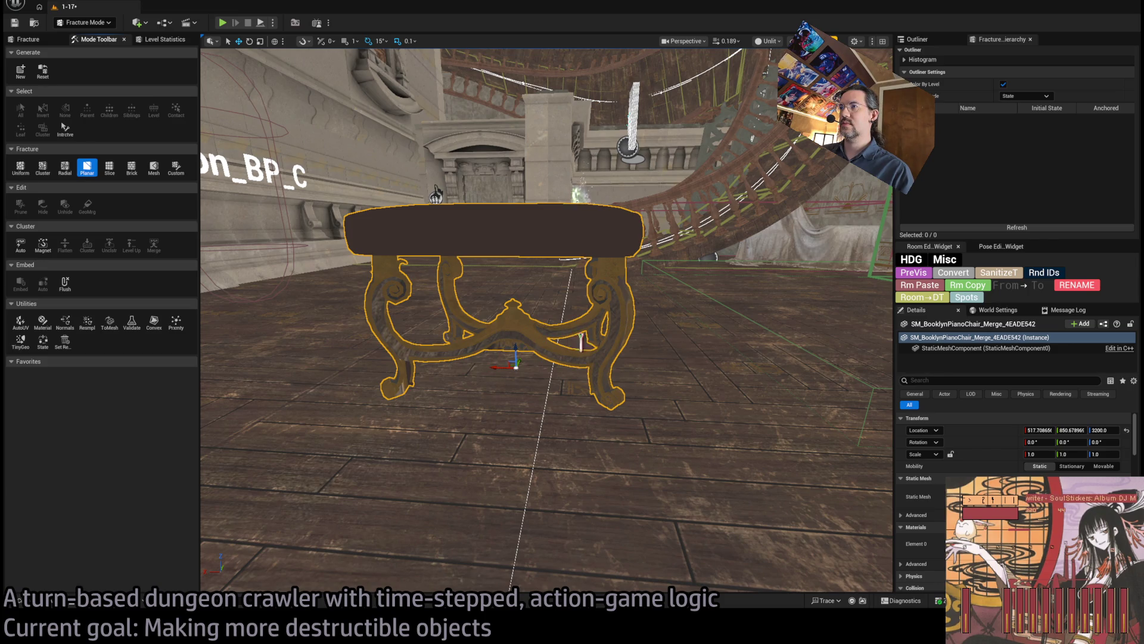
# Step: Create a new BooklynPianoChair geometry collection from the merged chair and view it at seat level
pyautogui.click(506, 280)
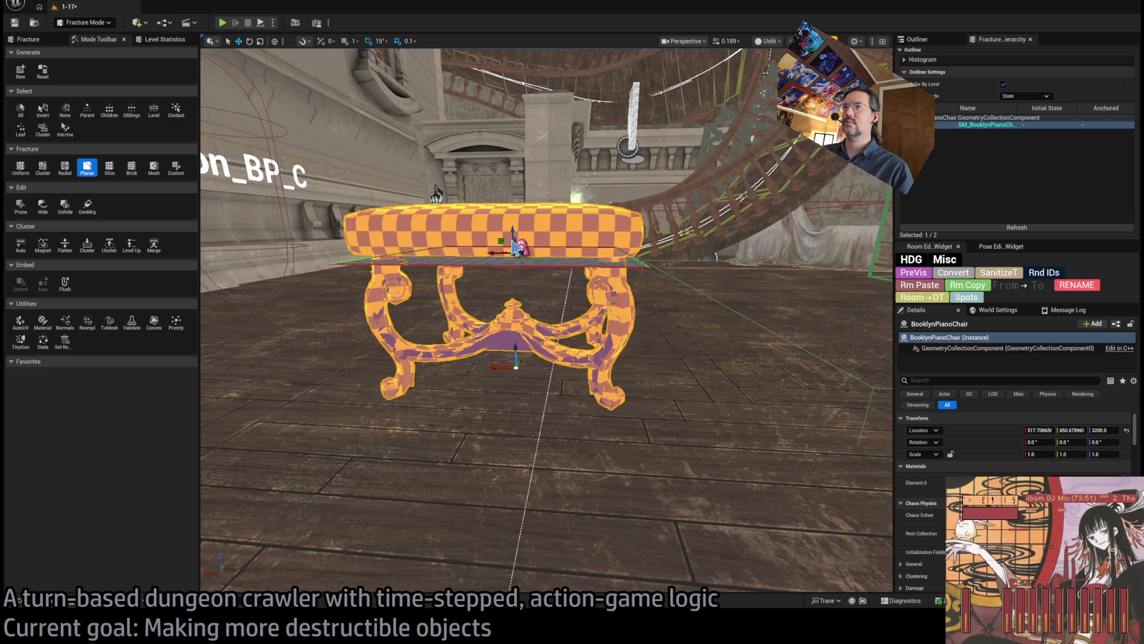
pyautogui.scroll(3, 512, 253)
pyautogui.scroll(6, 547, 320)
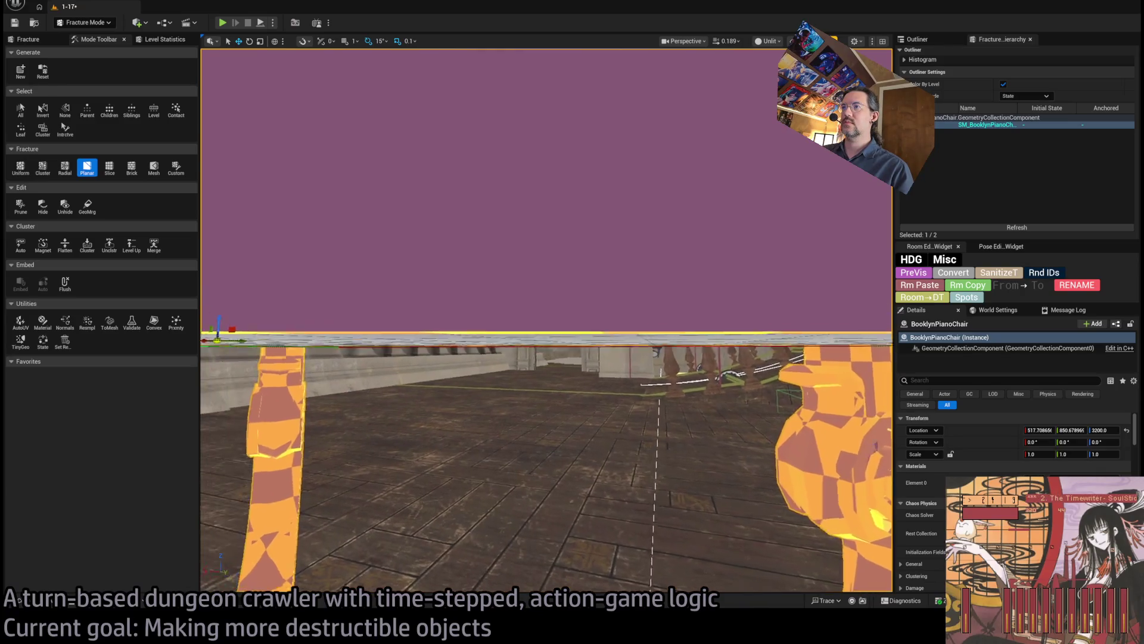
pyautogui.scroll(-5, 511, 248)
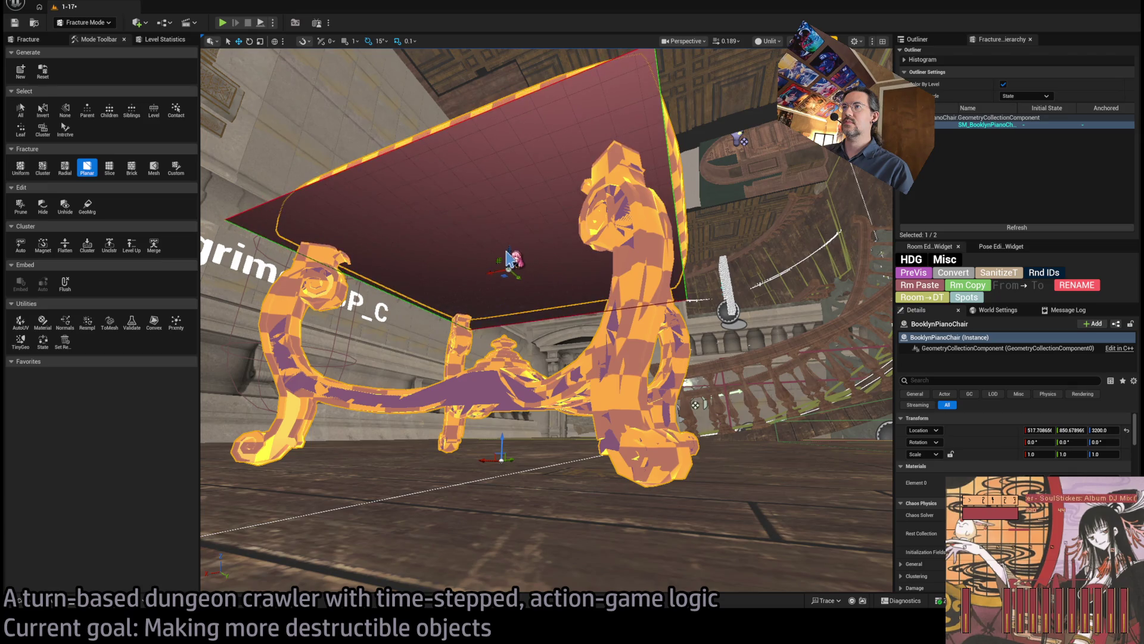
pyautogui.moveTo(506, 257); pyautogui.dragTo(574, 309)
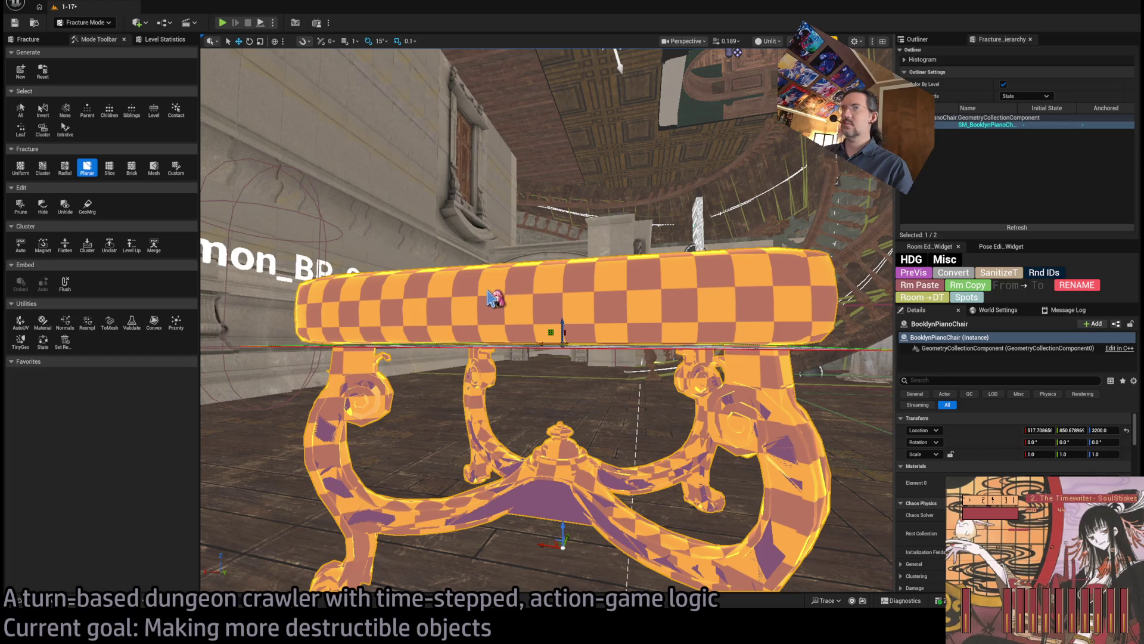
# Step: Planar-cut the chair to separate the seat from the legs, then reset Explode Amount to 0
pyautogui.click(28, 39)
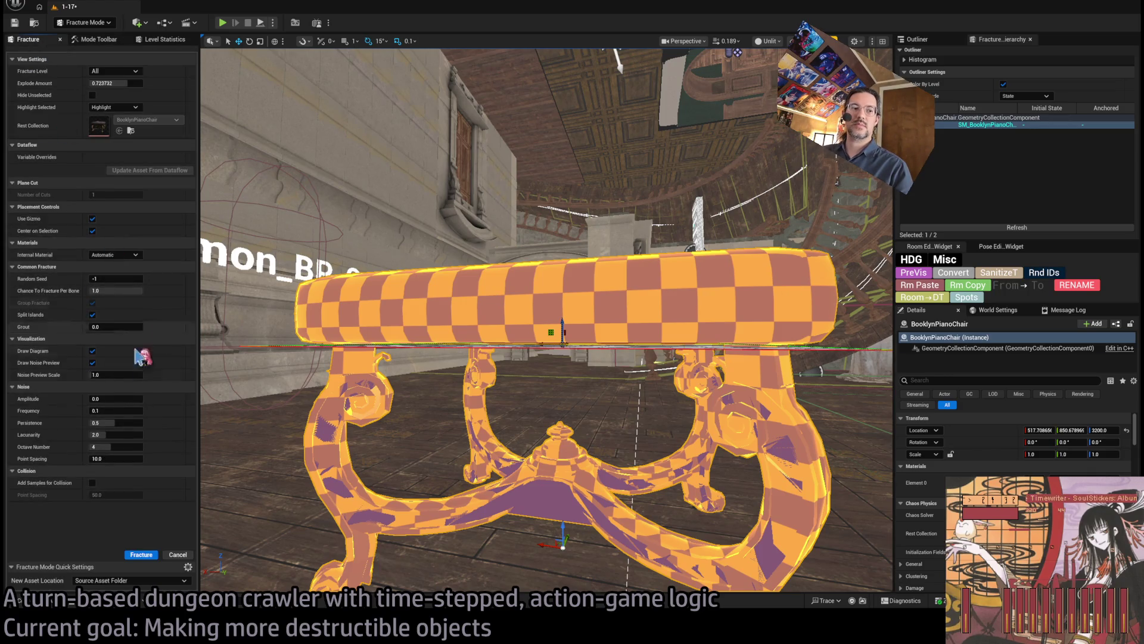
pyautogui.click(146, 556)
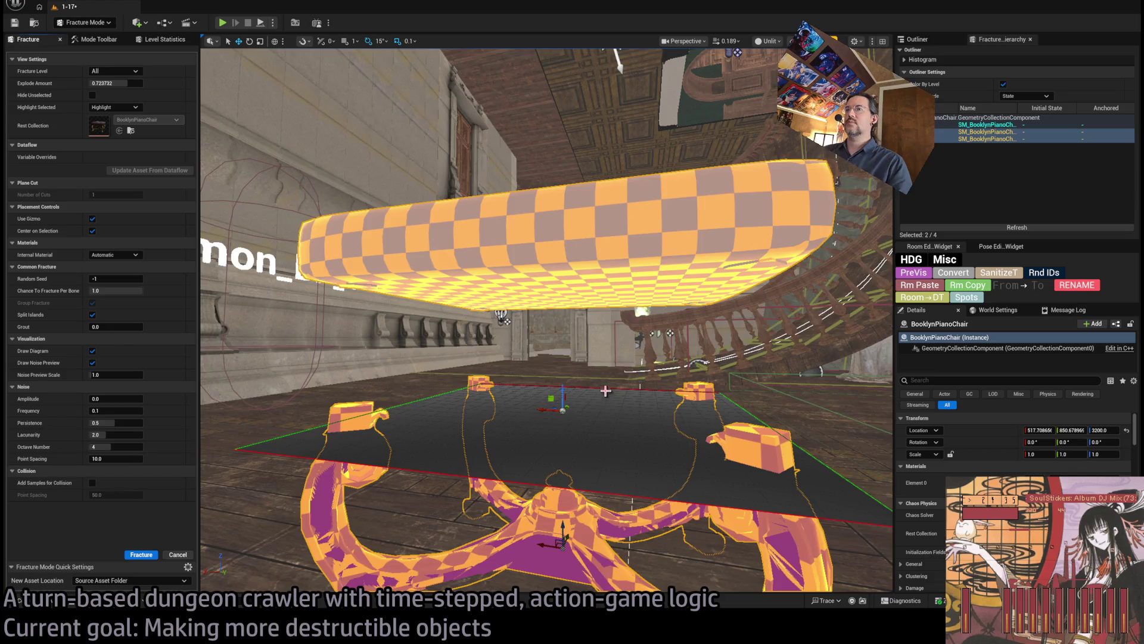
pyautogui.scroll(-5, 606, 390)
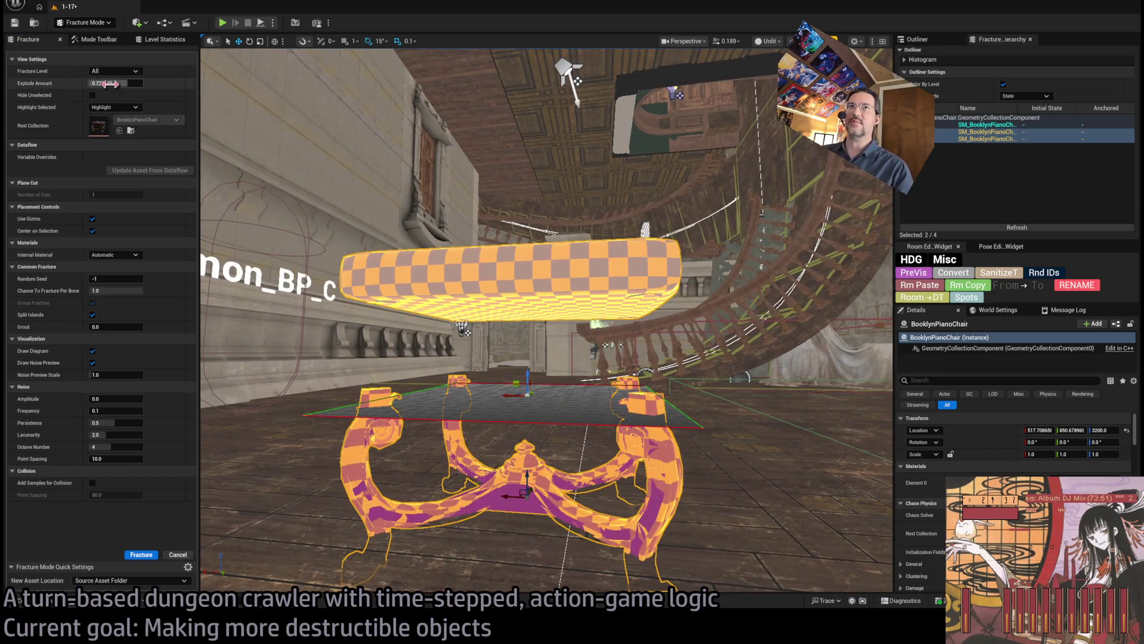
pyautogui.moveTo(110, 84)
pyautogui.mouseDown()
pyautogui.moveTo(86, 83)
pyautogui.moveTo(119, 84)
pyautogui.mouseUp()
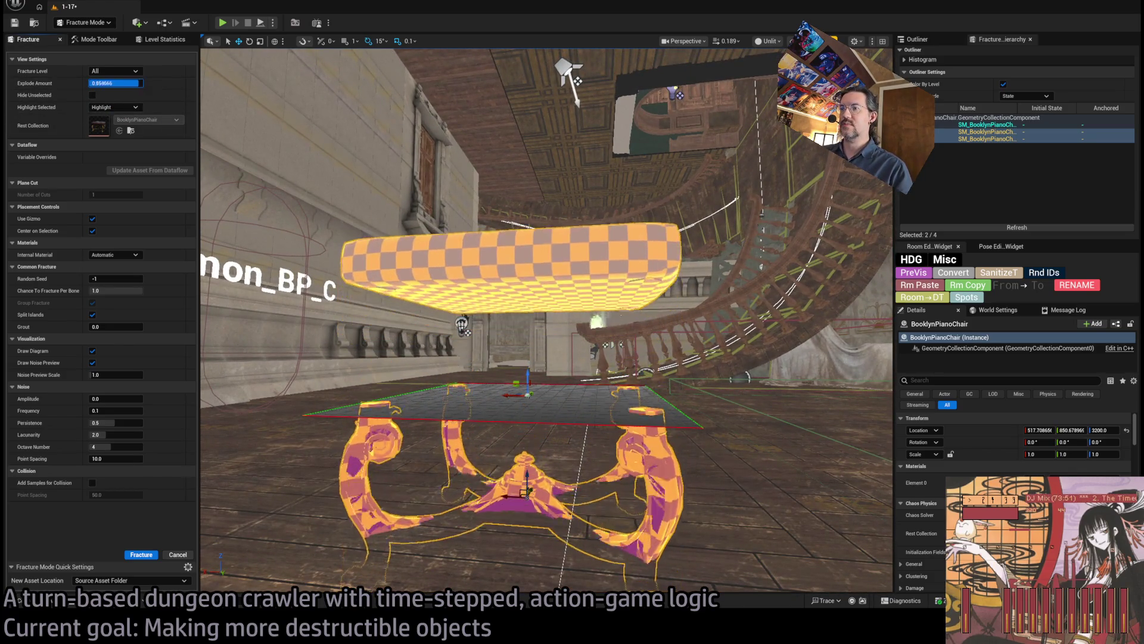
pyautogui.write('0')
pyautogui.press('Return')
# Step: Rotate the cutting plane diagonally across the leg piece, fracture it again, and return to Selection Mode
pyautogui.click(525, 445)
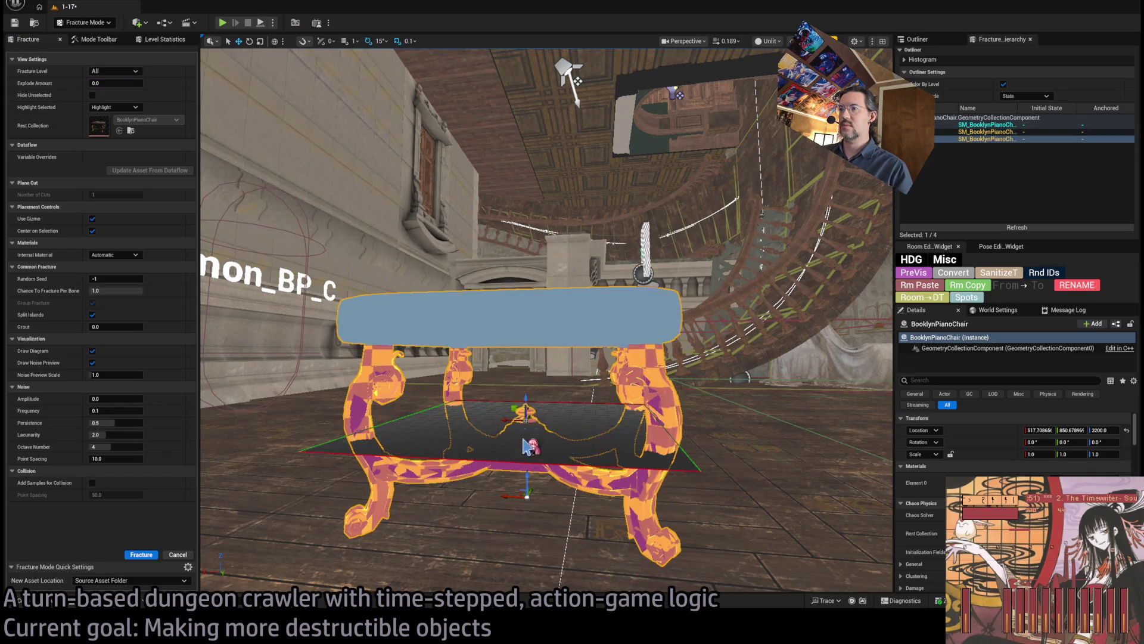
pyautogui.press('e')
pyautogui.moveTo(547, 400); pyautogui.dragTo(508, 388)
pyautogui.moveTo(532, 429)
pyautogui.mouseDown()
pyautogui.moveTo(402, 226)
pyautogui.moveTo(580, 398)
pyautogui.moveTo(523, 381)
pyautogui.mouseUp()
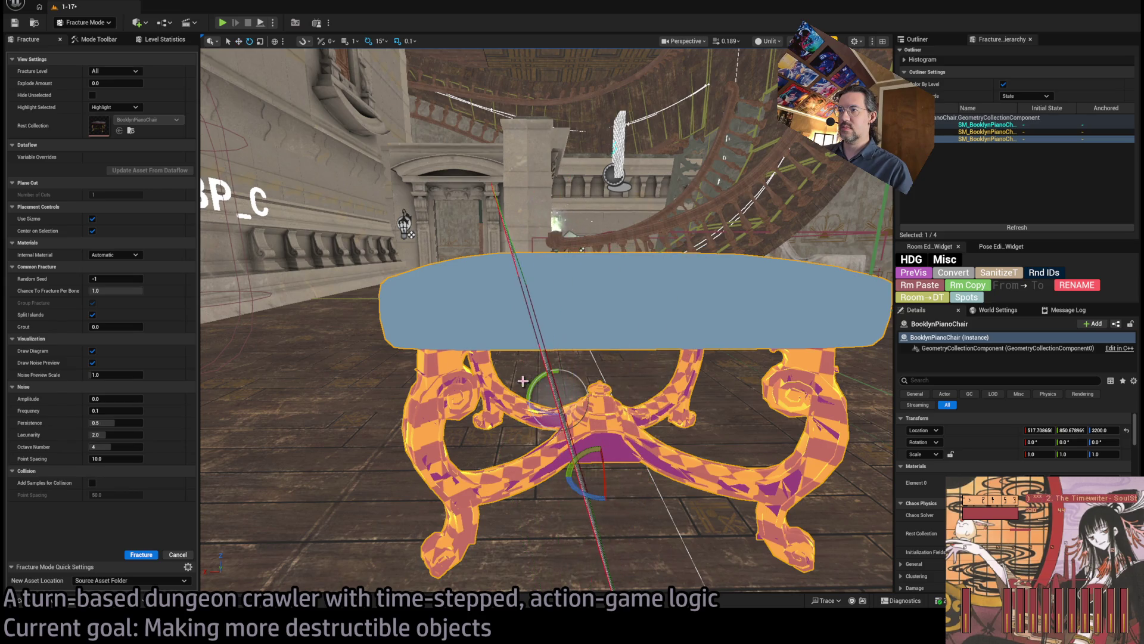
pyautogui.moveTo(598, 471); pyautogui.dragTo(583, 440)
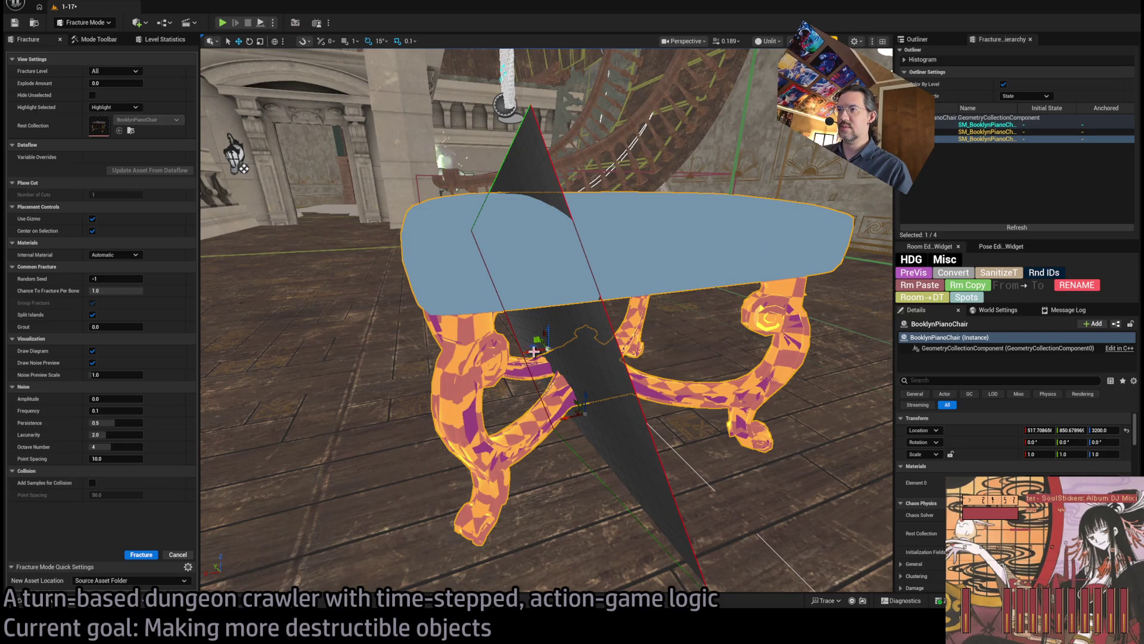
pyautogui.moveTo(534, 352); pyautogui.dragTo(515, 354)
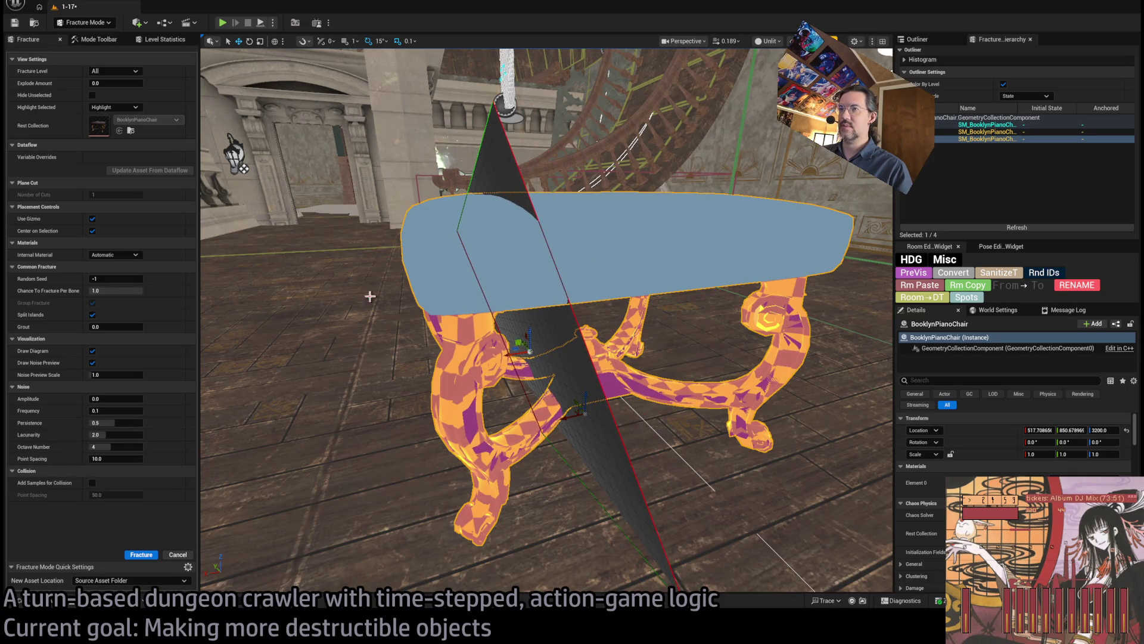
pyautogui.click(141, 554)
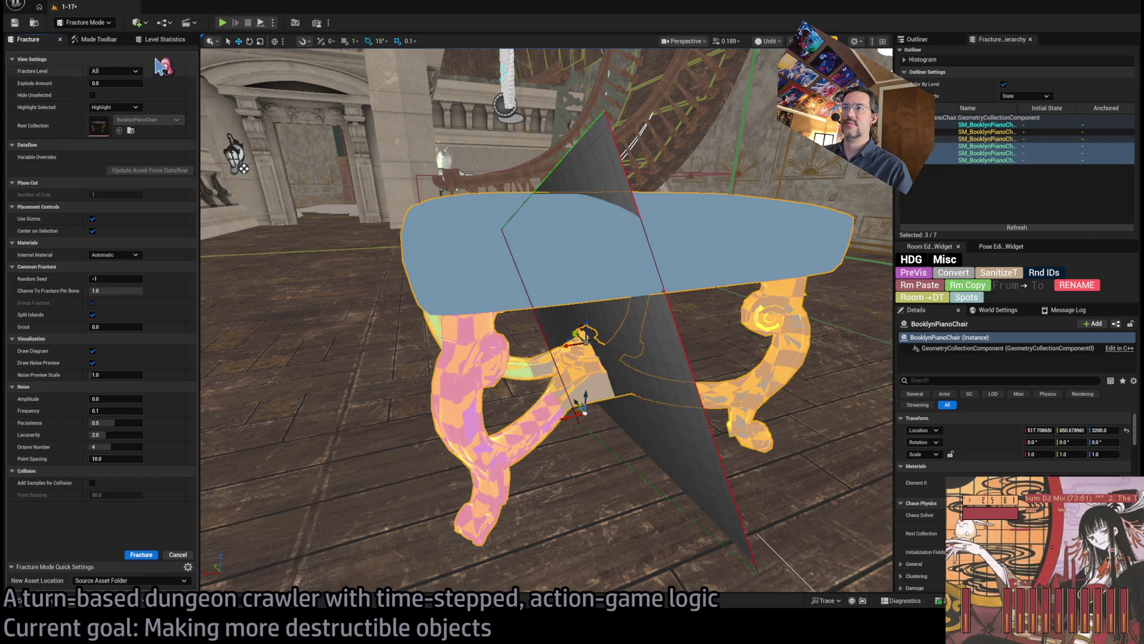
pyautogui.moveTo(116, 83)
pyautogui.mouseDown()
pyautogui.moveTo(156, 83)
pyautogui.moveTo(59, 38)
pyautogui.mouseUp()
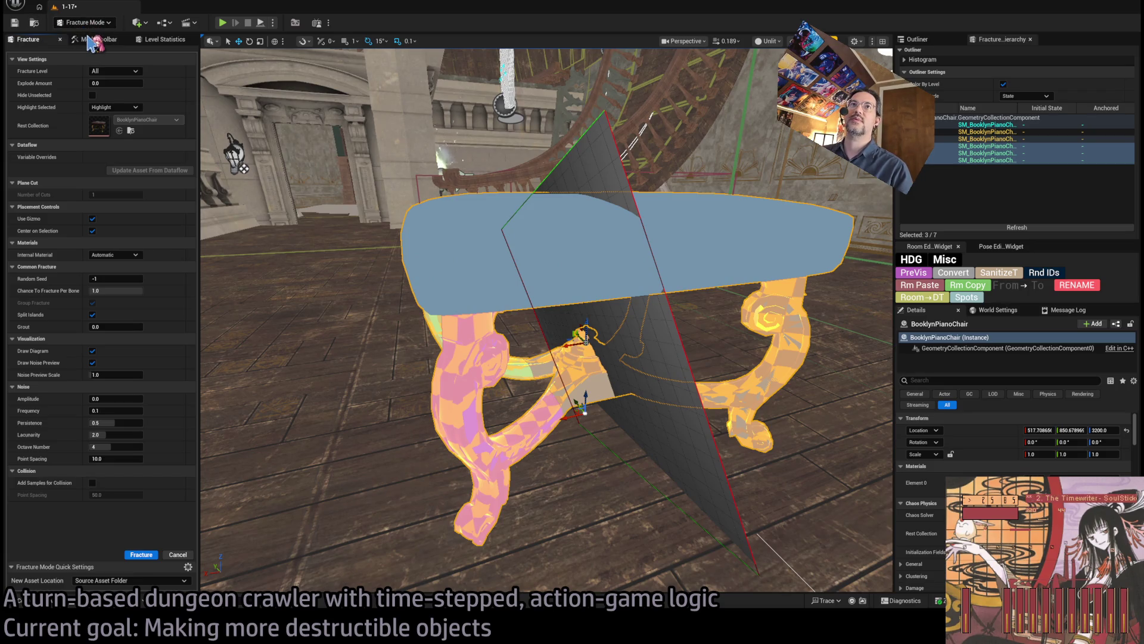
pyautogui.hotkey('shift', '1')
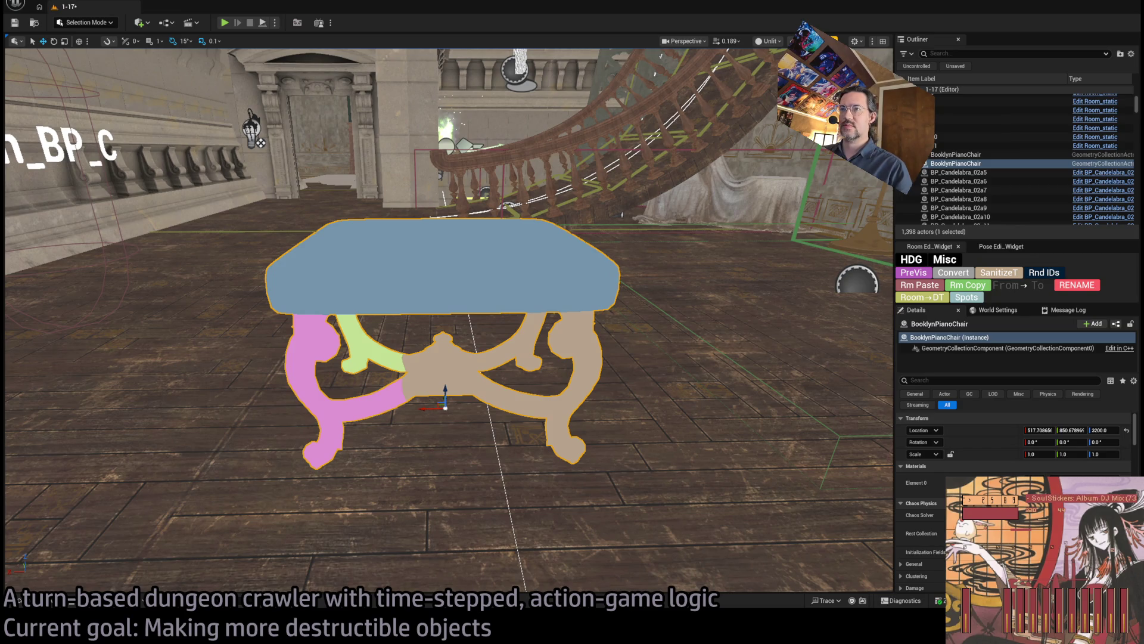
# Step: Place another merged chair in the level, switch to Lit view and tip it over
pyautogui.hotkey('ctrl', 'space')
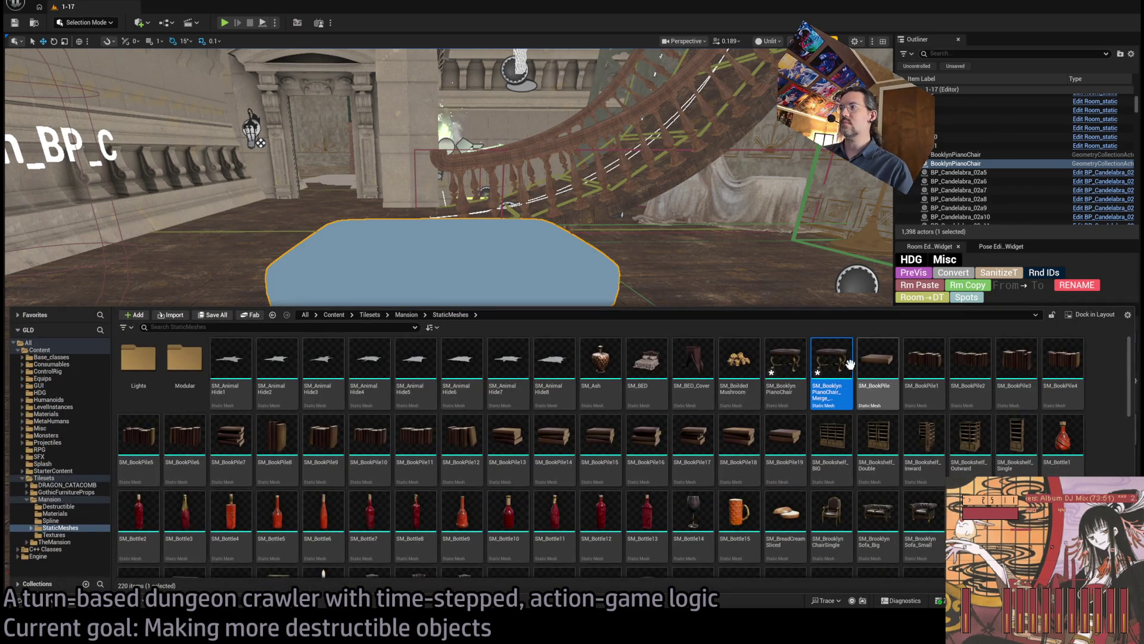
pyautogui.moveTo(833, 366); pyautogui.dragTo(708, 457)
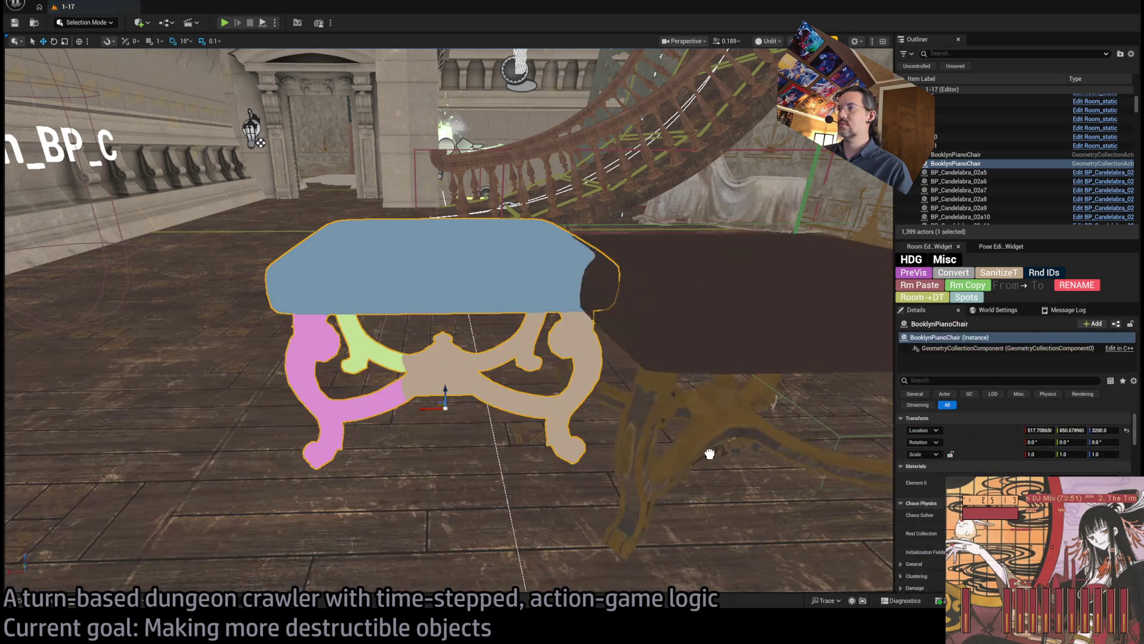
pyautogui.scroll(10, 736, 520)
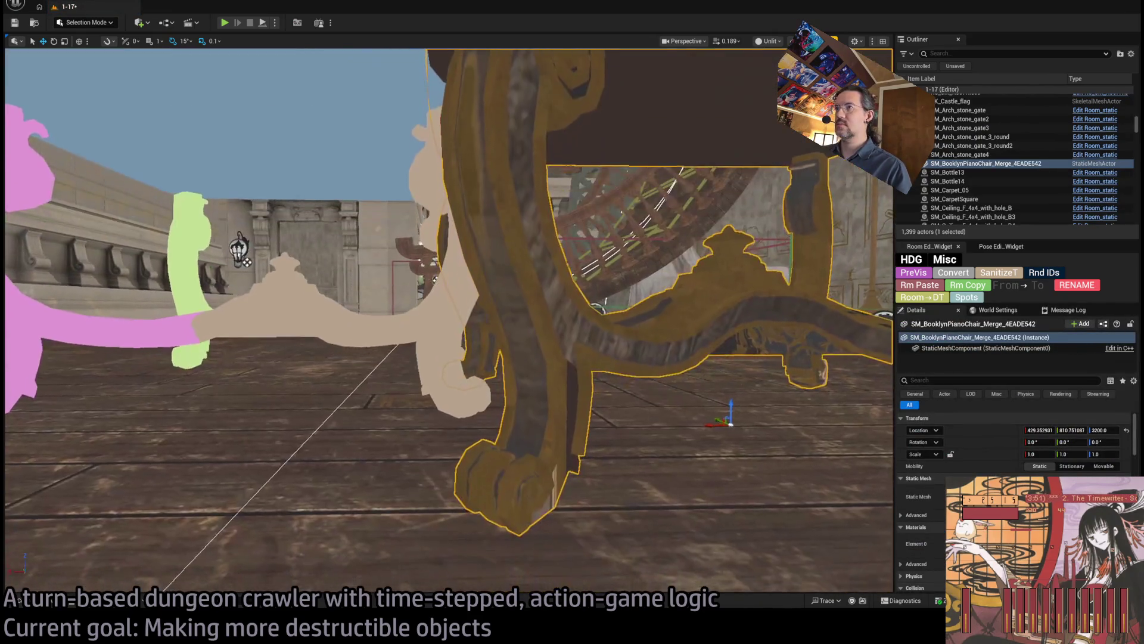
pyautogui.scroll(2, 736, 519)
pyautogui.scroll(-10, 376, 310)
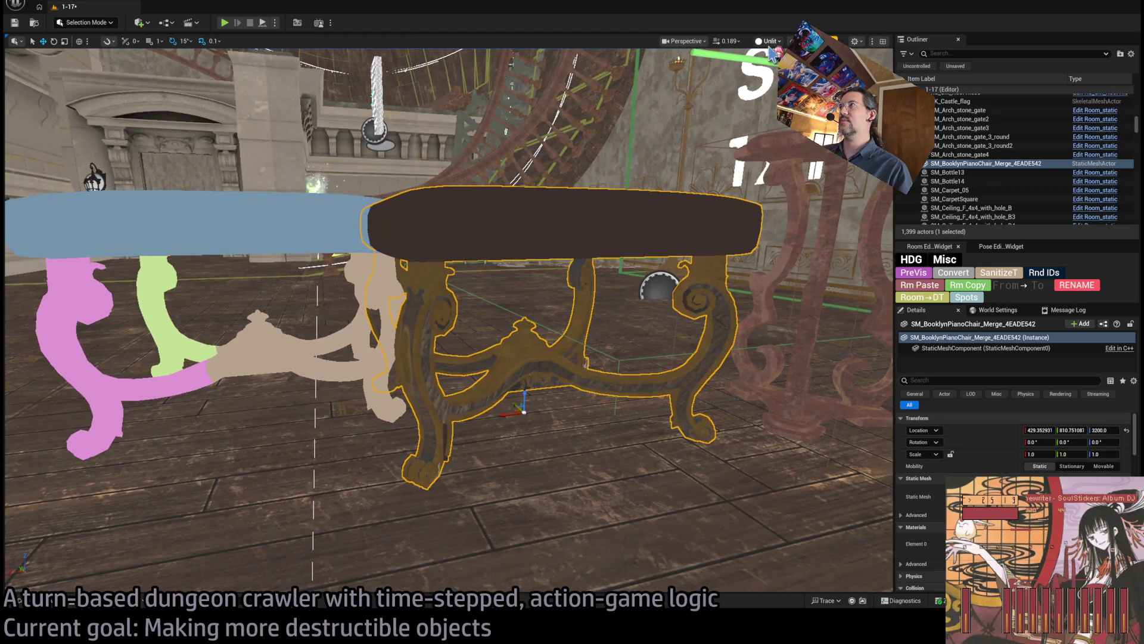
pyautogui.hotkey('alt', '4')
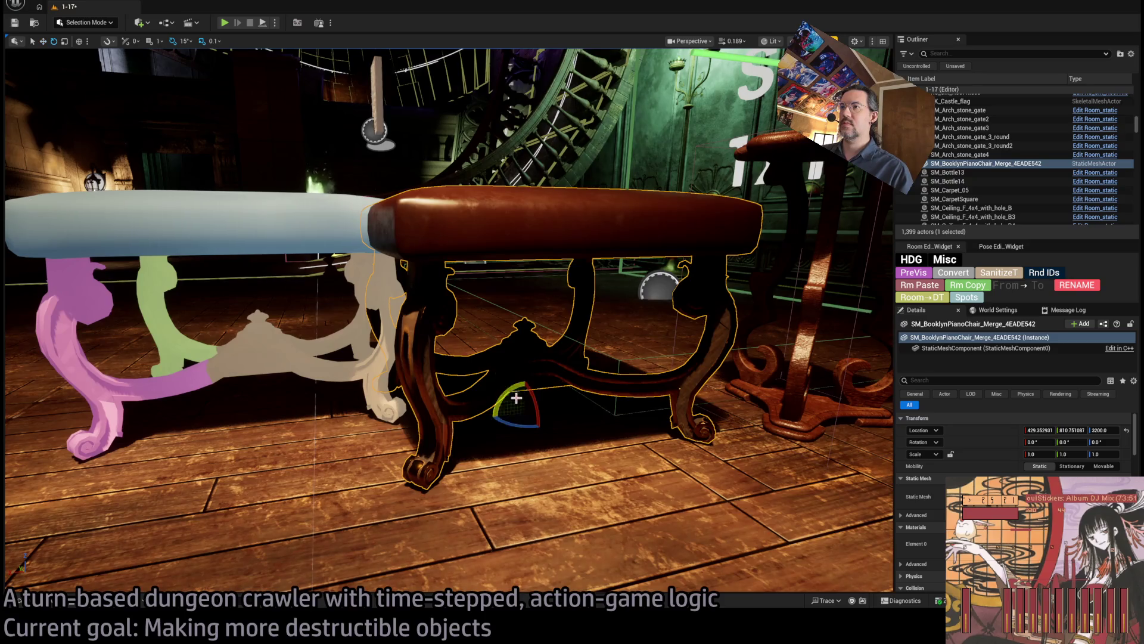
pyautogui.moveTo(493, 416); pyautogui.dragTo(549, 358)
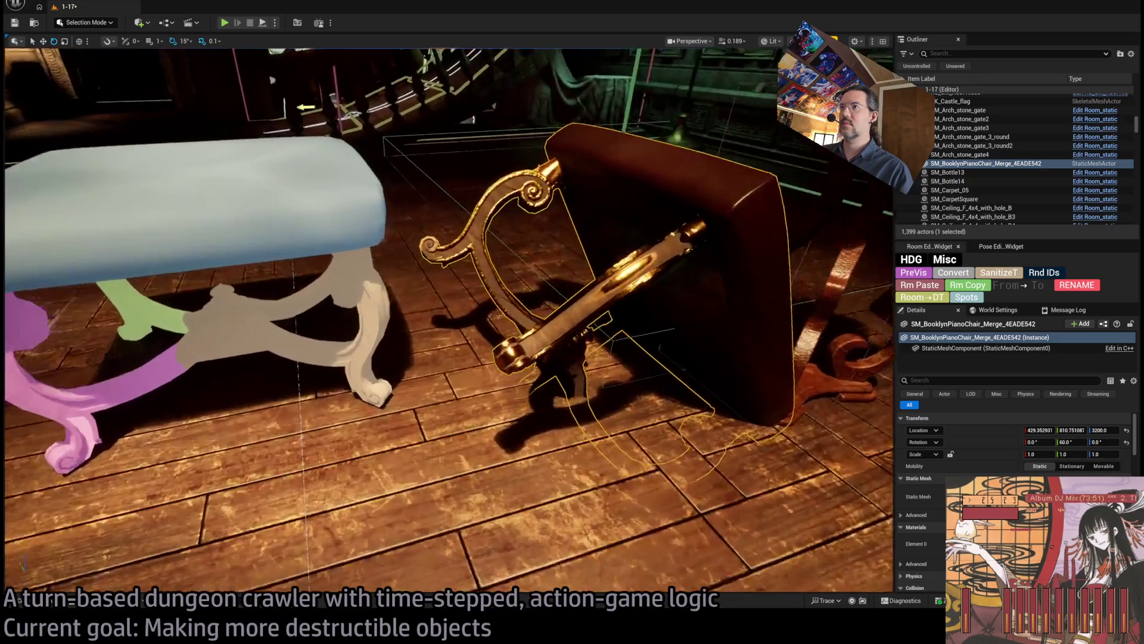
# Step: Add the original piano chair, tilt it 45 degrees to compare, then delete the static chairs
pyautogui.hotkey('ctrl', 'space')
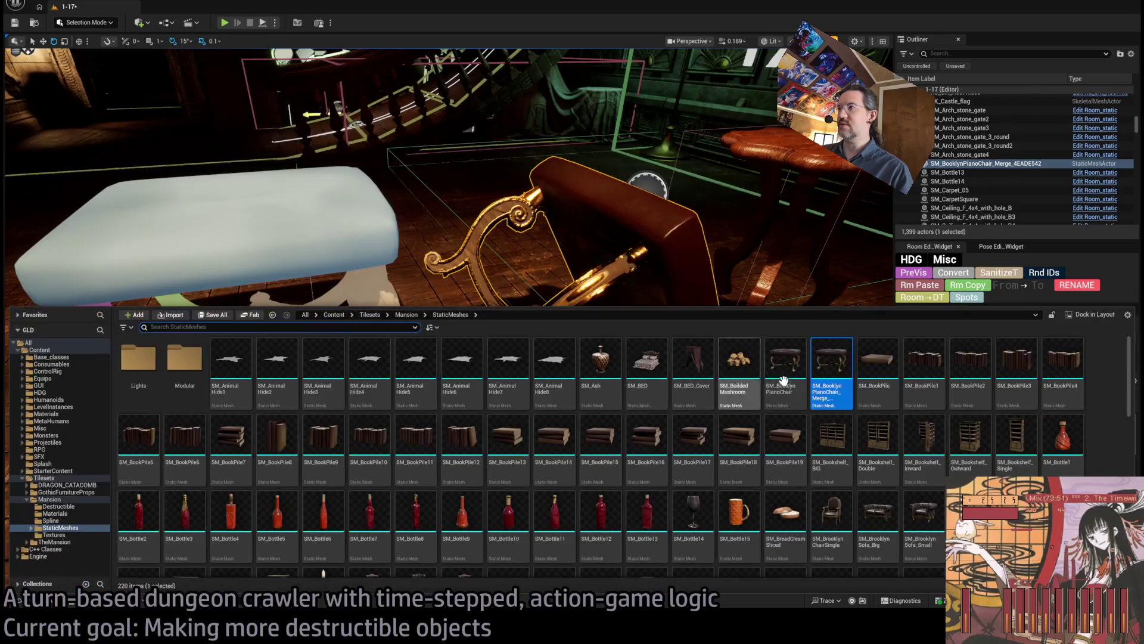
pyautogui.moveTo(774, 384)
pyautogui.mouseDown()
pyautogui.moveTo(628, 282)
pyautogui.moveTo(695, 460)
pyautogui.moveTo(643, 439)
pyautogui.mouseUp()
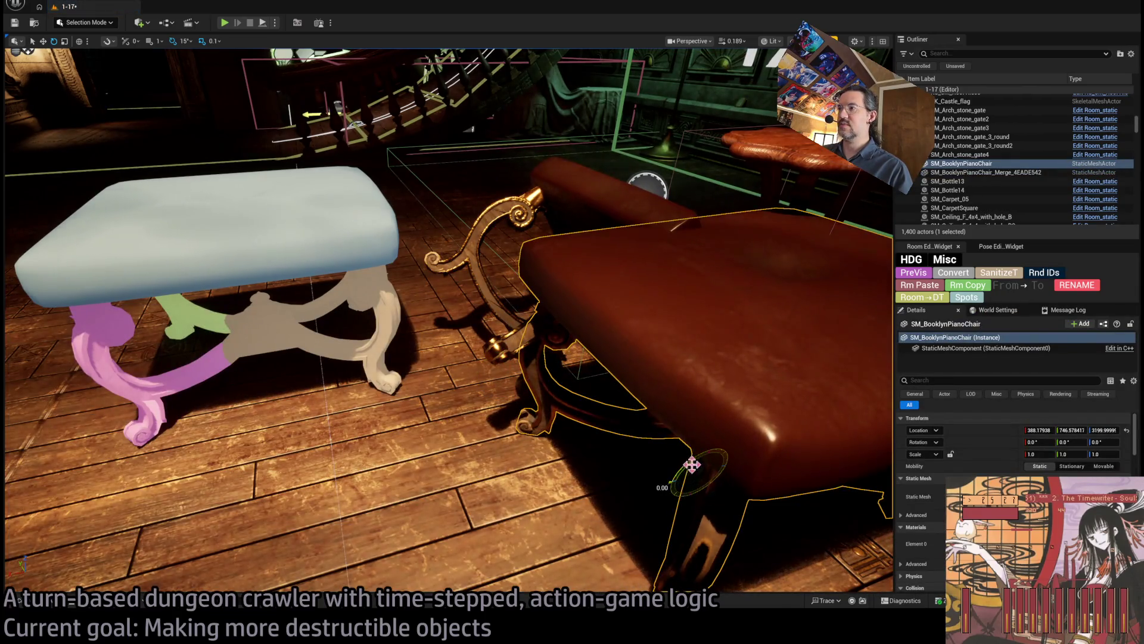
pyautogui.moveTo(695, 471); pyautogui.dragTo(690, 484)
pyautogui.press('w')
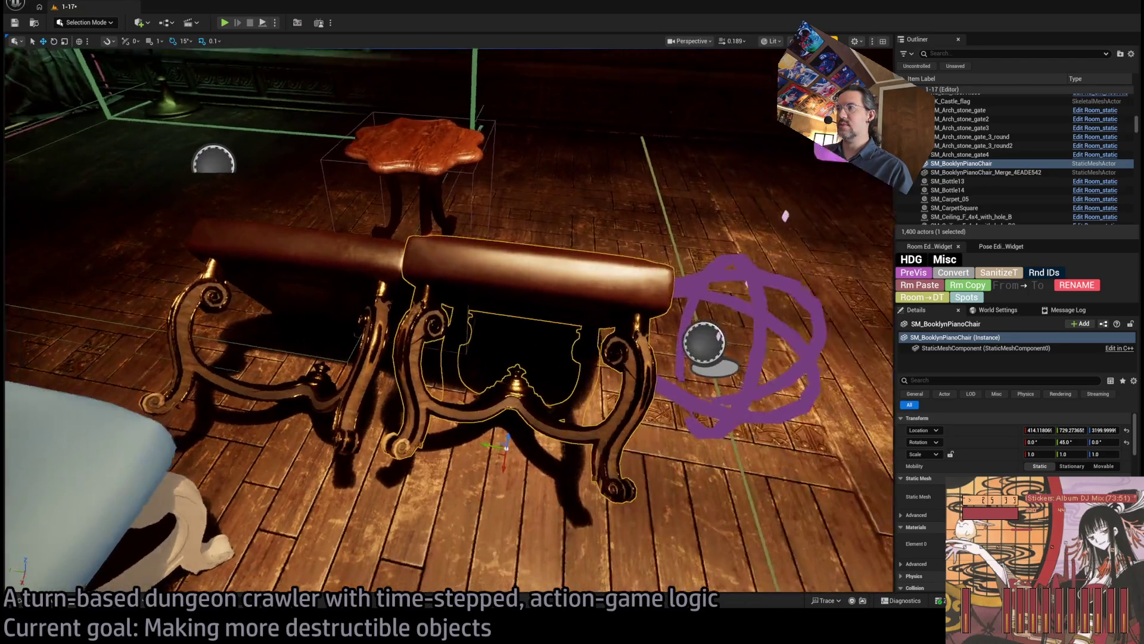
pyautogui.moveTo(690, 484)
pyautogui.mouseDown()
pyautogui.moveTo(656, 423)
pyautogui.moveTo(700, 387)
pyautogui.moveTo(679, 388)
pyautogui.mouseUp()
pyautogui.press('Delete')
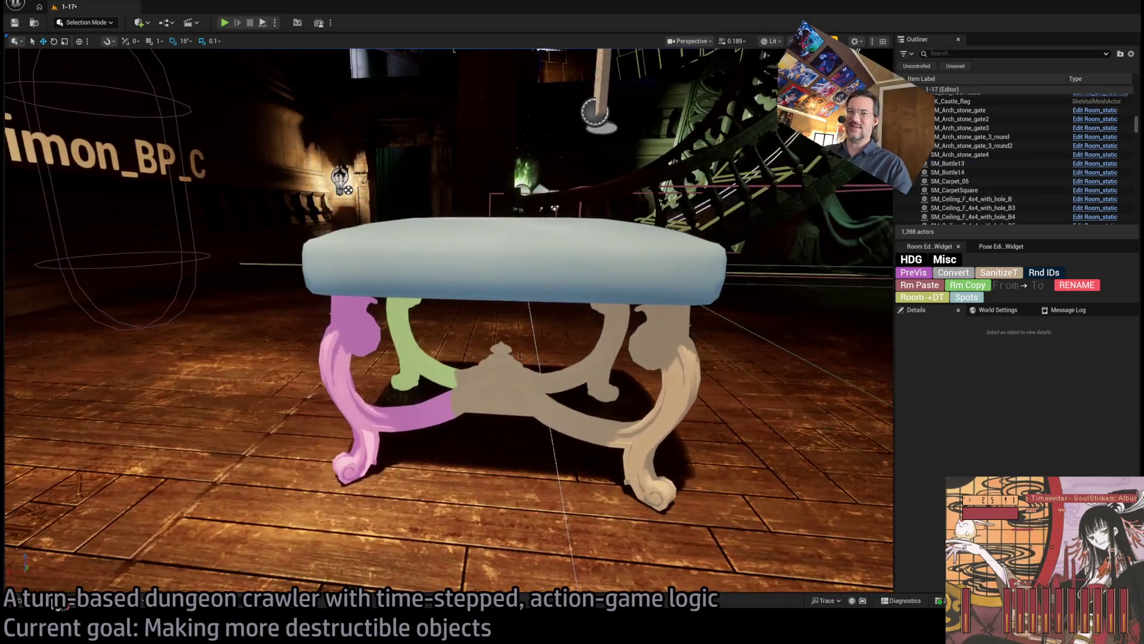
# Step: Rename the merged chair asset in Mansion/StaticMeshes to SM_BooklynPianoChair, replacing the original
pyautogui.hotkey('ctrl', 'space')
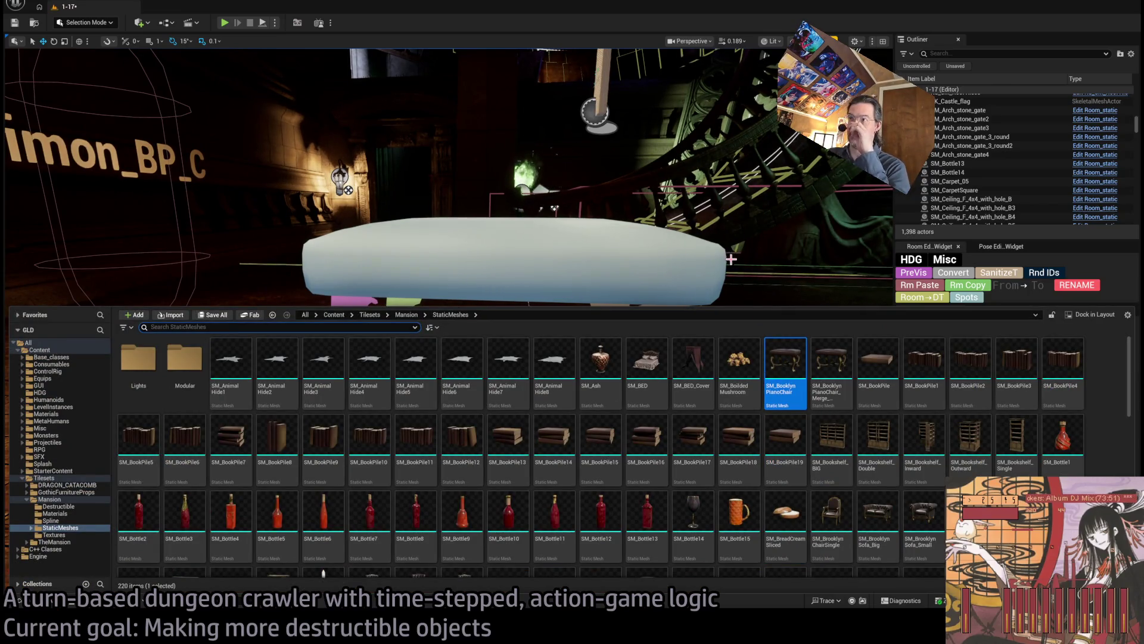
pyautogui.hotkey('ctrl', 'space')
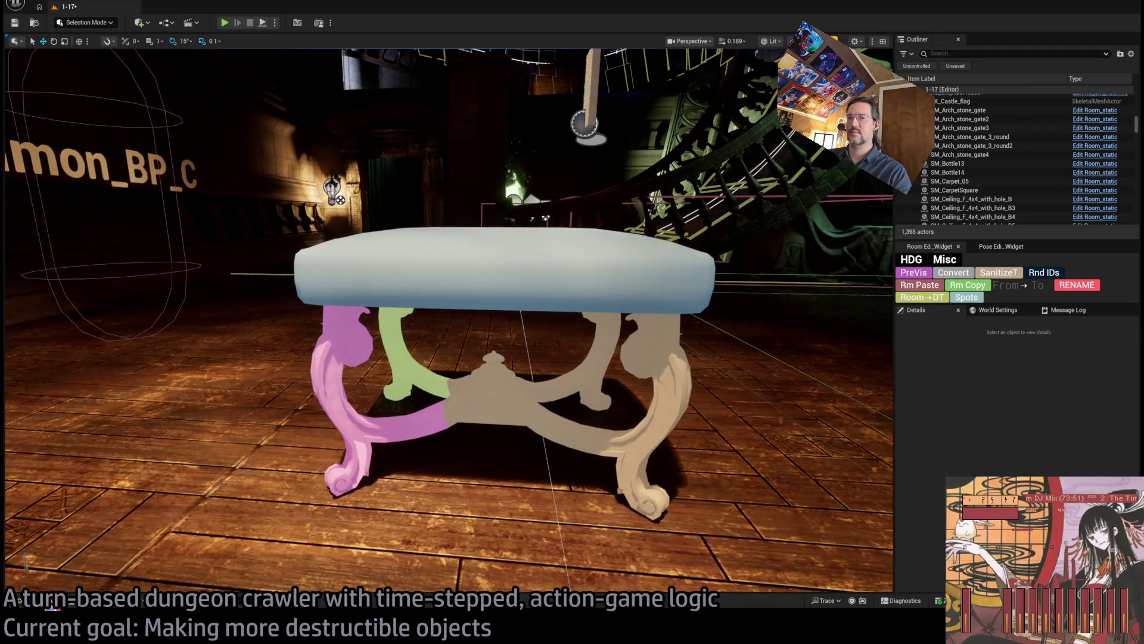
pyautogui.hotkey('ctrl', 'space')
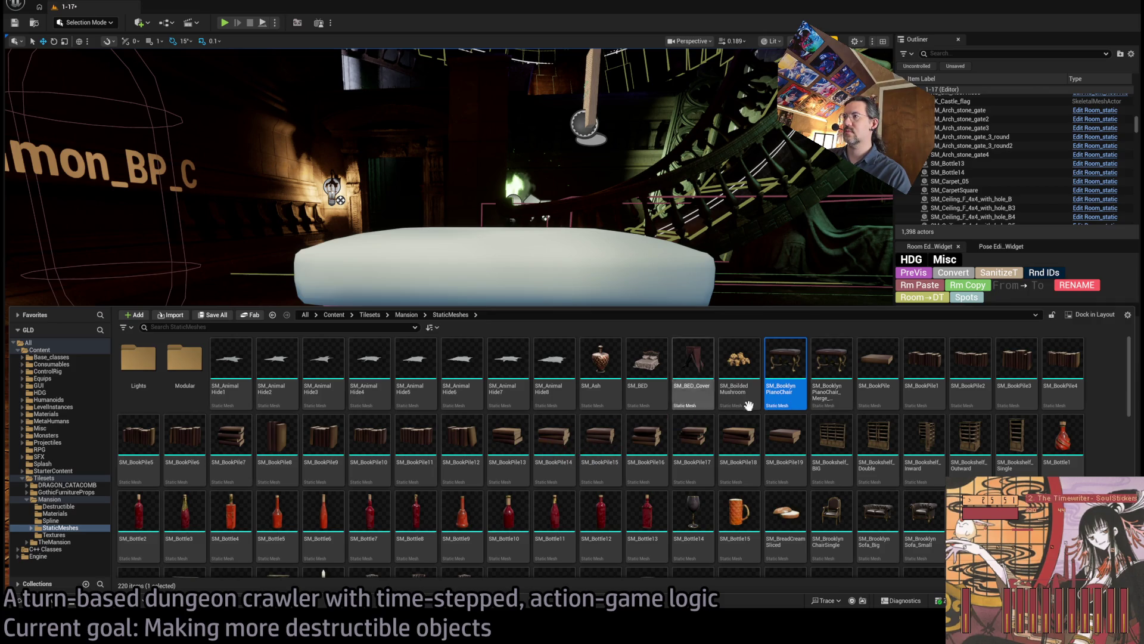
pyautogui.press('F2')
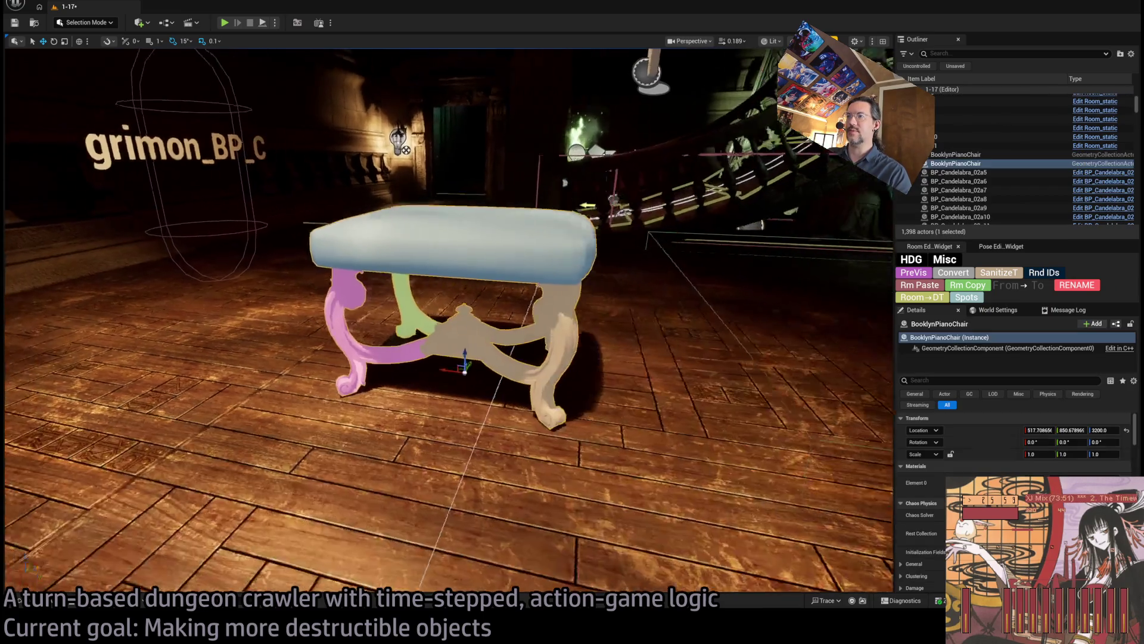
pyautogui.hotkey('ctrl', 'space')
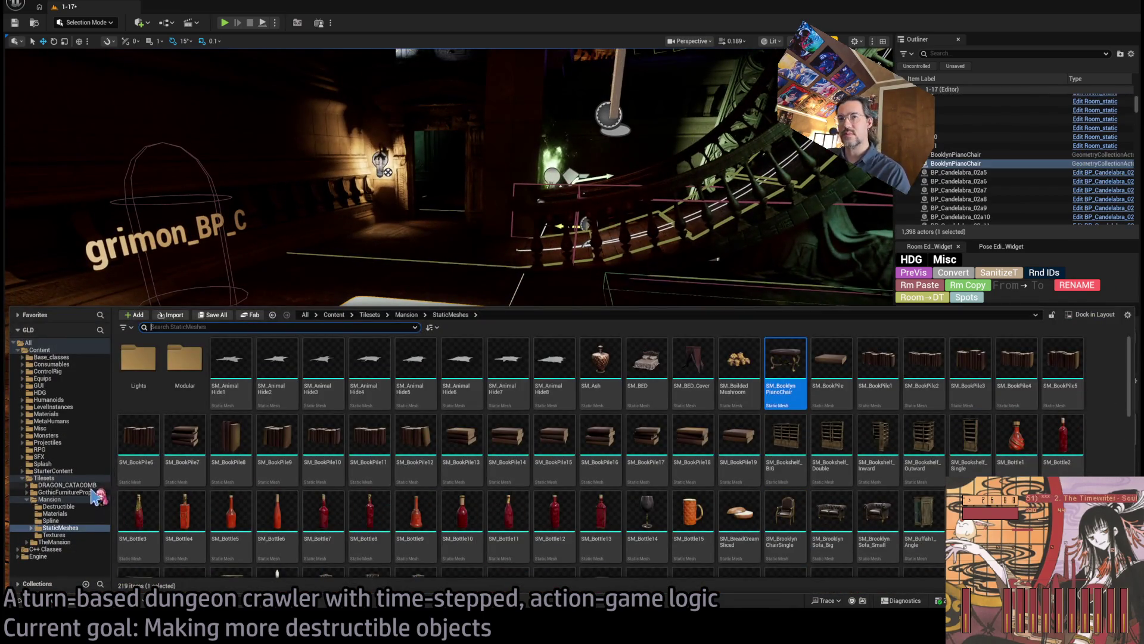
# Step: Duplicate CarpaneseChairGuest_DA in the Destructible folder
pyautogui.click(59, 506)
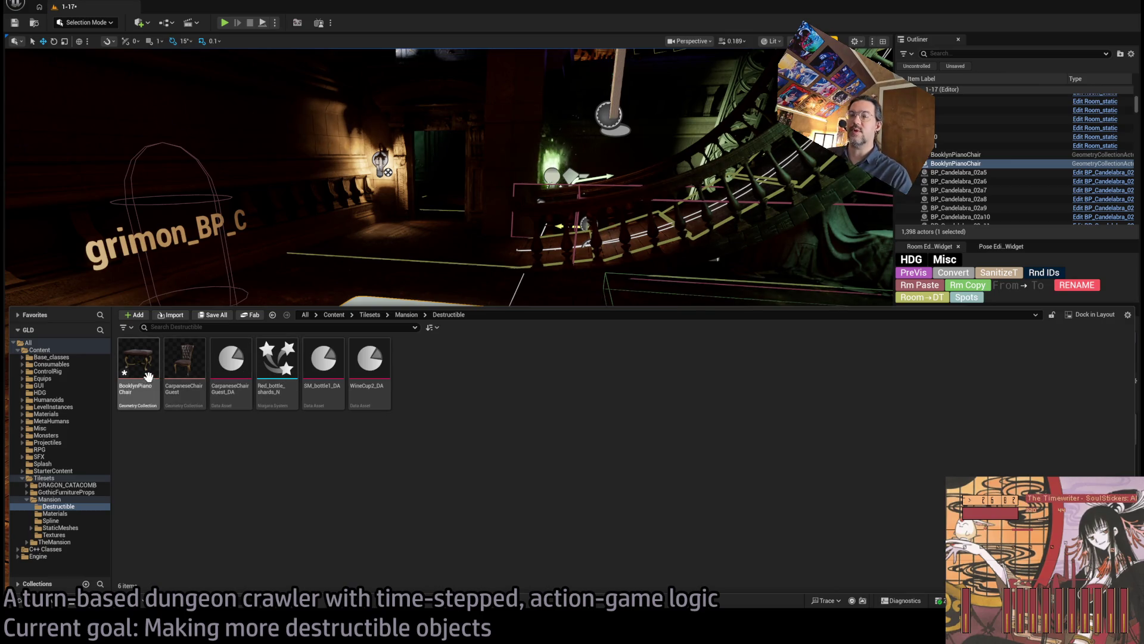
pyautogui.click(244, 357)
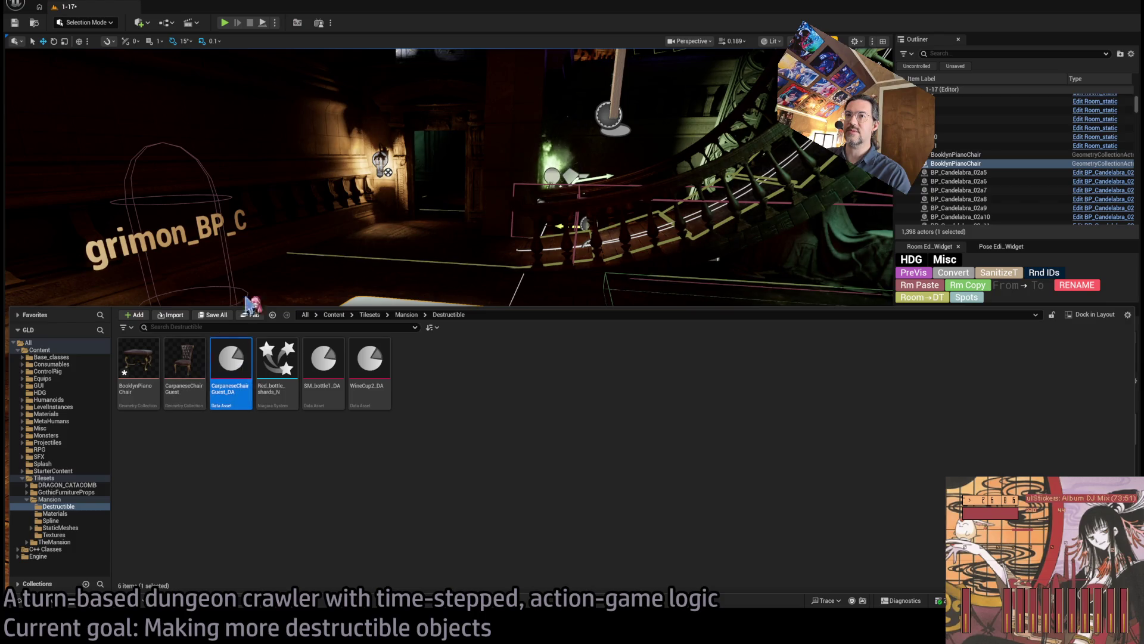
pyautogui.hotkey('ctrl', 'd')
pyautogui.write('Brook')
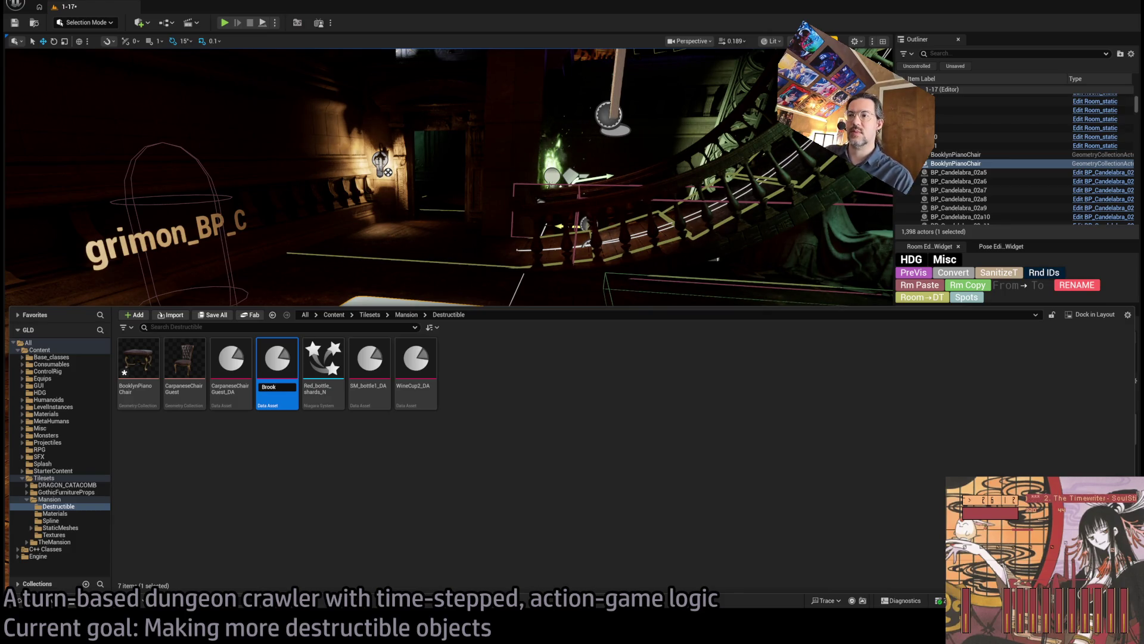
pyautogui.press('Return')
# Step: Rename the copy BooklynPianoChair_DA and open it for editing
pyautogui.click(135, 390)
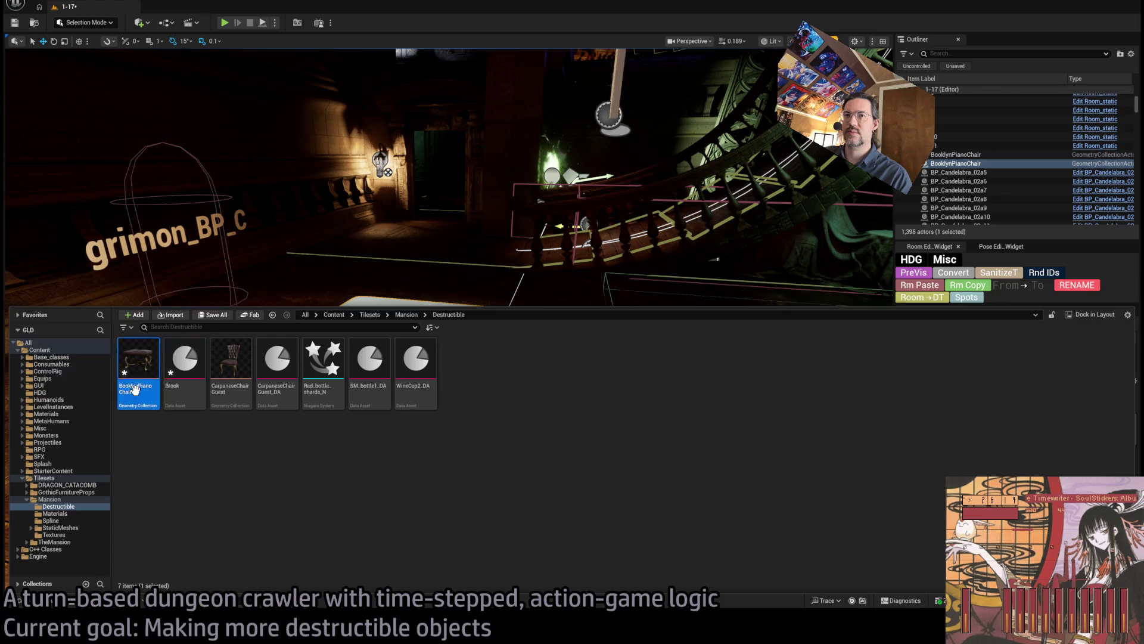
pyautogui.click(204, 445)
pyautogui.click(185, 364)
pyautogui.press('F2')
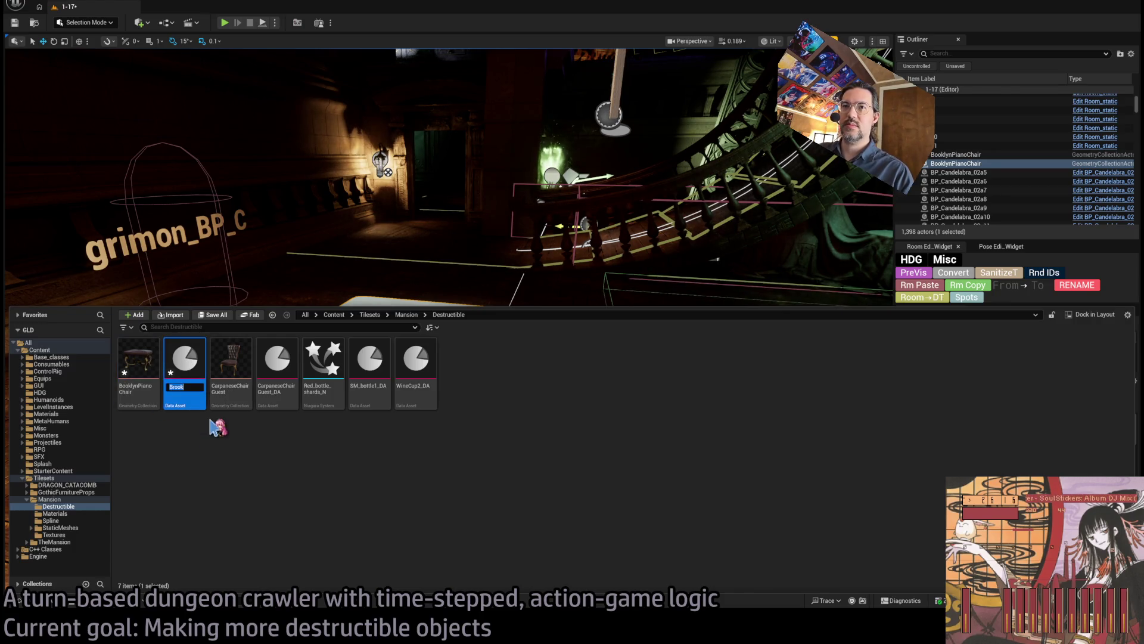
pyautogui.press('Return')
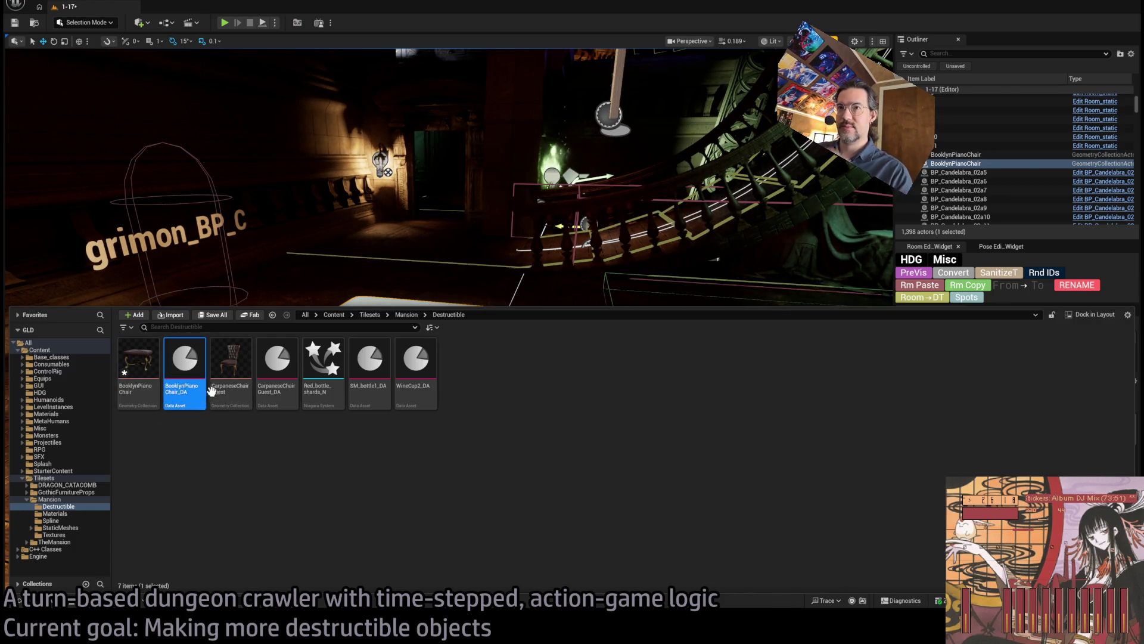
pyautogui.doubleClick(196, 360)
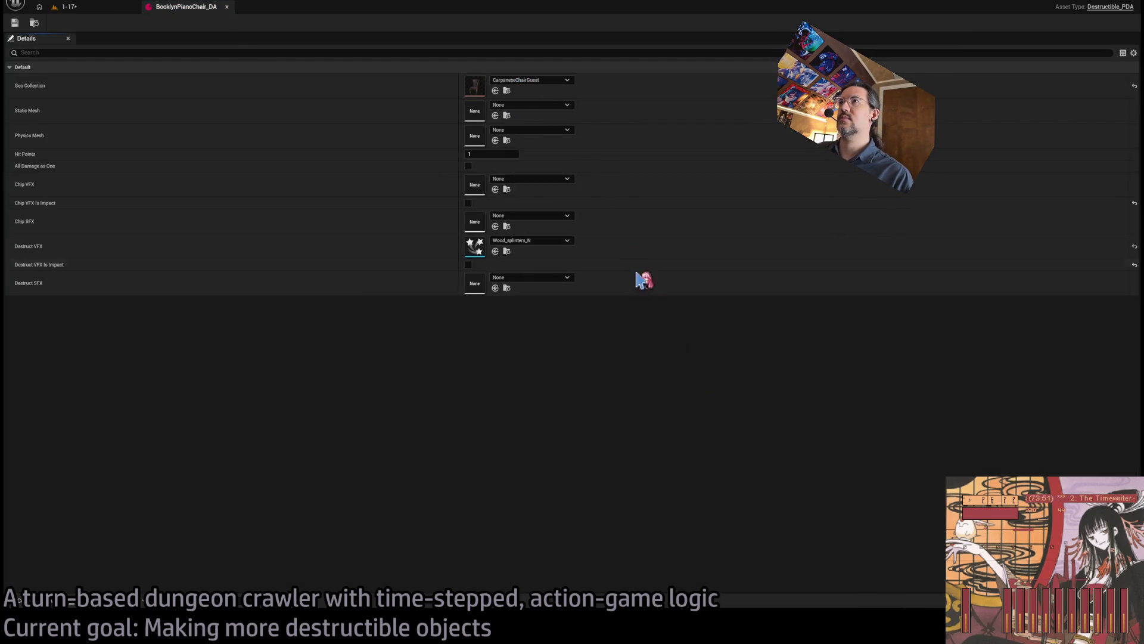
# Step: Open BooklynPianoChair_DA's properties, then look over the chair in the 1-17 level
pyautogui.click(79, 7)
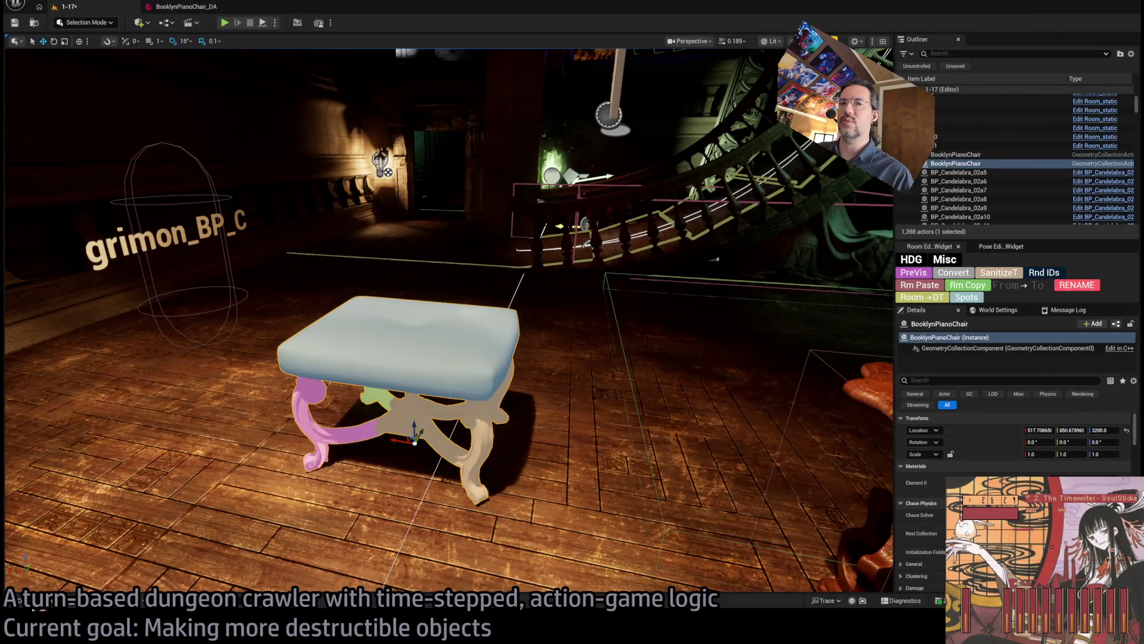
pyautogui.click(40, 603)
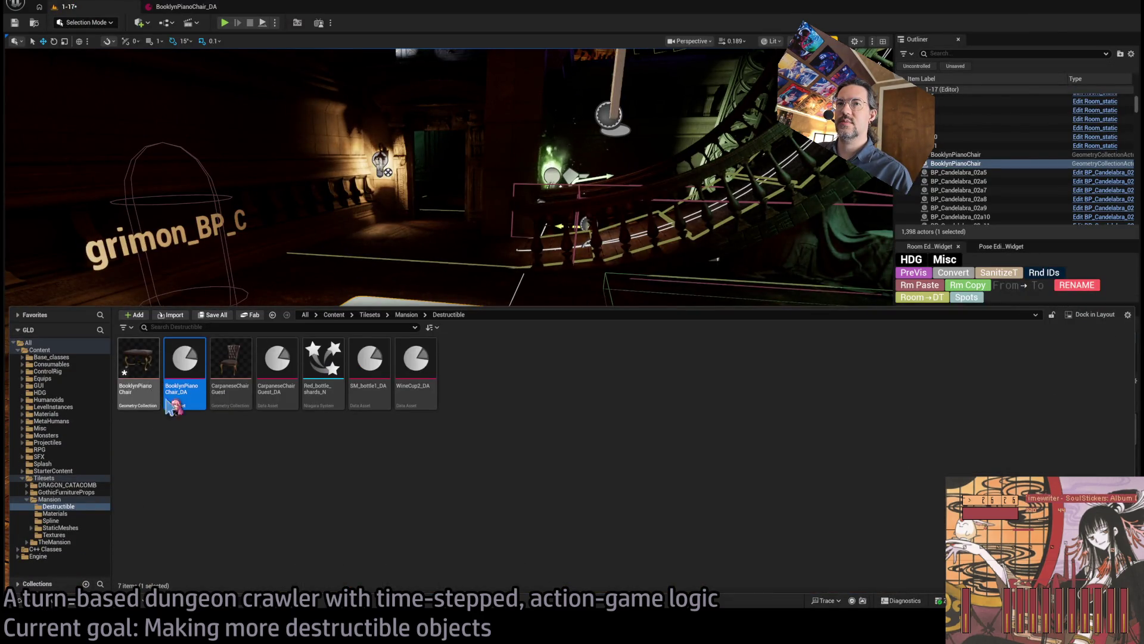
pyautogui.doubleClick(191, 360)
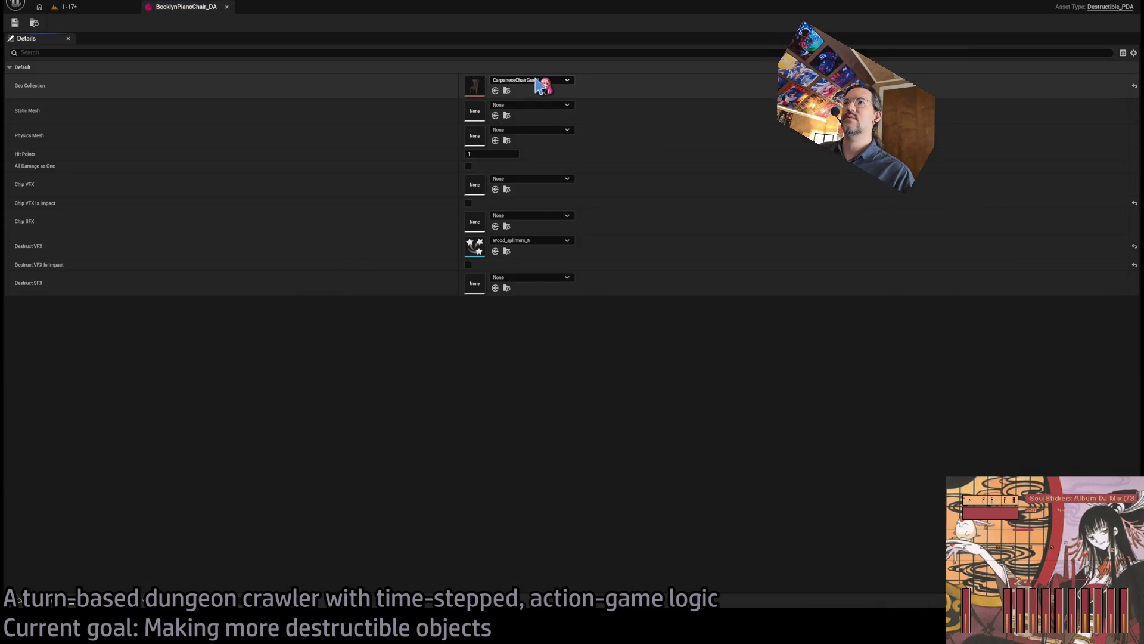
pyautogui.click(69, 6)
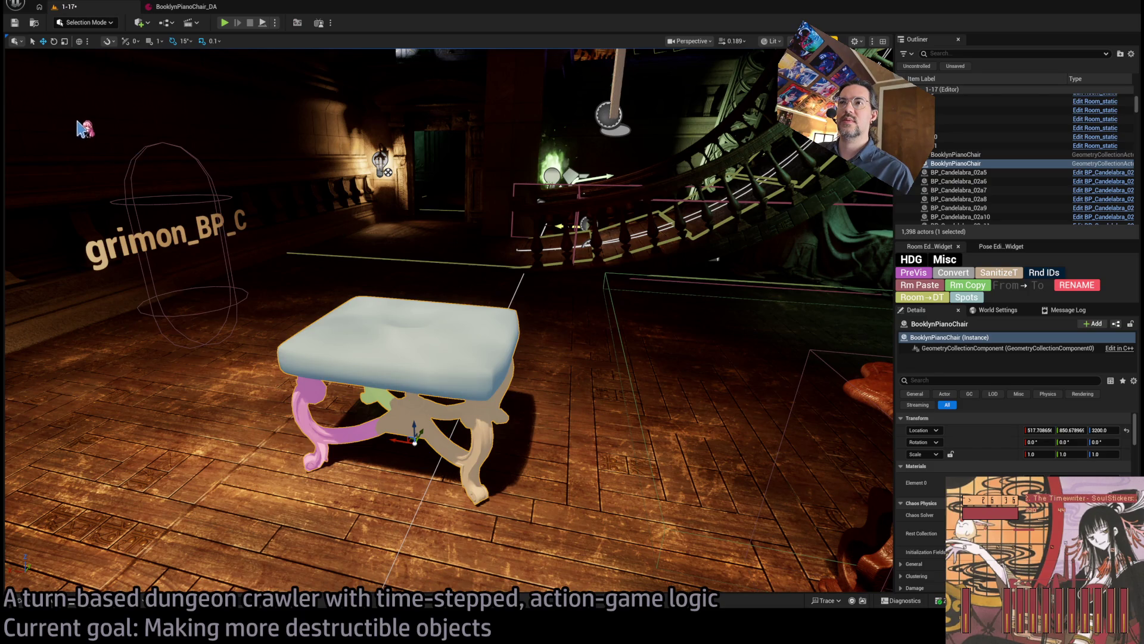
pyautogui.moveTo(84, 128); pyautogui.dragTo(157, 99)
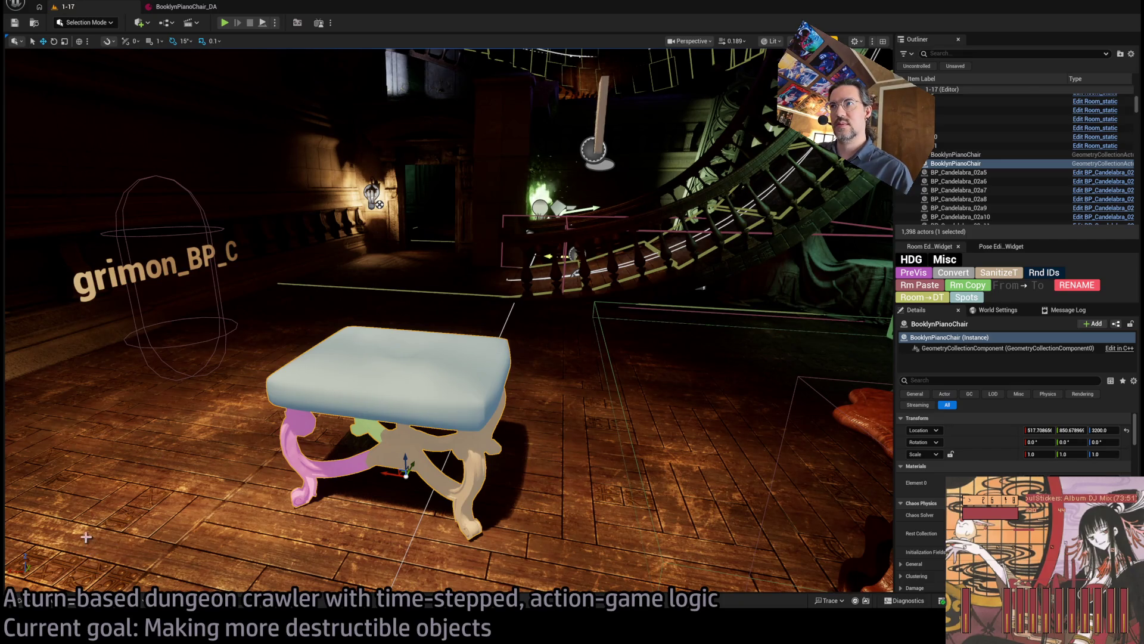
# Step: Correct the piano chair geometry collection and data asset names to 'Brooklyn'
pyautogui.click(30, 600)
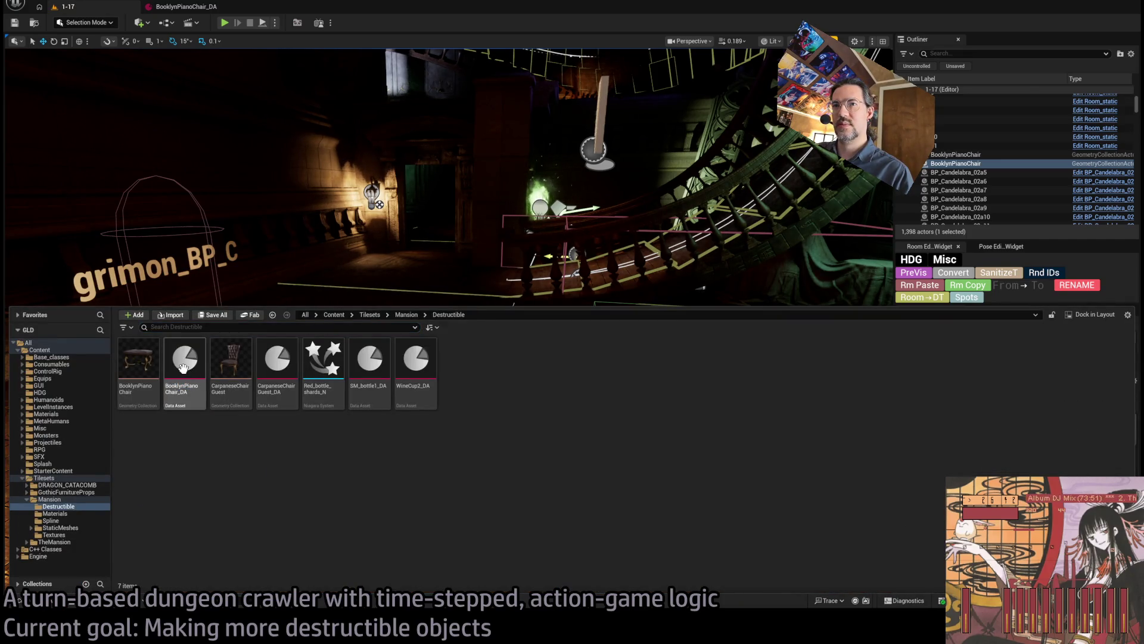
pyautogui.click(185, 366)
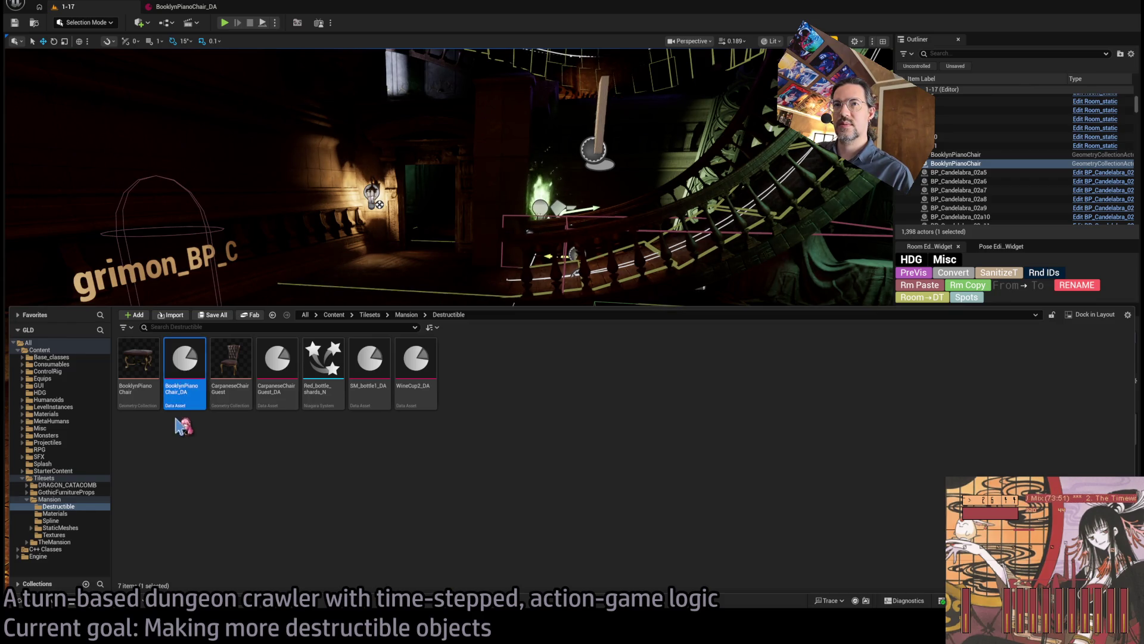
pyautogui.click(137, 388)
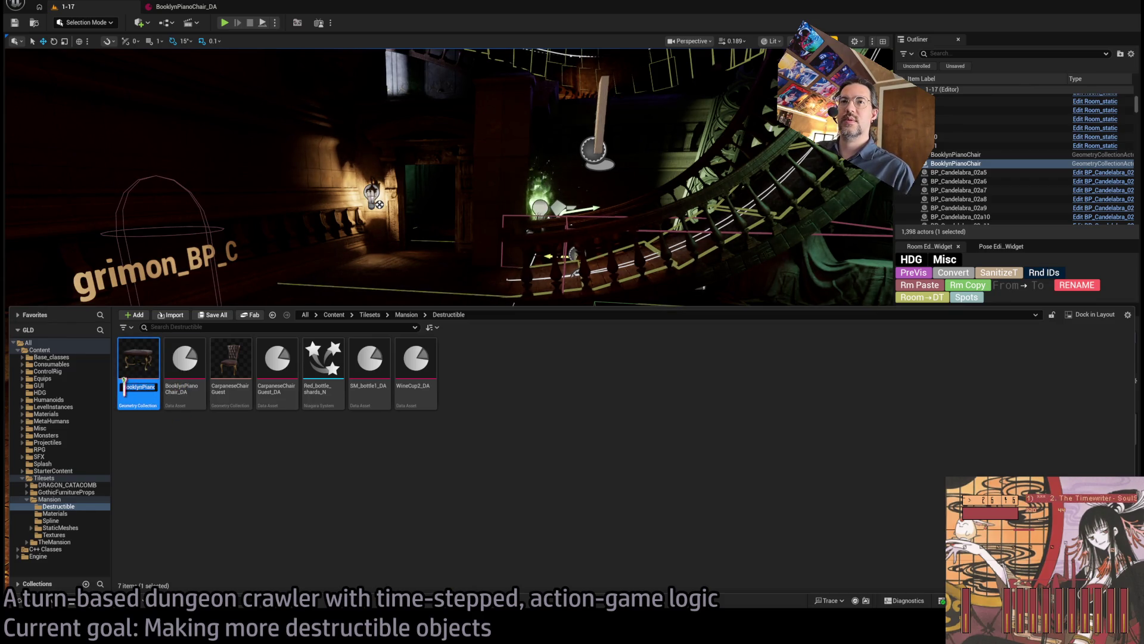
pyautogui.write('r')
pyautogui.press('Return')
pyautogui.click(126, 385)
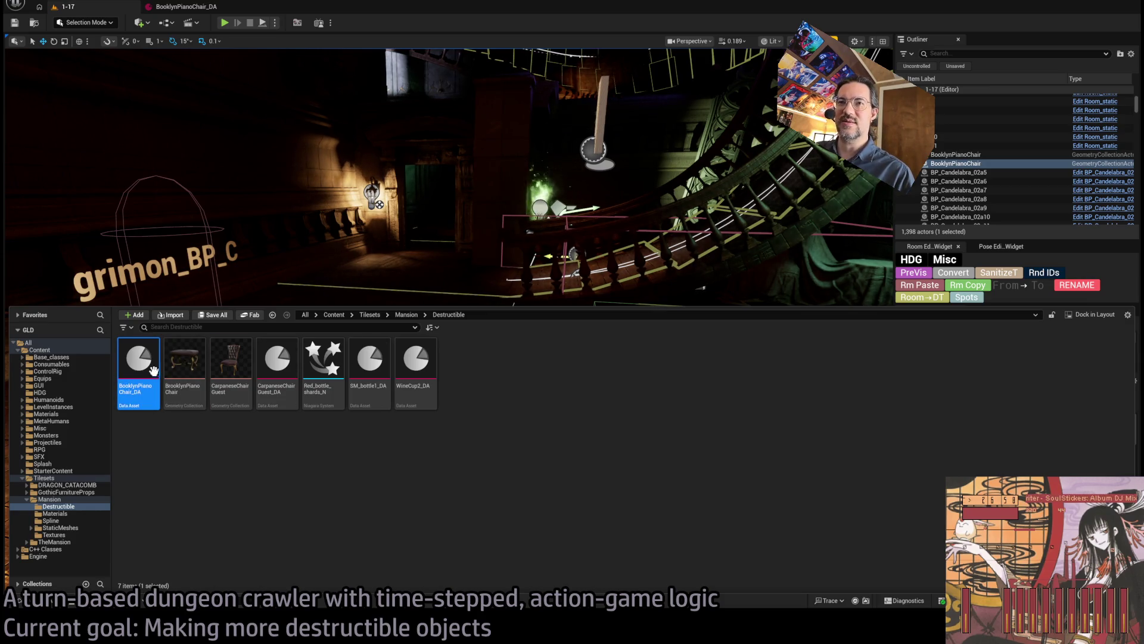
pyautogui.click(126, 386)
pyautogui.write('r')
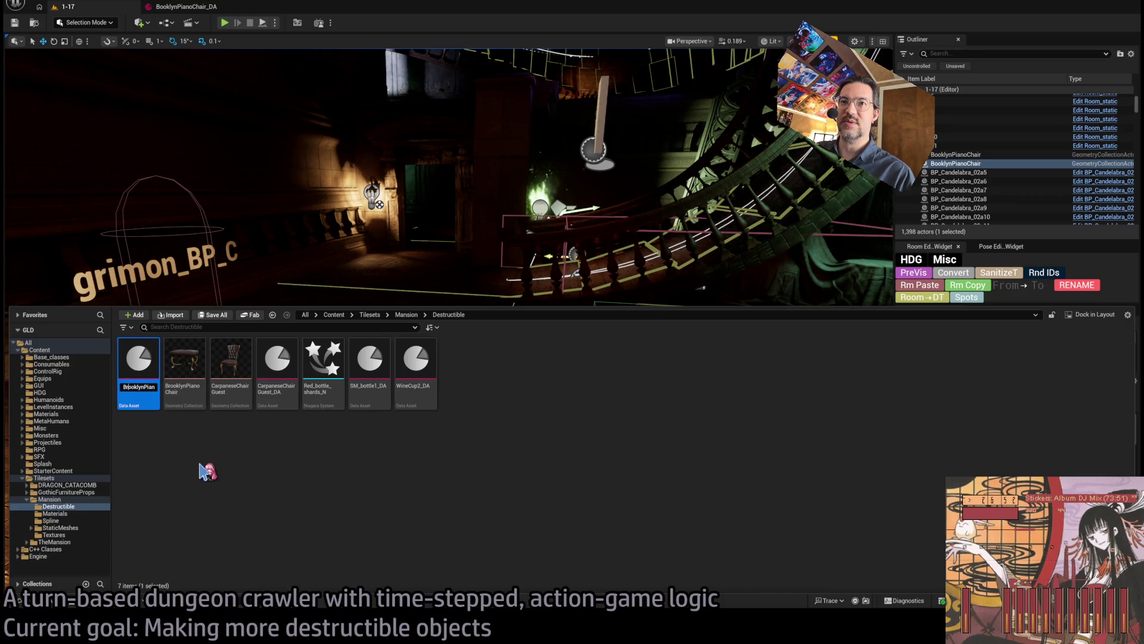
pyautogui.press('Return')
# Step: Set BrooklynPianoChair_DA's Geo Collection to BrooklynPianoChair and close its editor
pyautogui.click(191, 7)
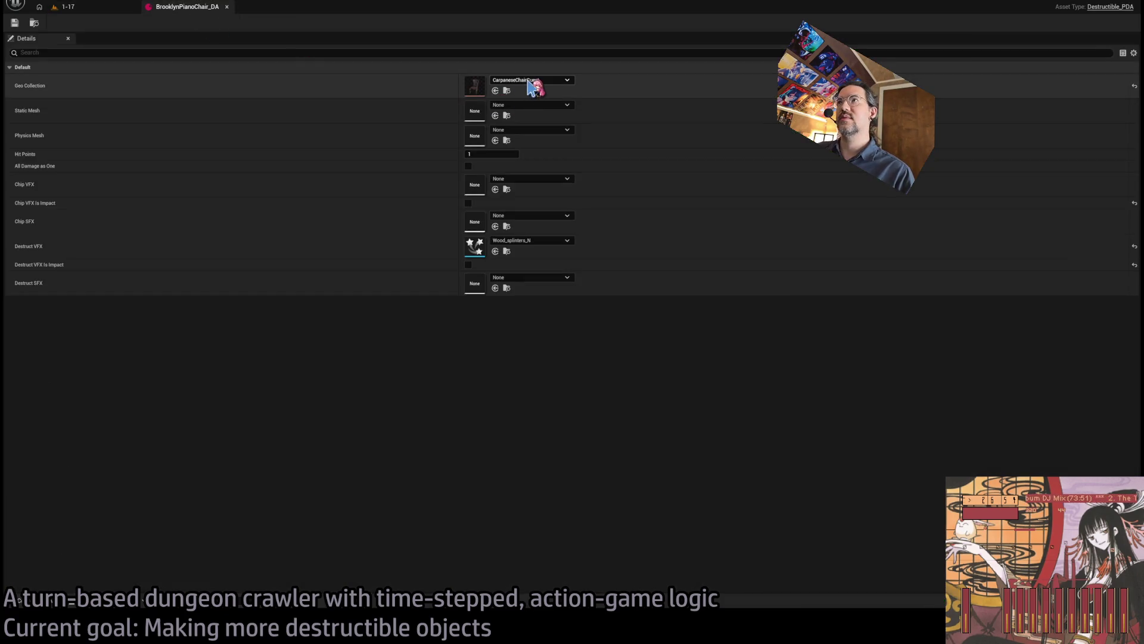
pyautogui.click(495, 90)
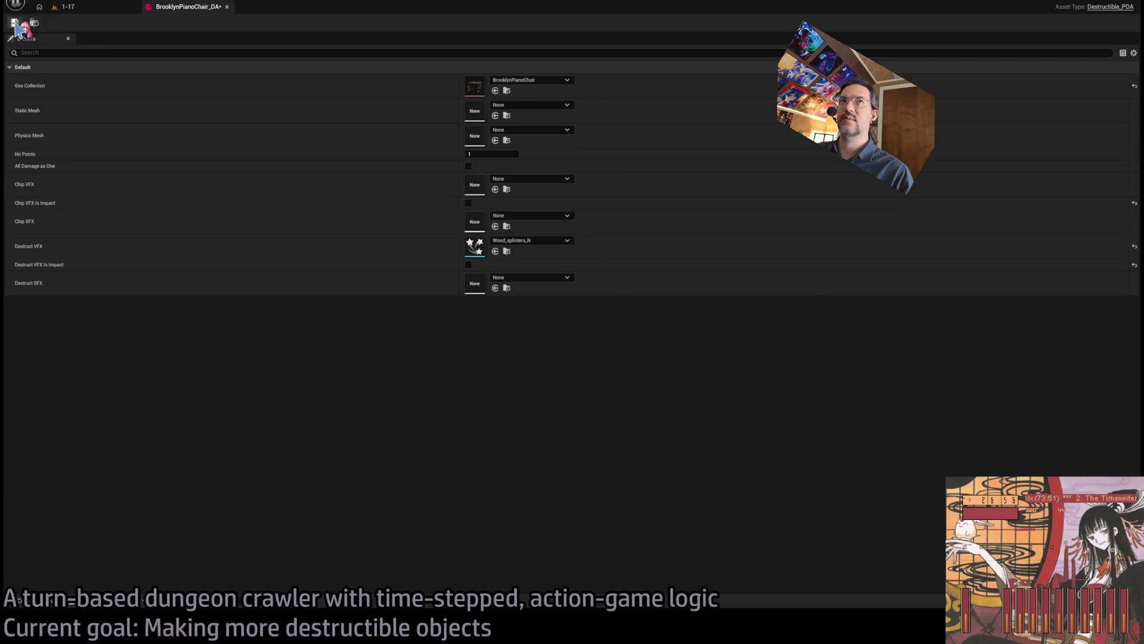
pyautogui.middleClick(186, 8)
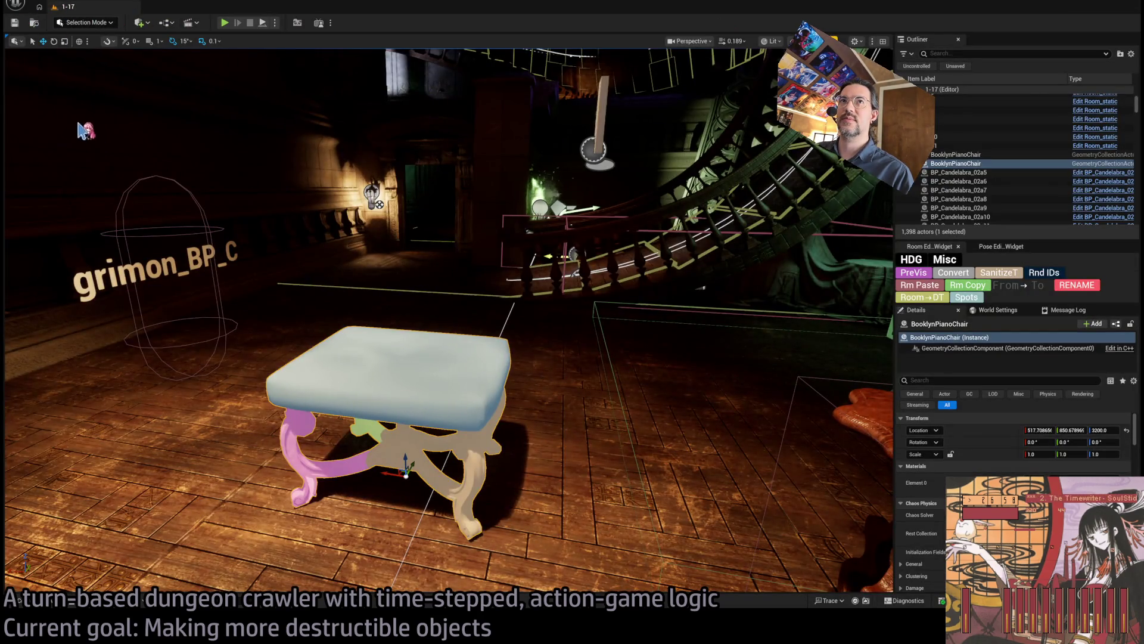
# Step: Delete the placed piano chair and frame the Room_destructible12 piano stool
pyautogui.press('Delete')
pyautogui.doubleClick(957, 163)
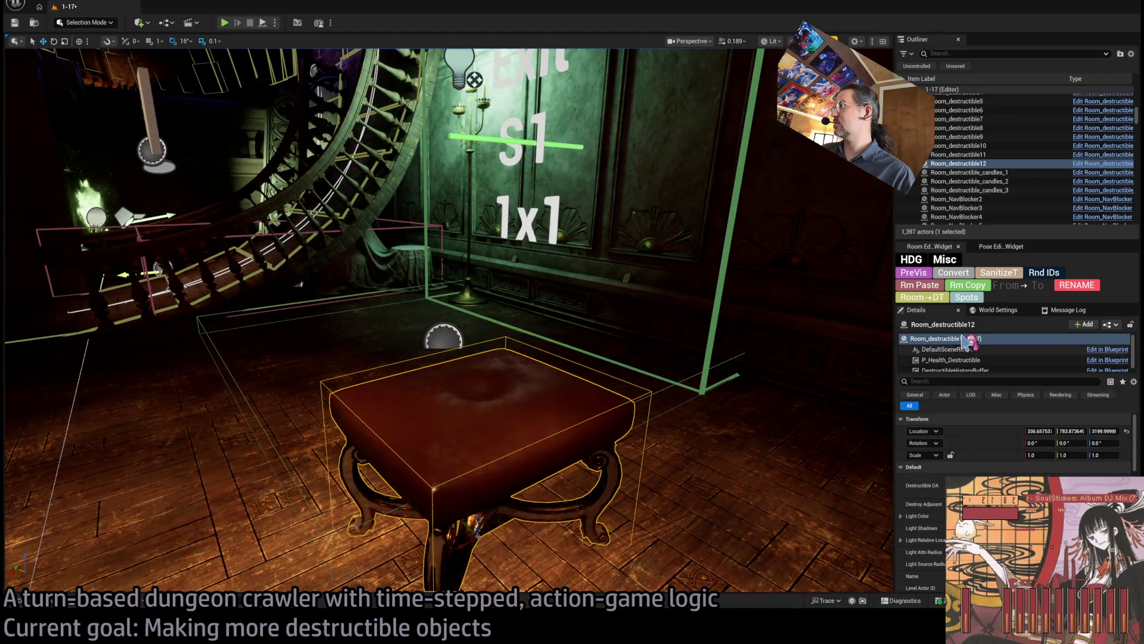
pyautogui.press('f')
pyautogui.scroll(-5, 451, 219)
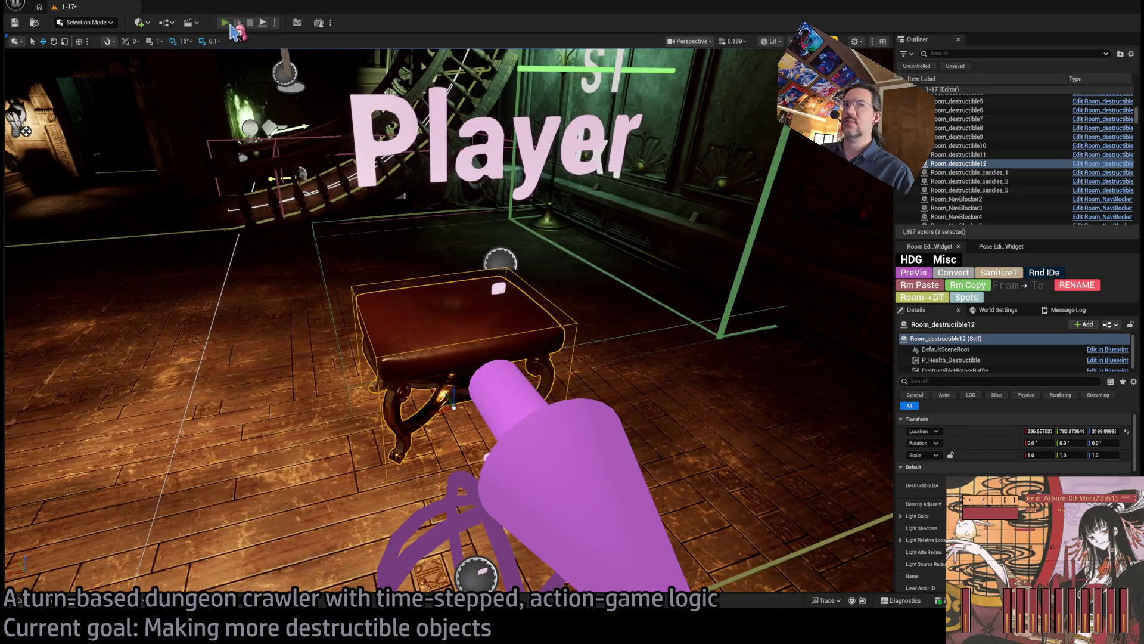
# Step: Play the level and attack the piano bench repeatedly to confirm it breaks apart
pyautogui.hotkey('alt', 'p')
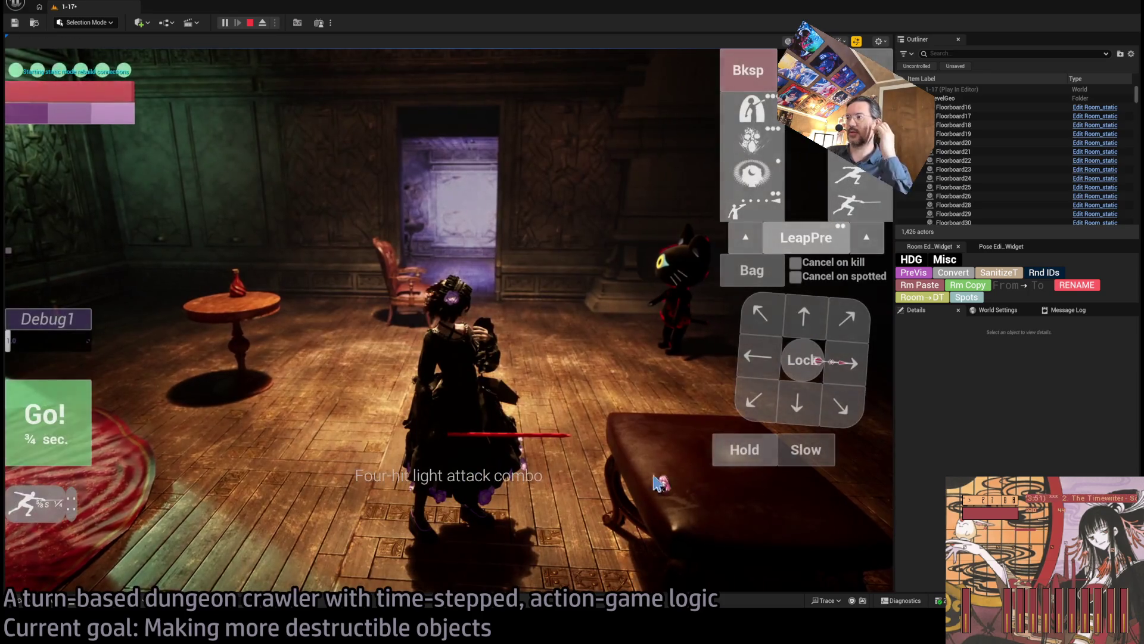
pyautogui.click(747, 456)
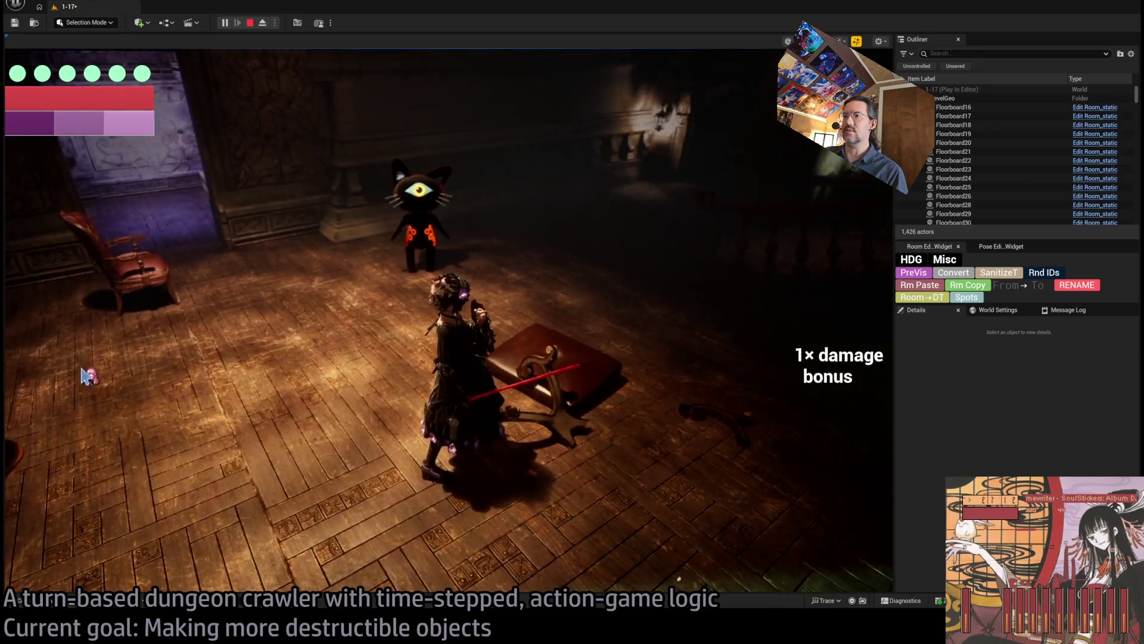
pyautogui.click(51, 365)
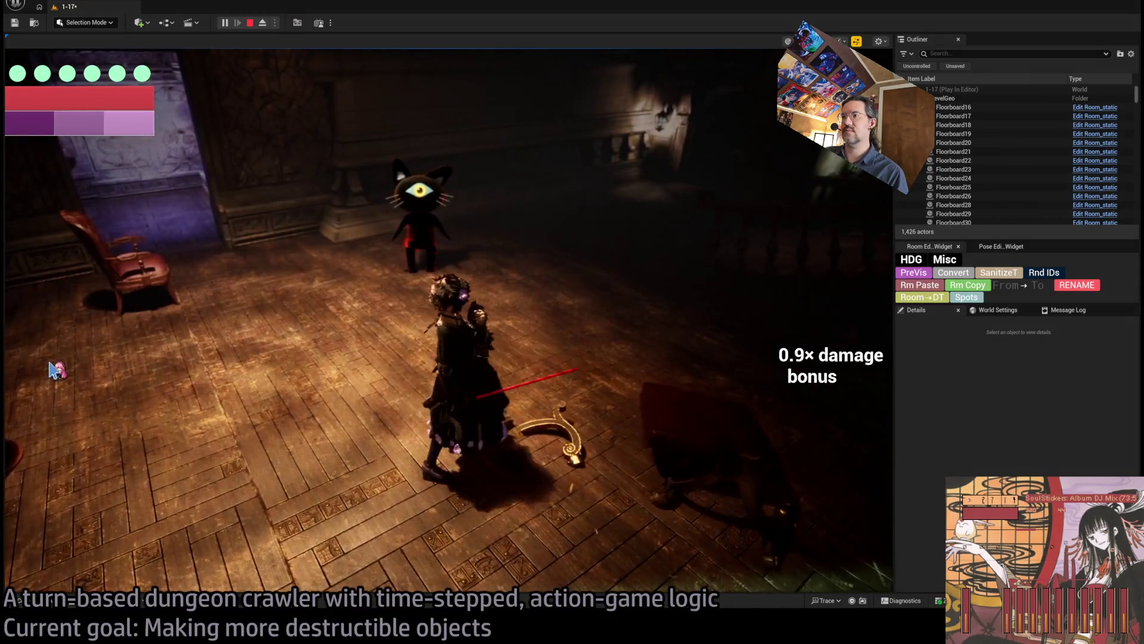
pyautogui.click(56, 374)
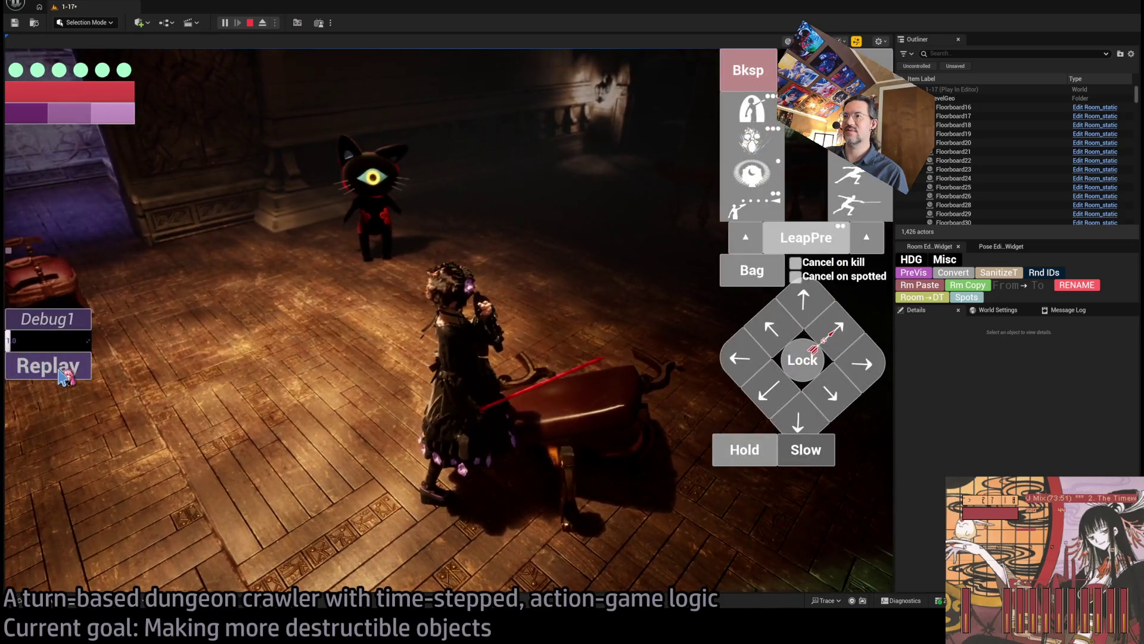
pyautogui.click(58, 371)
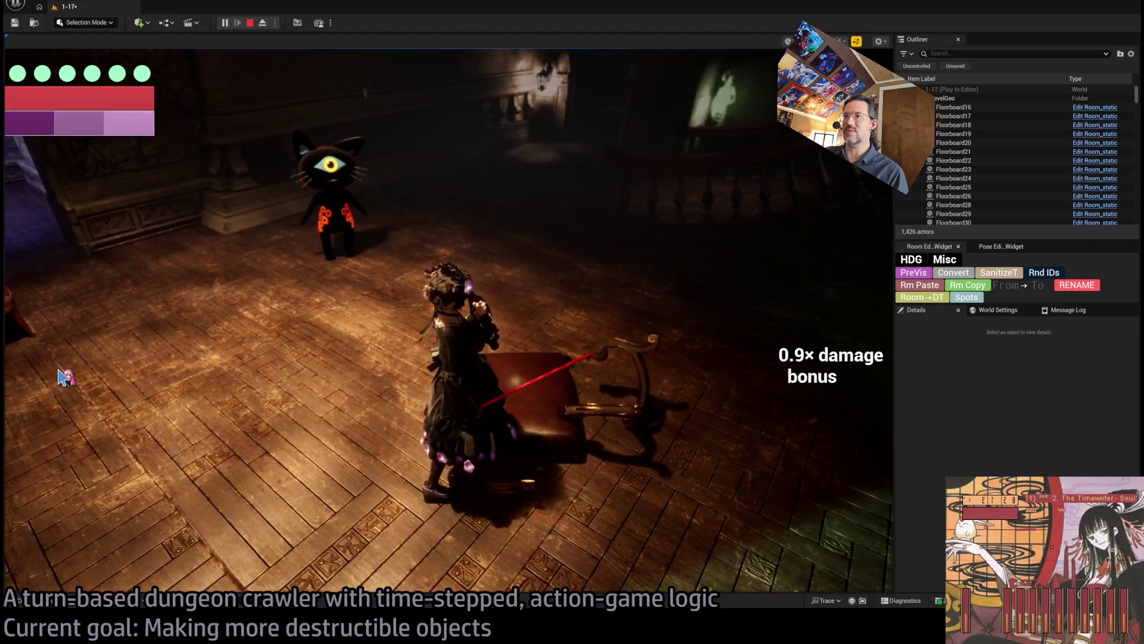
pyautogui.click(60, 376)
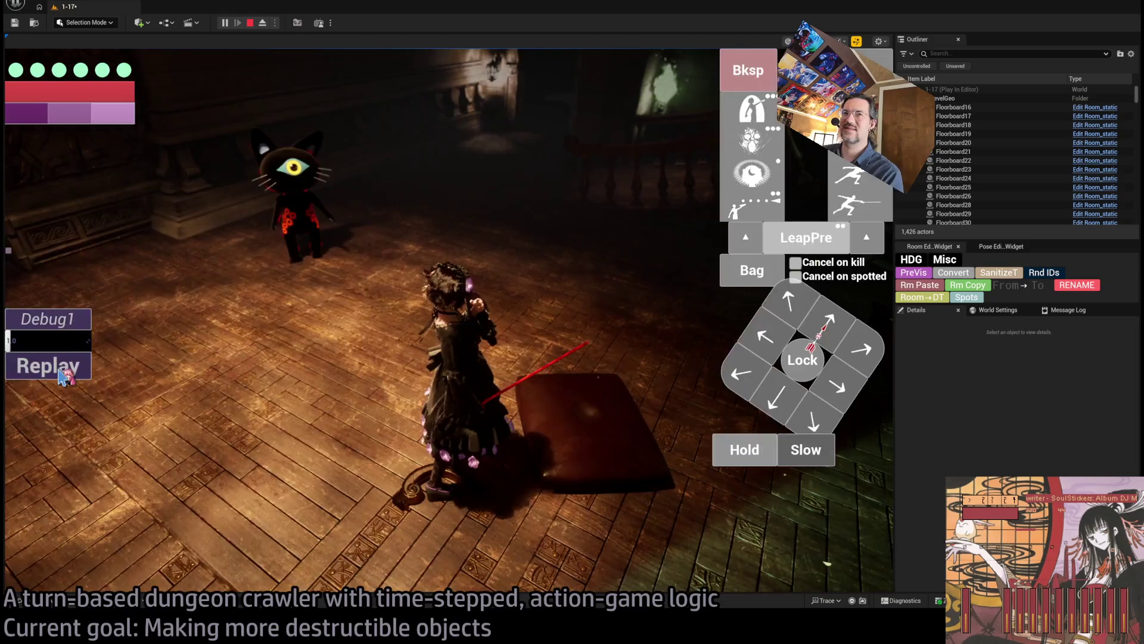
pyautogui.click(60, 375)
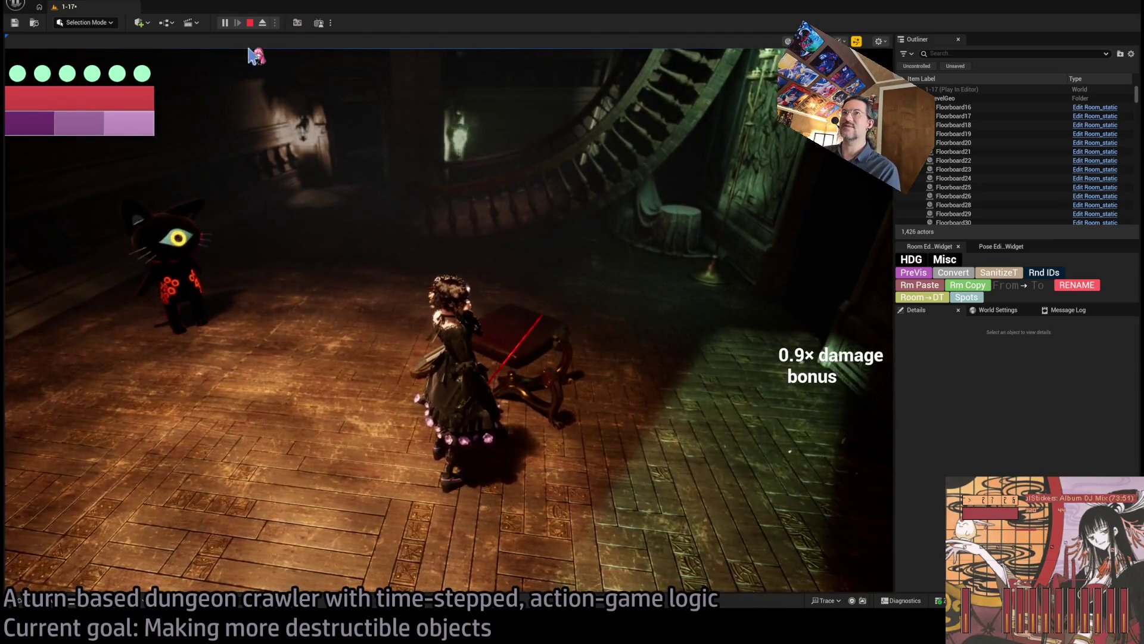
# Step: Stop the play session and show the Mansion StaticMeshes folder in the Content Drawer
pyautogui.click(251, 24)
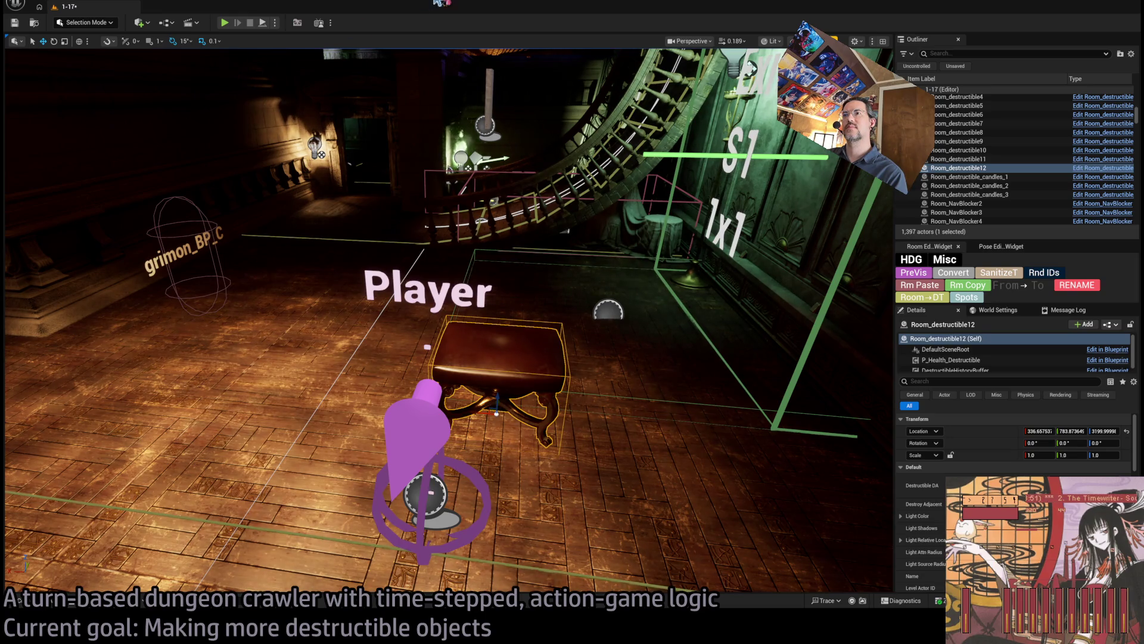
pyautogui.click(56, 602)
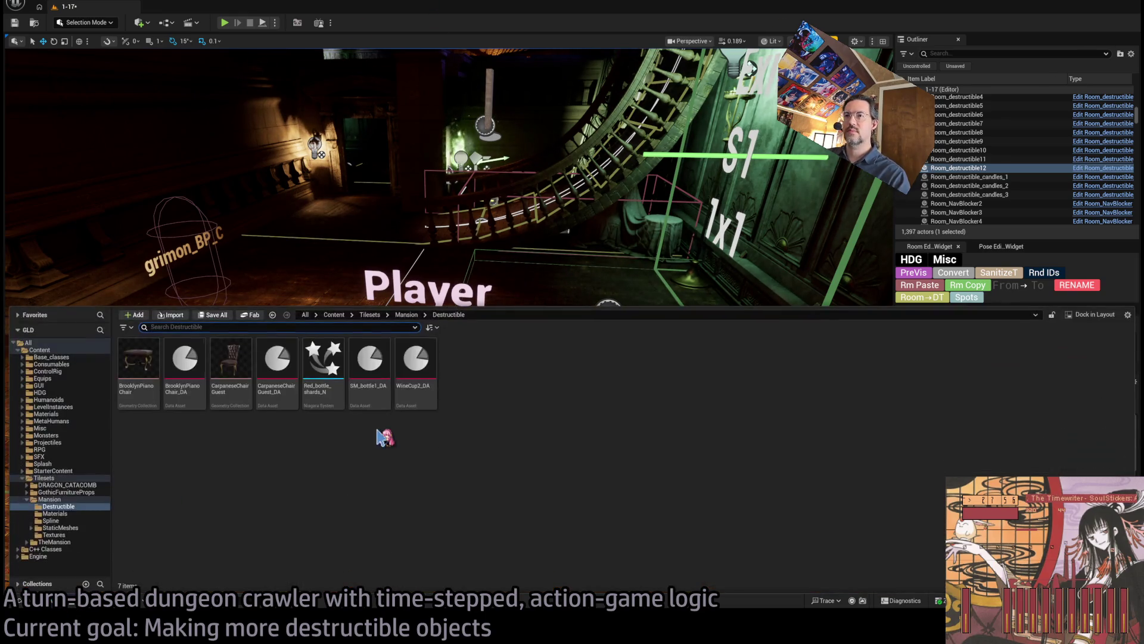
pyautogui.click(67, 528)
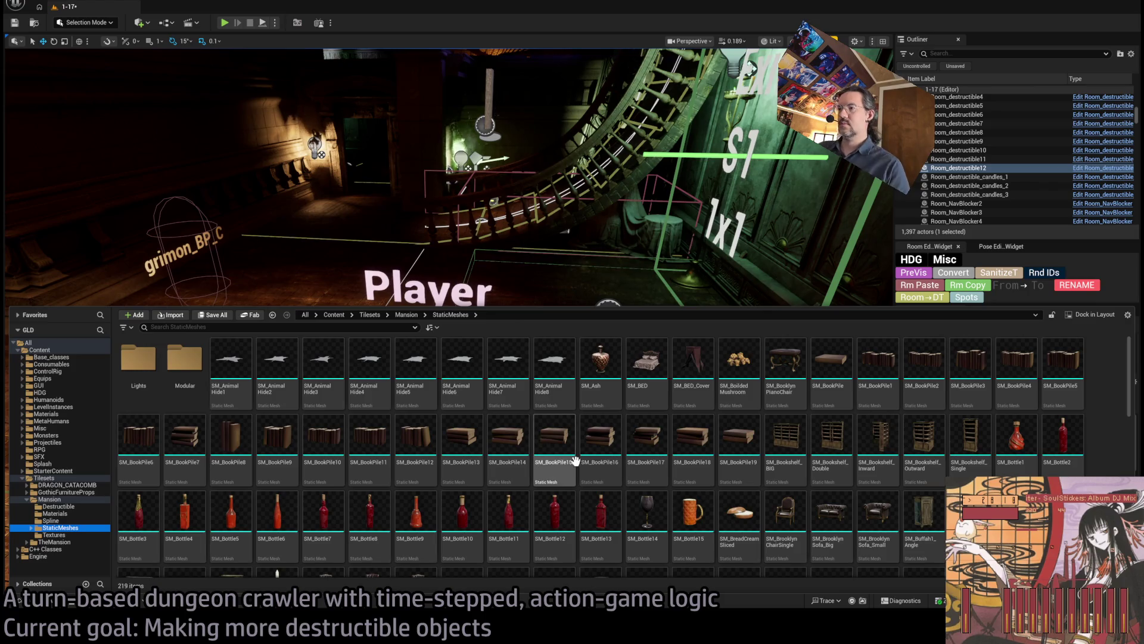
pyautogui.scroll(-1, 536, 453)
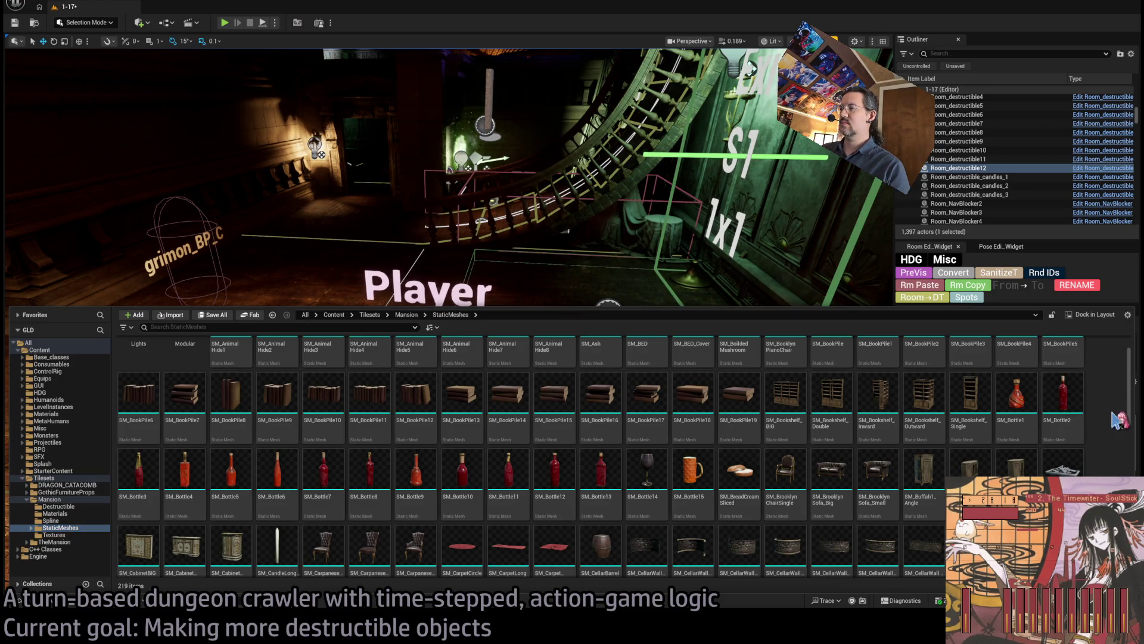
pyautogui.scroll(-1, 1120, 420)
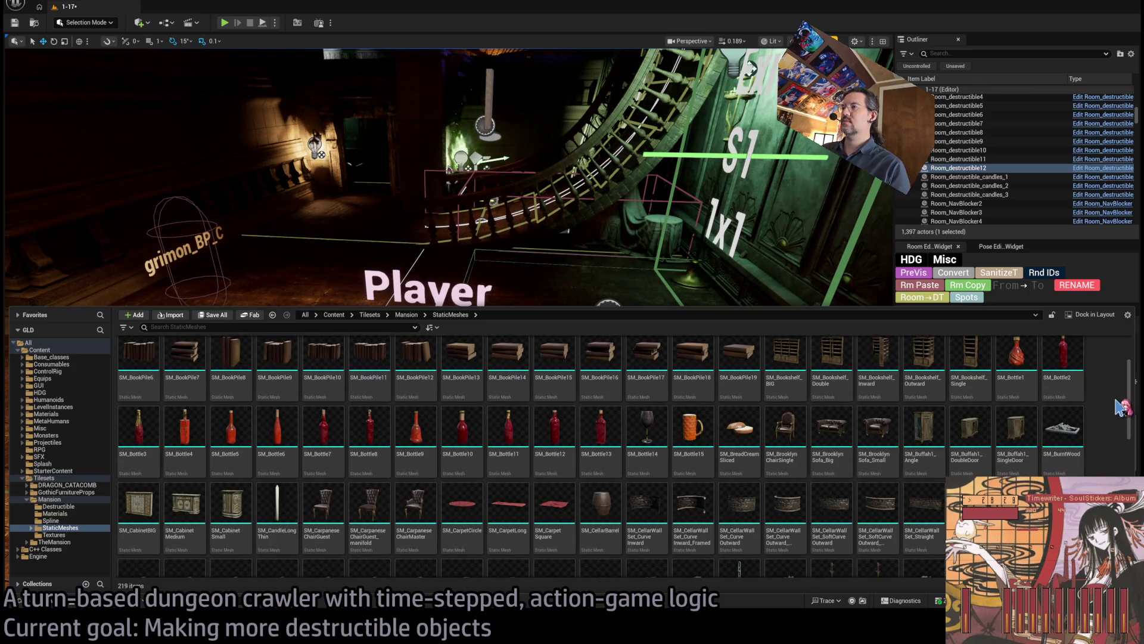
pyautogui.scroll(1, 1123, 407)
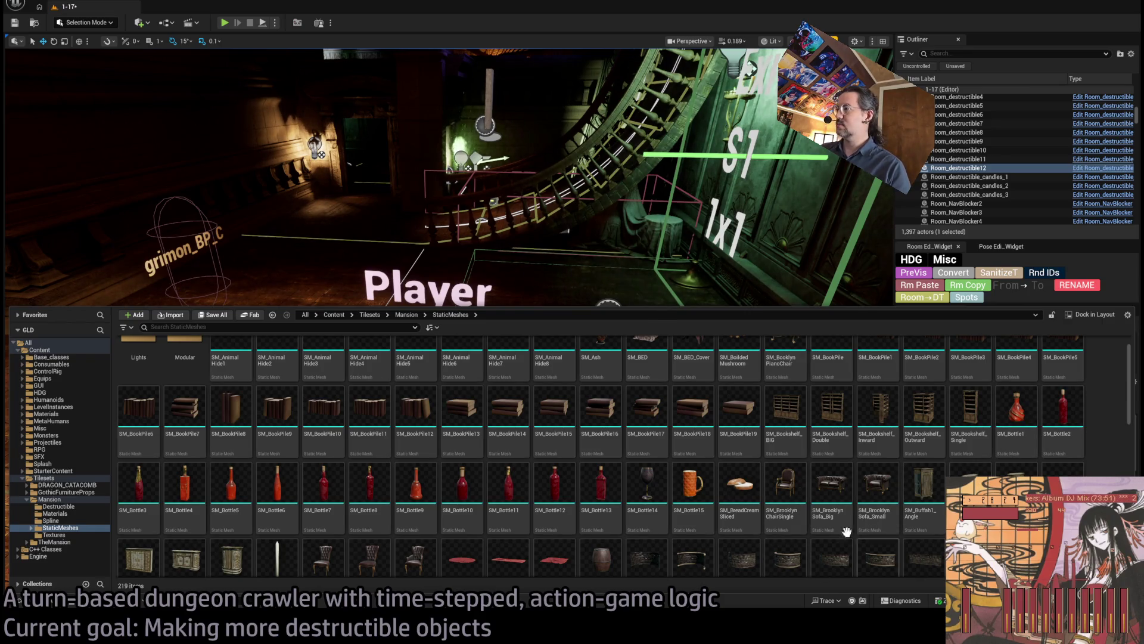
# Step: Drag SM_BrooklynChairSingle, SM_BrooklynSofa_Big and SM_BrooklynSofa_Small into the room
pyautogui.click(876, 495)
pyautogui.keyDown('ctrl'); pyautogui.click(792, 492); pyautogui.keyUp('ctrl')
pyautogui.keyDown('ctrl'); pyautogui.click(814, 516); pyautogui.keyUp('ctrl')
pyautogui.moveTo(814, 516); pyautogui.dragTo(661, 337)
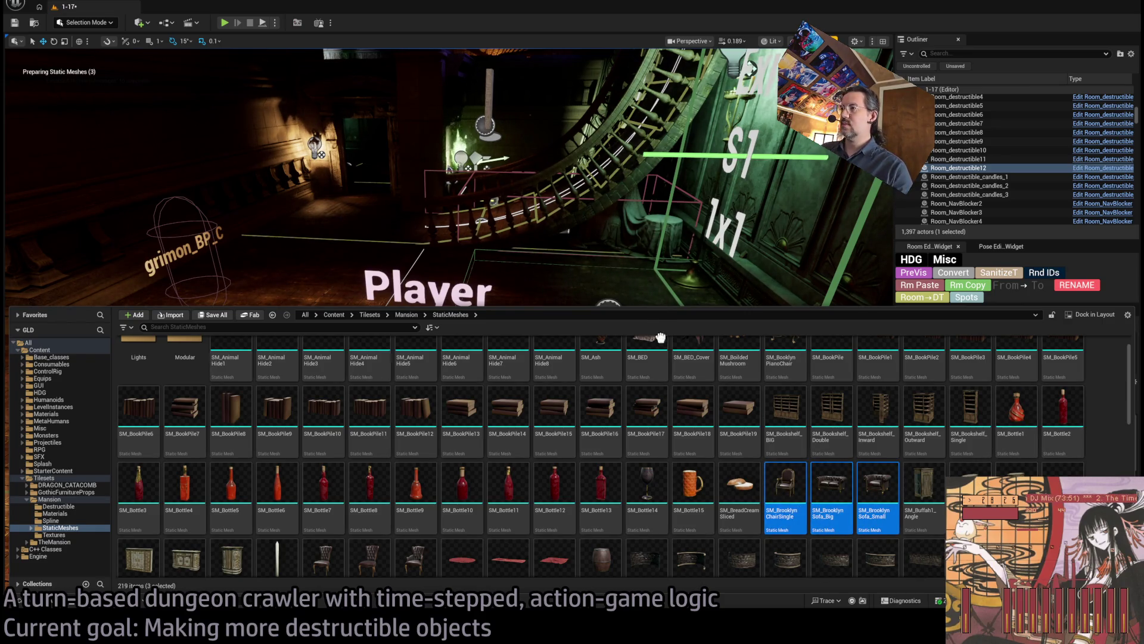
pyautogui.moveTo(280, 323); pyautogui.dragTo(223, 412)
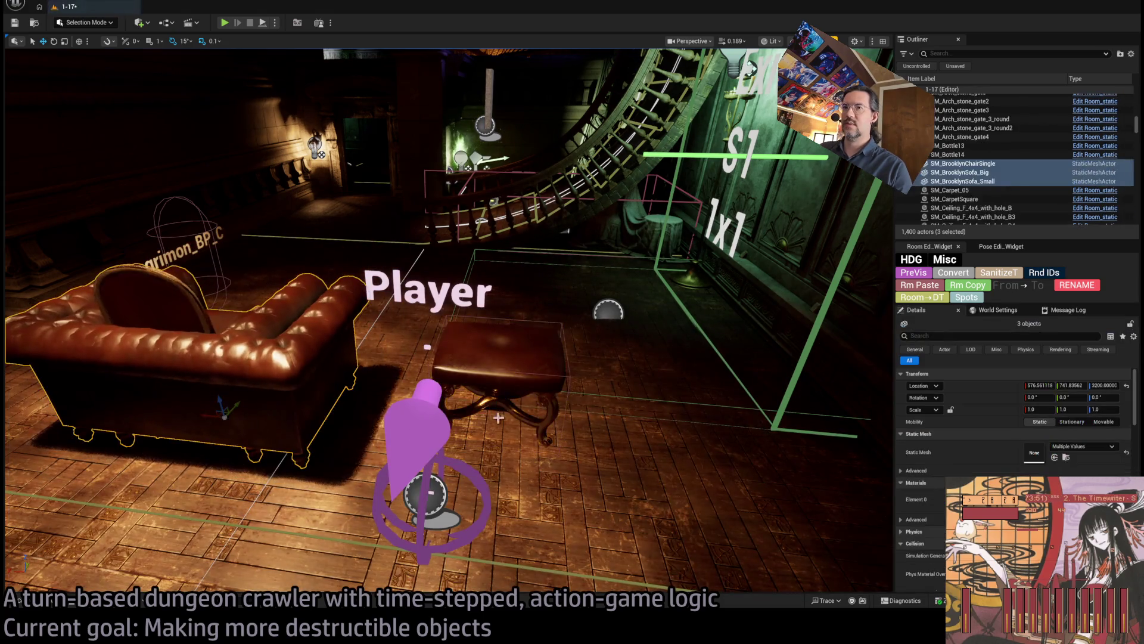
# Step: Move the two Brooklyn sofas apart from the armchair
pyautogui.click(427, 346)
pyautogui.moveTo(427, 347)
pyautogui.mouseDown()
pyautogui.moveTo(414, 371)
pyautogui.moveTo(429, 394)
pyautogui.moveTo(357, 412)
pyautogui.moveTo(275, 393)
pyautogui.mouseUp()
pyautogui.click(444, 421)
pyautogui.click(415, 430)
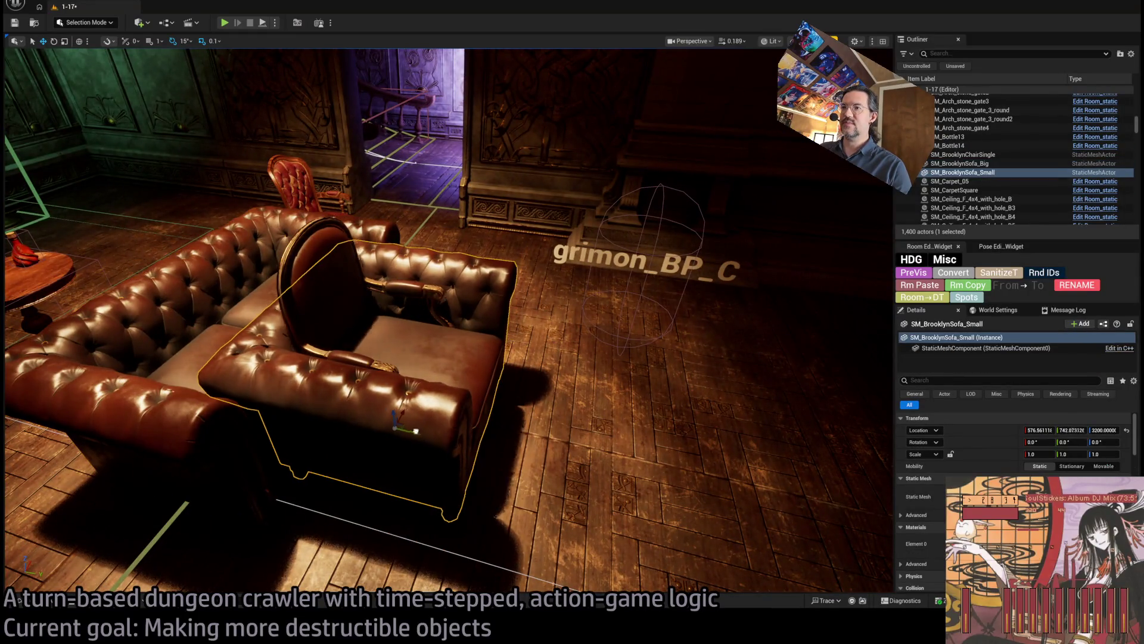
pyautogui.moveTo(415, 431)
pyautogui.mouseDown()
pyautogui.moveTo(715, 471)
pyautogui.moveTo(662, 465)
pyautogui.mouseUp()
pyautogui.click(416, 434)
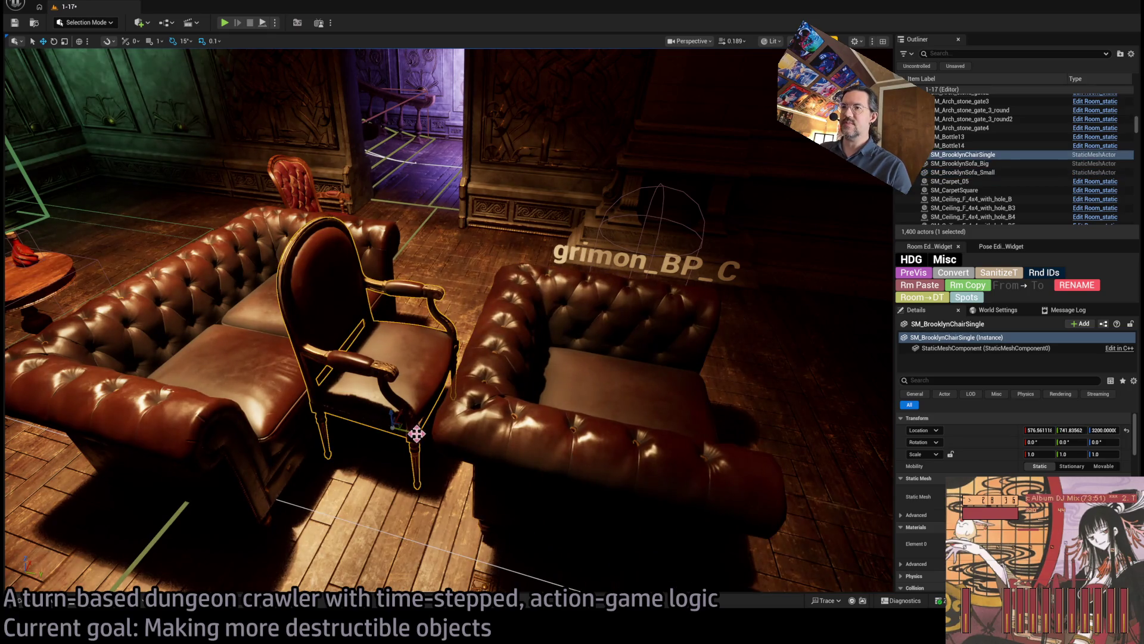
pyautogui.moveTo(417, 433); pyautogui.dragTo(620, 338)
# Step: Switch to Unlit shading, delete both Brooklyn sofas, and view the chair from the front
pyautogui.hotkey('alt', '3')
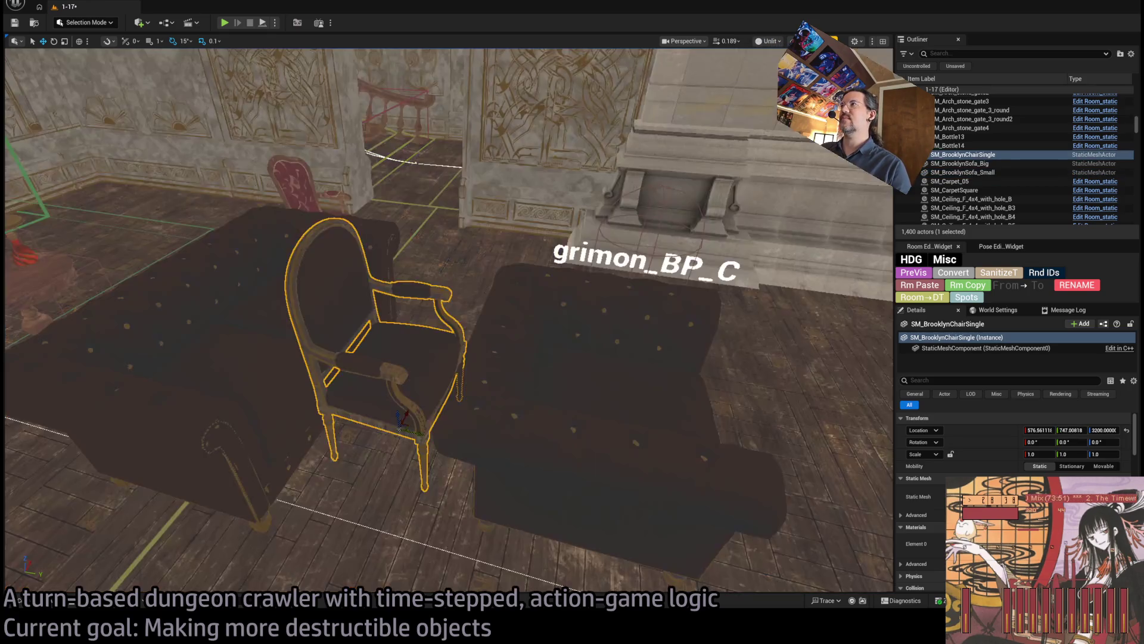
pyautogui.moveTo(773, 100)
pyautogui.mouseDown()
pyautogui.moveTo(624, 294)
pyautogui.moveTo(604, 260)
pyautogui.mouseUp()
pyautogui.click(624, 294)
pyautogui.press('Delete')
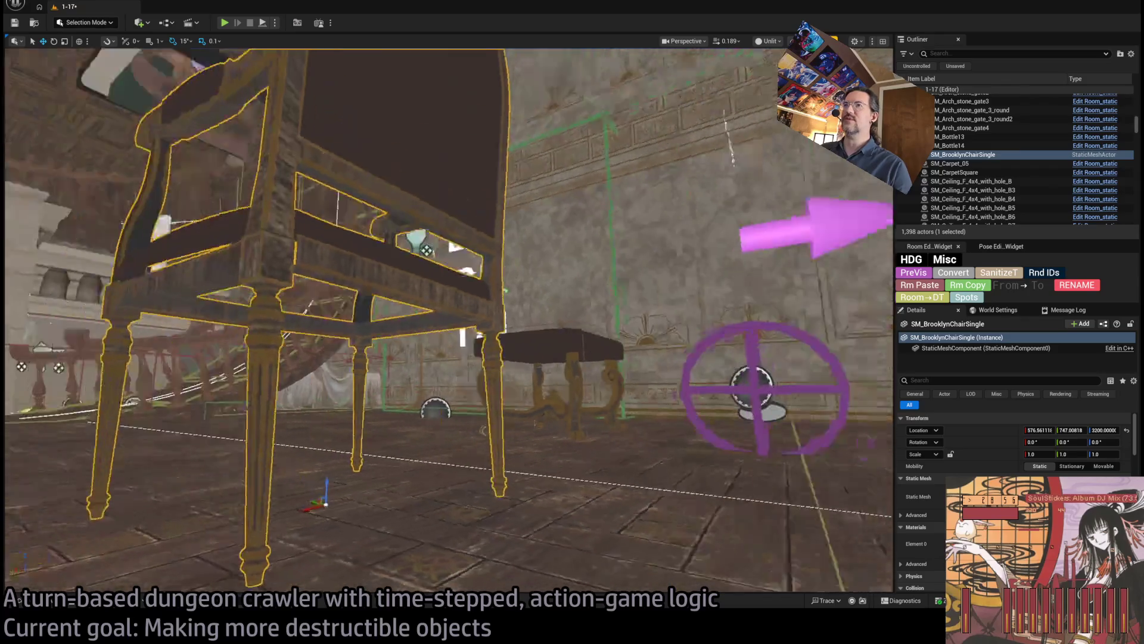
pyautogui.moveTo(447, 322); pyautogui.dragTo(185, 283)
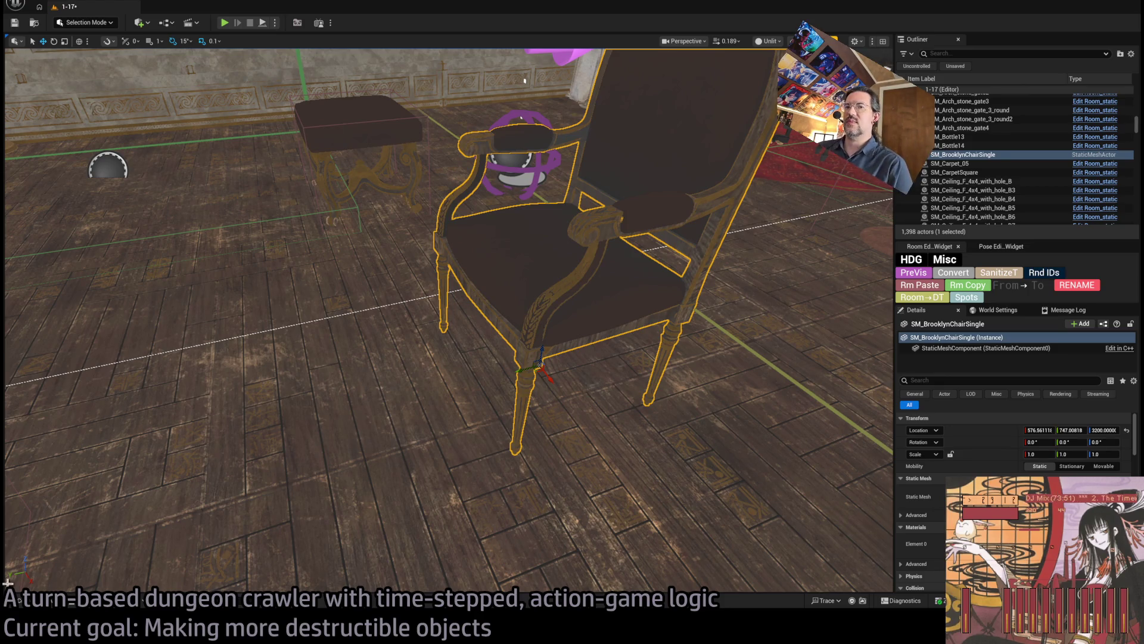
# Step: Frame the SM_BrooklynChairSingle armchair and orbit around it to check its gaps
pyautogui.click(24, 600)
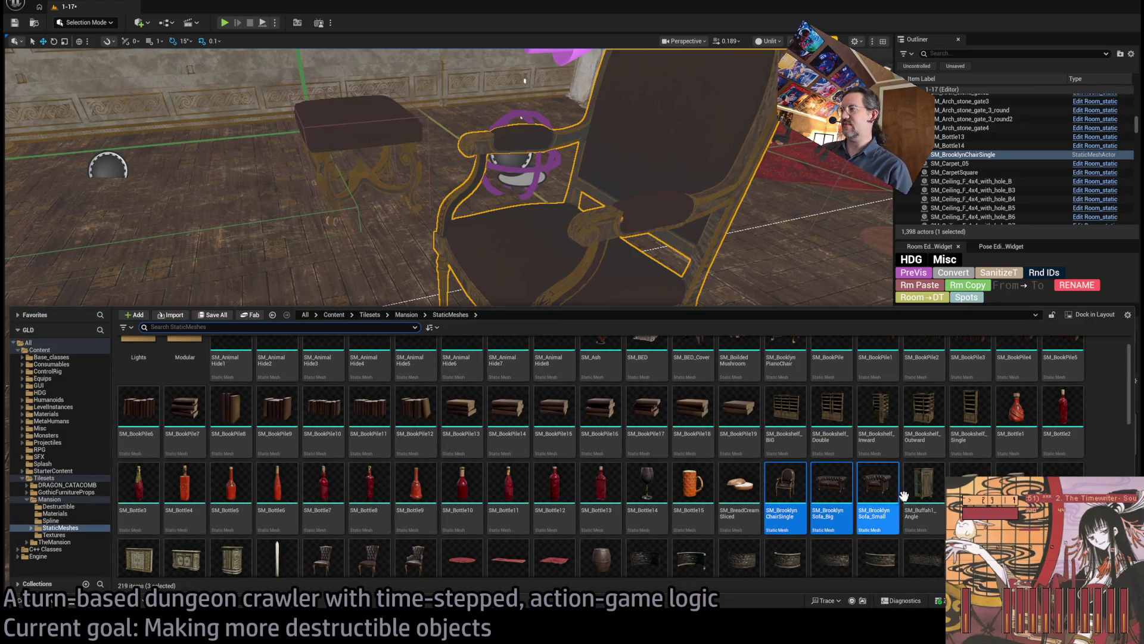
pyautogui.click(801, 498)
pyautogui.press('f')
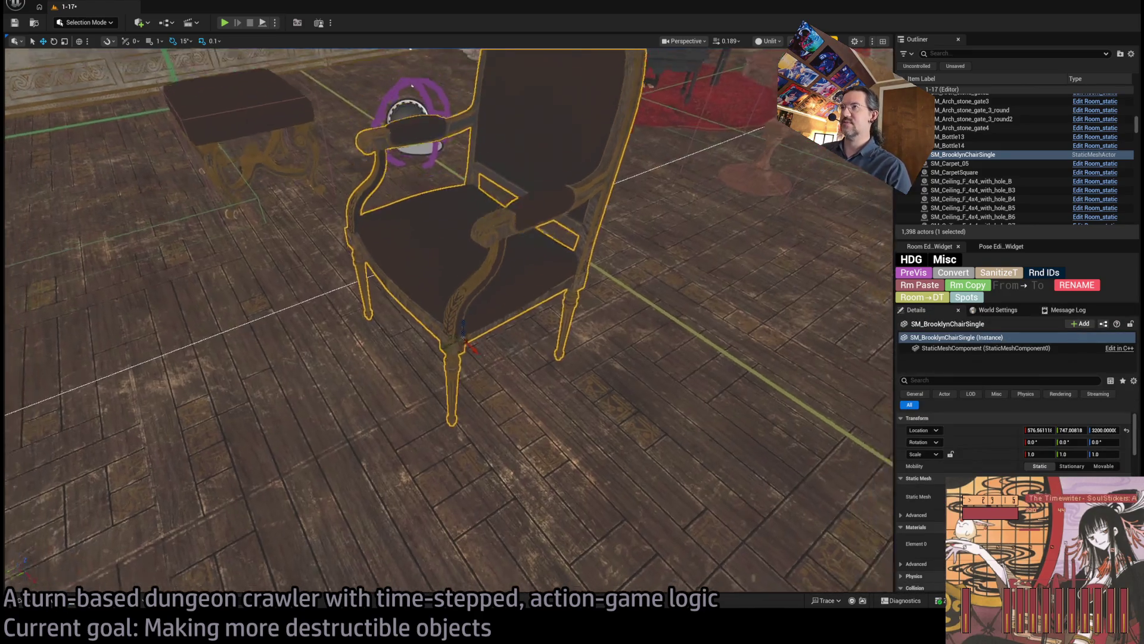
pyautogui.moveTo(137, 485); pyautogui.dragTo(137, 486)
pyautogui.click(36, 600)
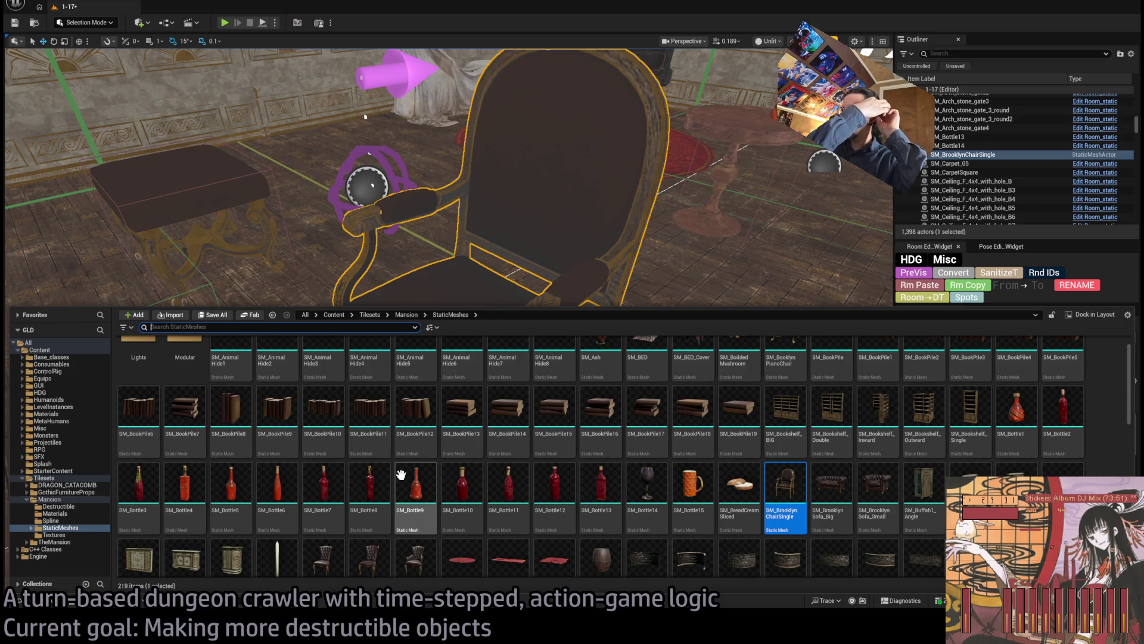
pyautogui.hotkey('ctrl', 'f')
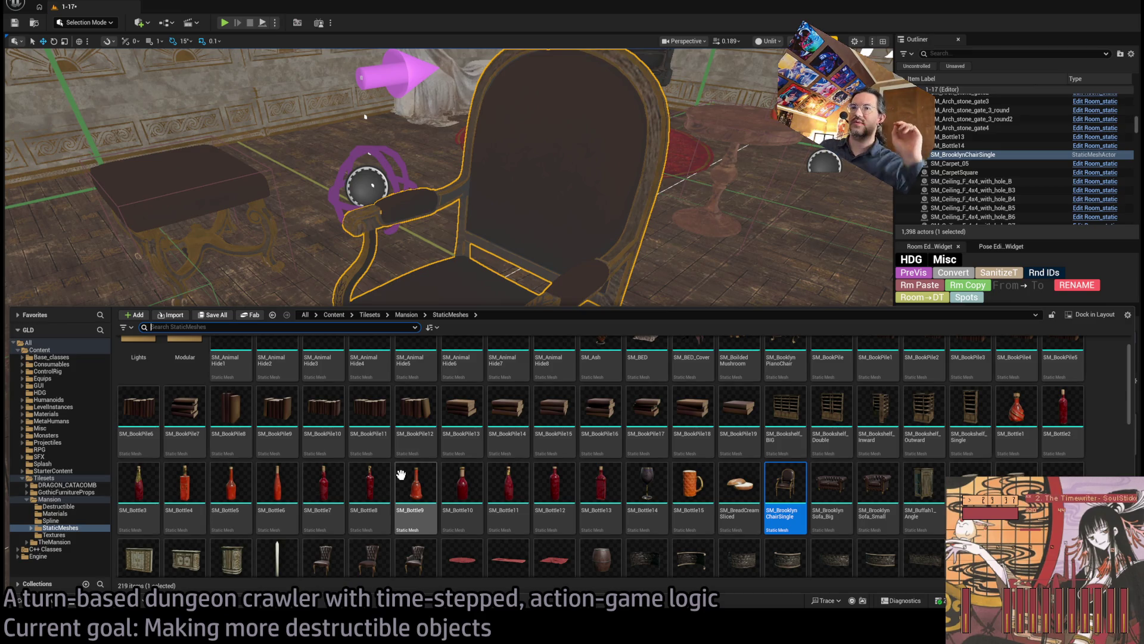
pyautogui.click(624, 183)
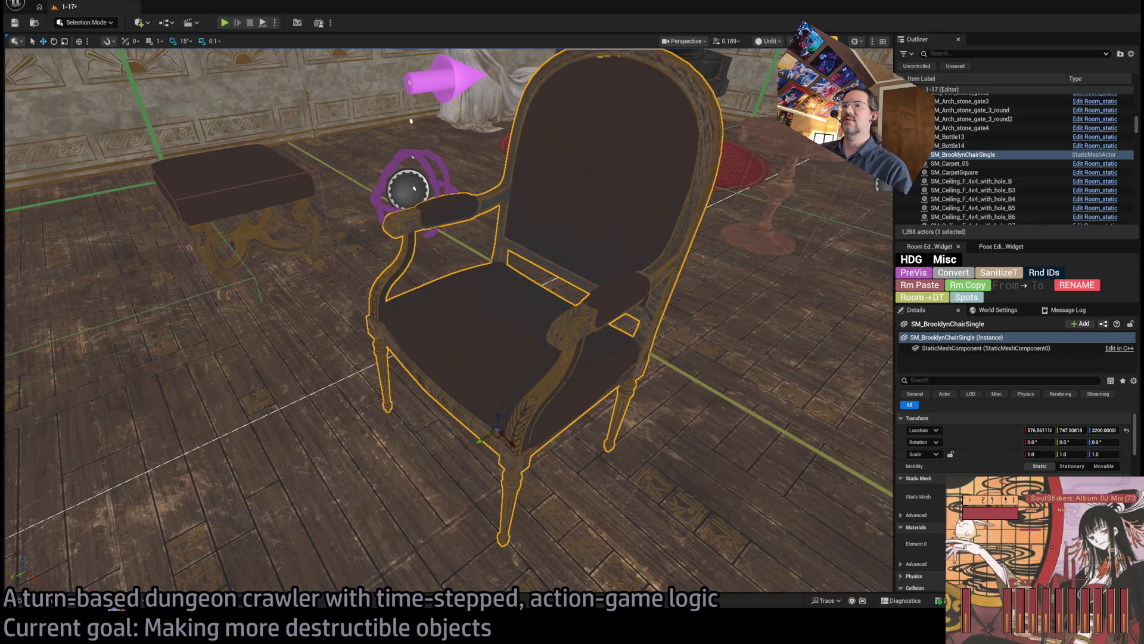
pyautogui.hotkey('ctrl', 'space')
pyautogui.hotkey('ctrl', 'space')
pyautogui.press('f')
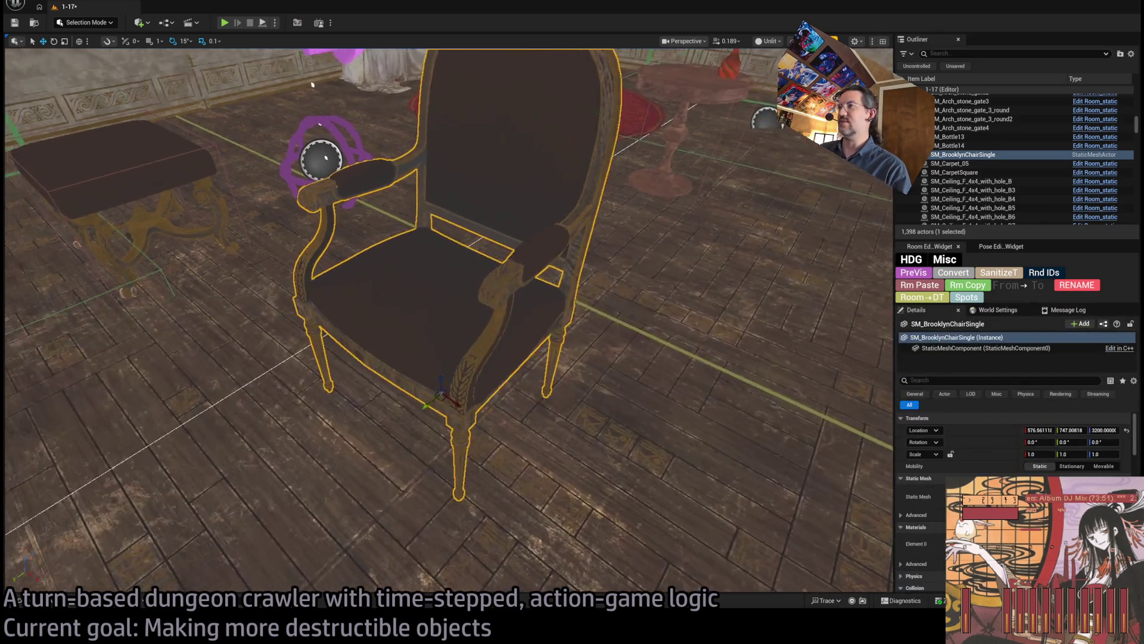
pyautogui.moveTo(743, 272); pyautogui.dragTo(742, 271)
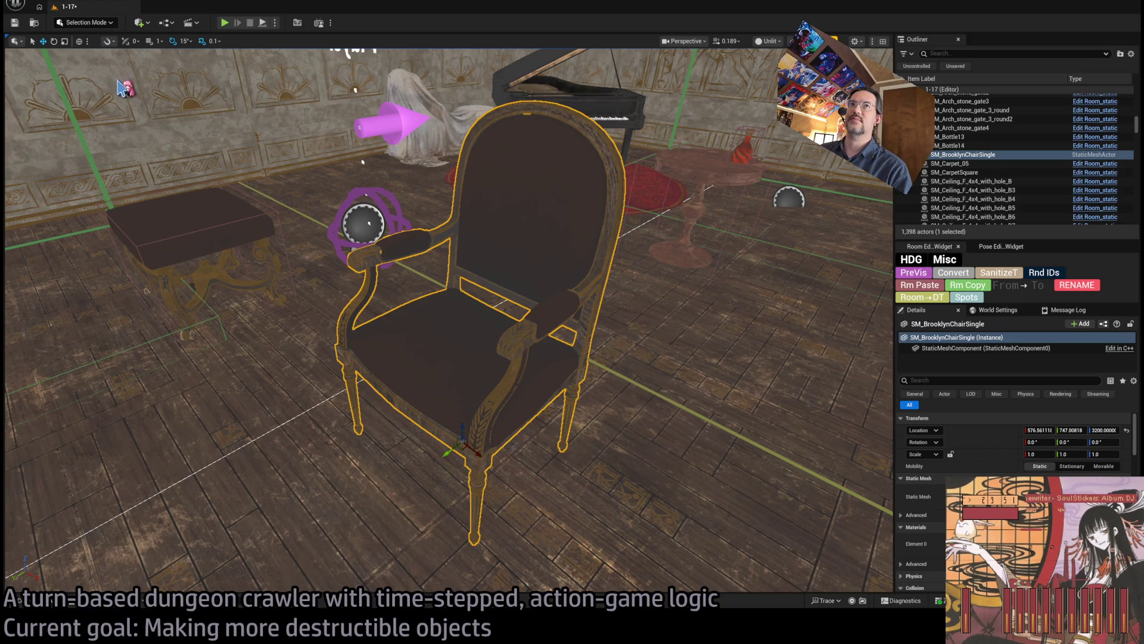
# Step: Try Fill Holes in Modeling Mode on the armchair, cancel it, and delete the chair
pyautogui.hotkey('shift', '5')
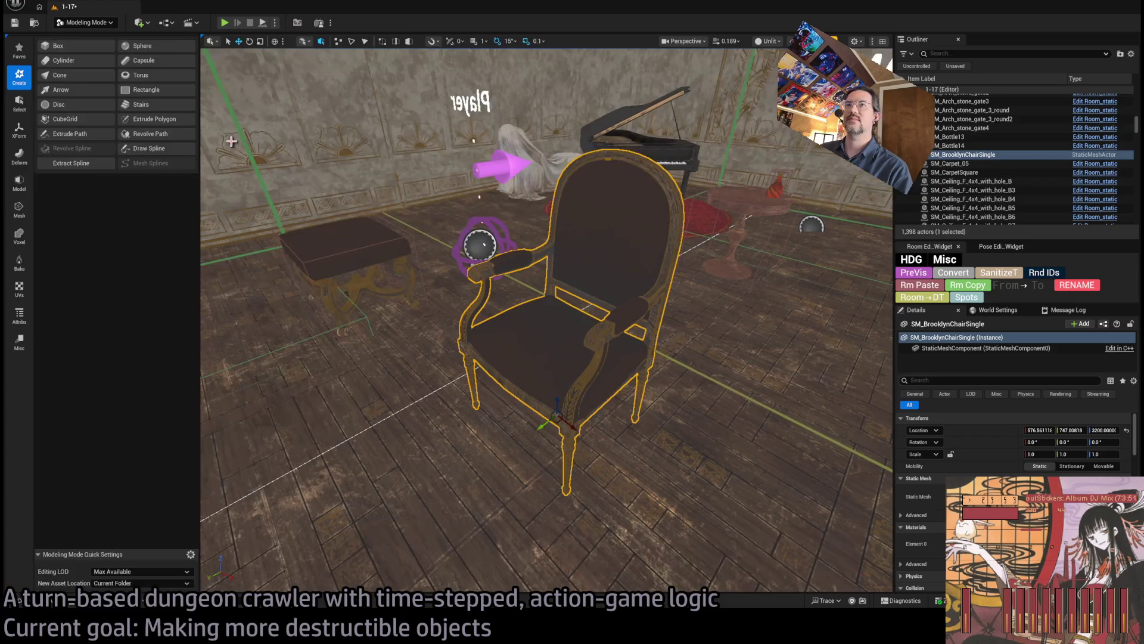
pyautogui.click(20, 209)
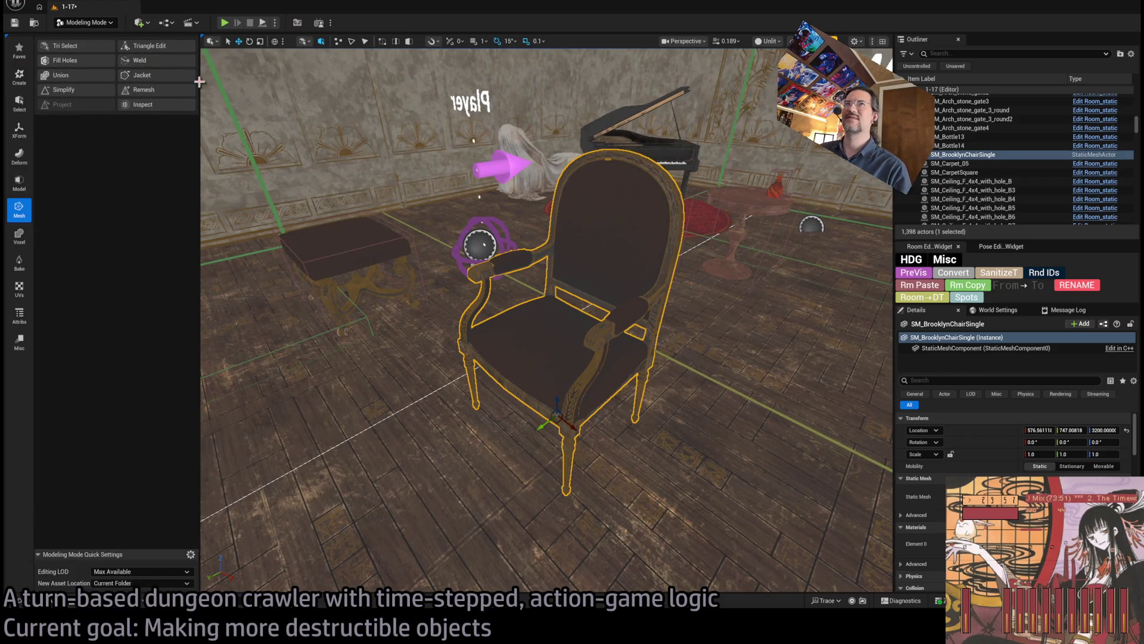
pyautogui.click(94, 68)
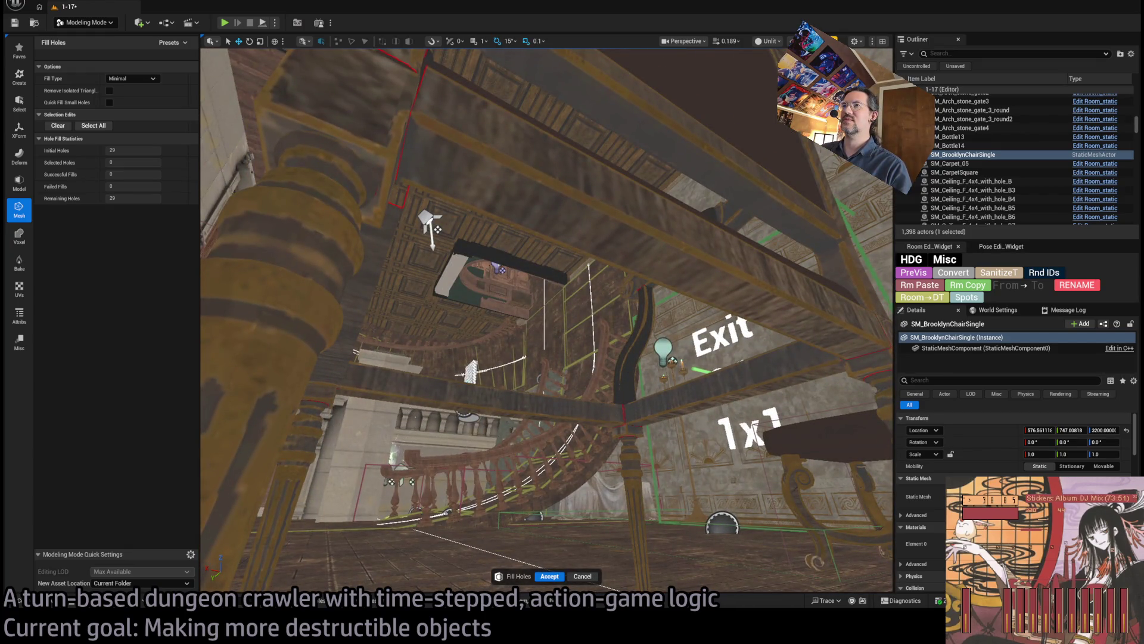
pyautogui.moveTo(603, 272)
pyautogui.mouseDown()
pyautogui.moveTo(581, 316)
pyautogui.moveTo(544, 292)
pyautogui.mouseUp()
pyautogui.press('Escape')
pyautogui.press('Delete')
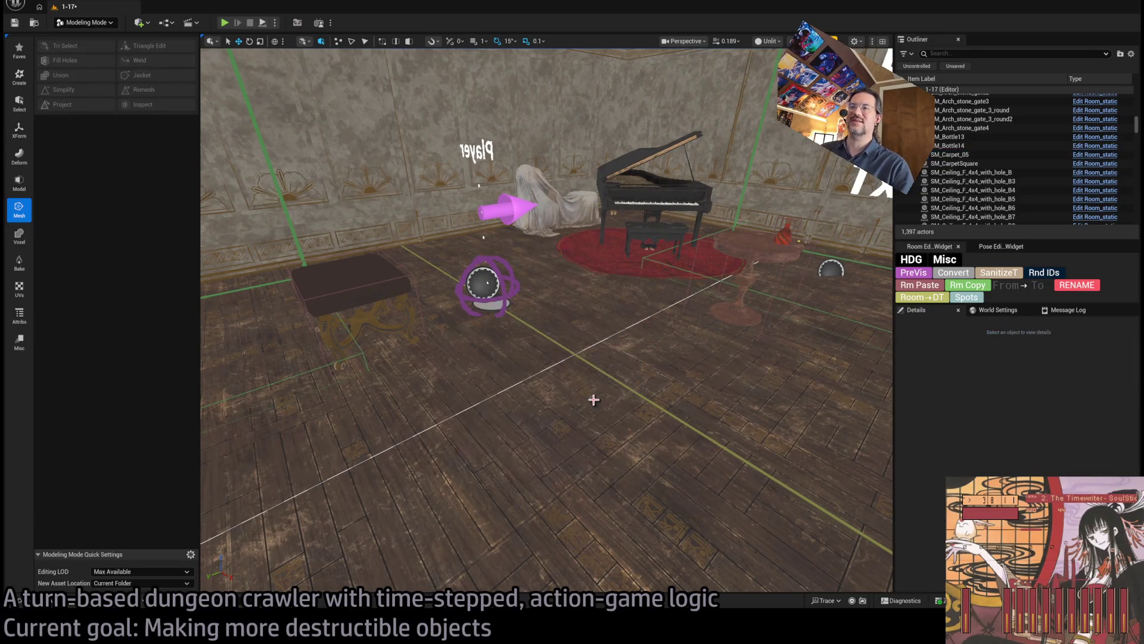
pyautogui.click(52, 603)
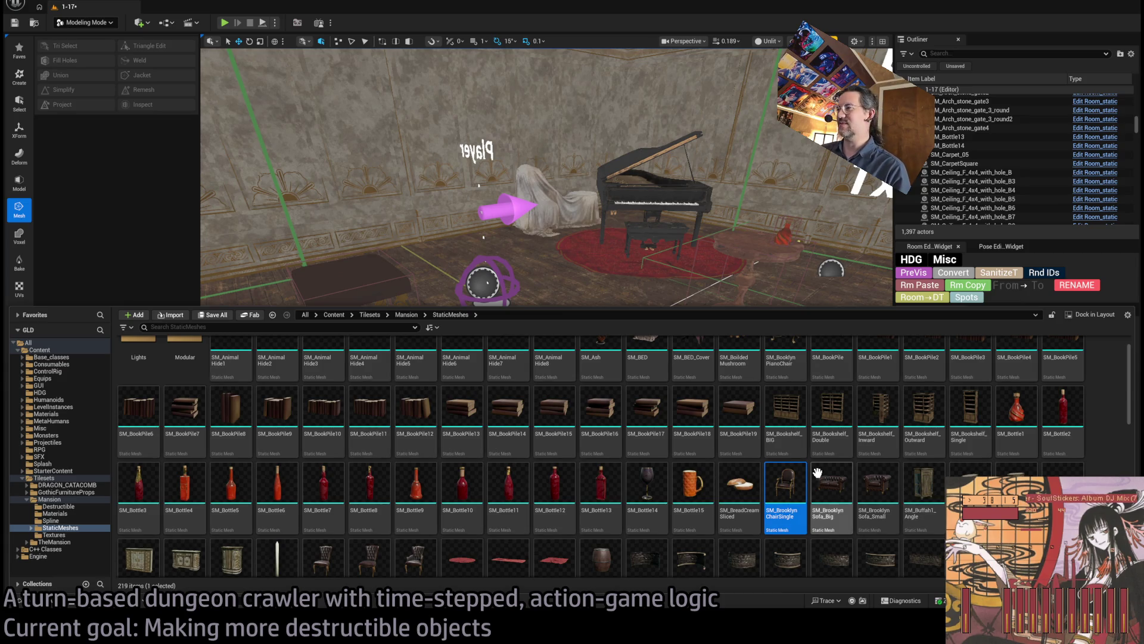
# Step: Find SM_WoodenStudyTable in Mansion StaticMeshes and place it beside the piano
pyautogui.scroll(-1, 779, 482)
pyautogui.scroll(-1, 779, 482)
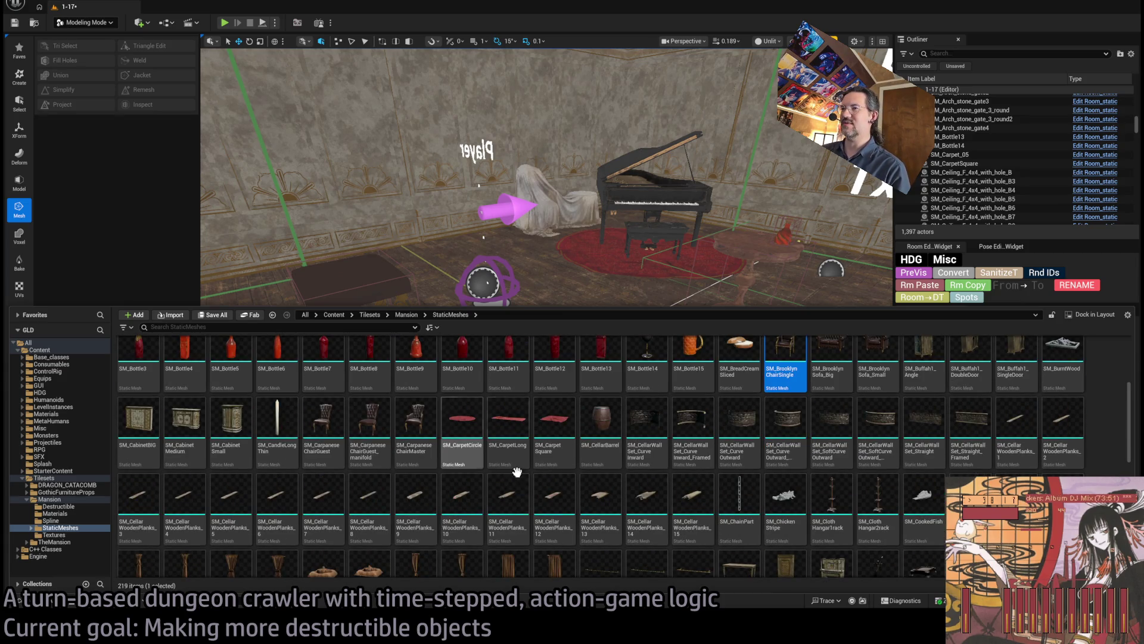
pyautogui.scroll(-1, 823, 488)
pyautogui.scroll(-2, 822, 488)
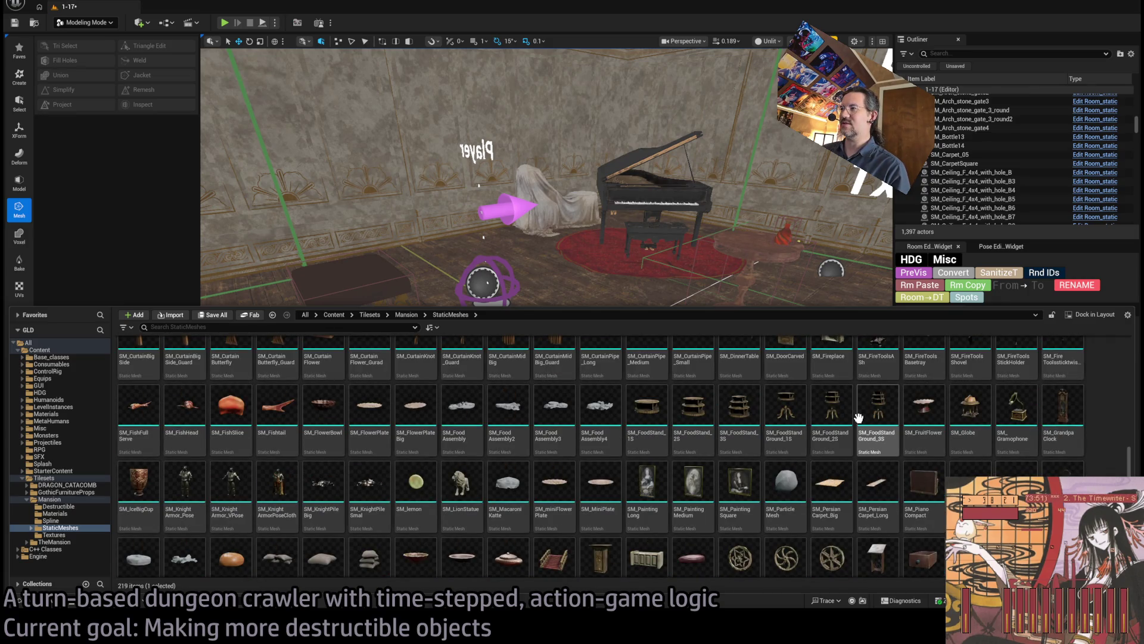
pyautogui.scroll(-2, 876, 441)
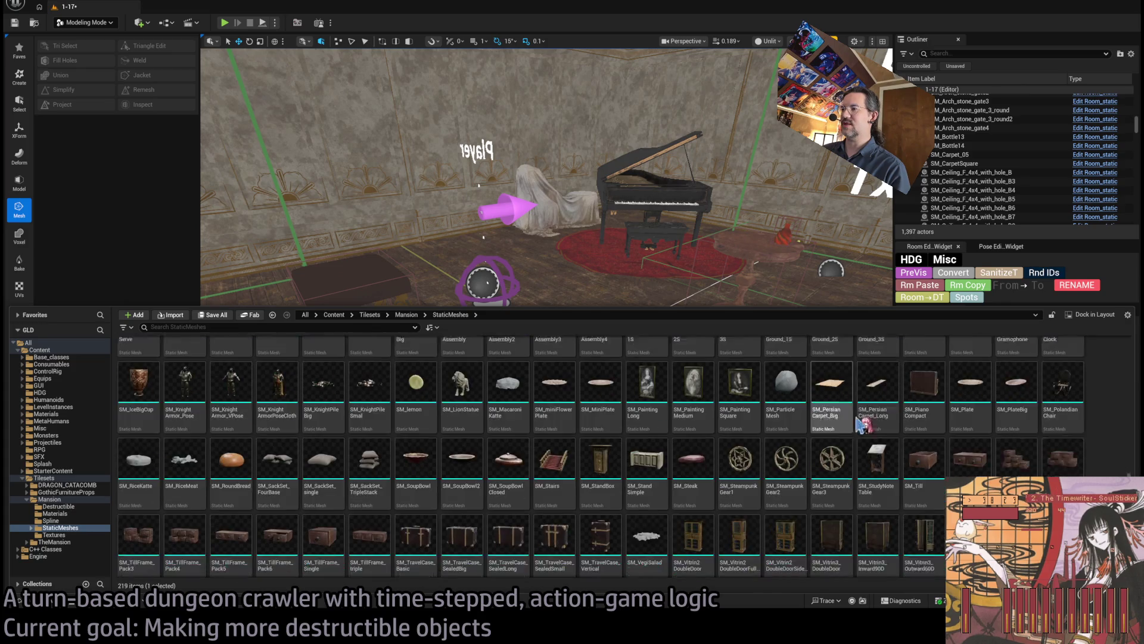
pyautogui.scroll(-2, 834, 459)
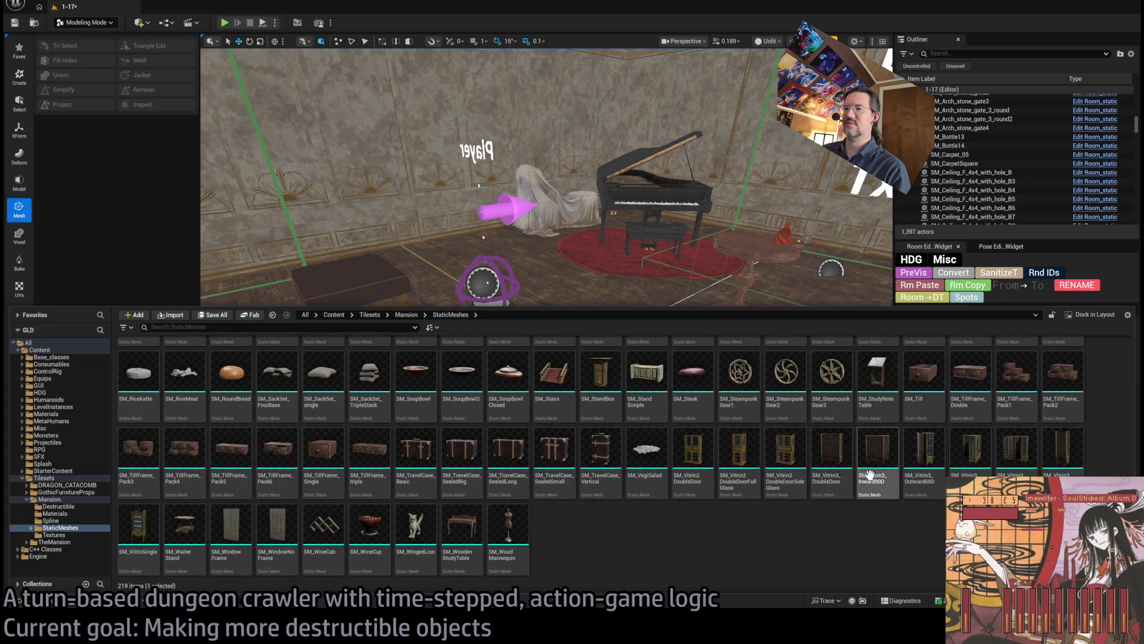
pyautogui.click(462, 527)
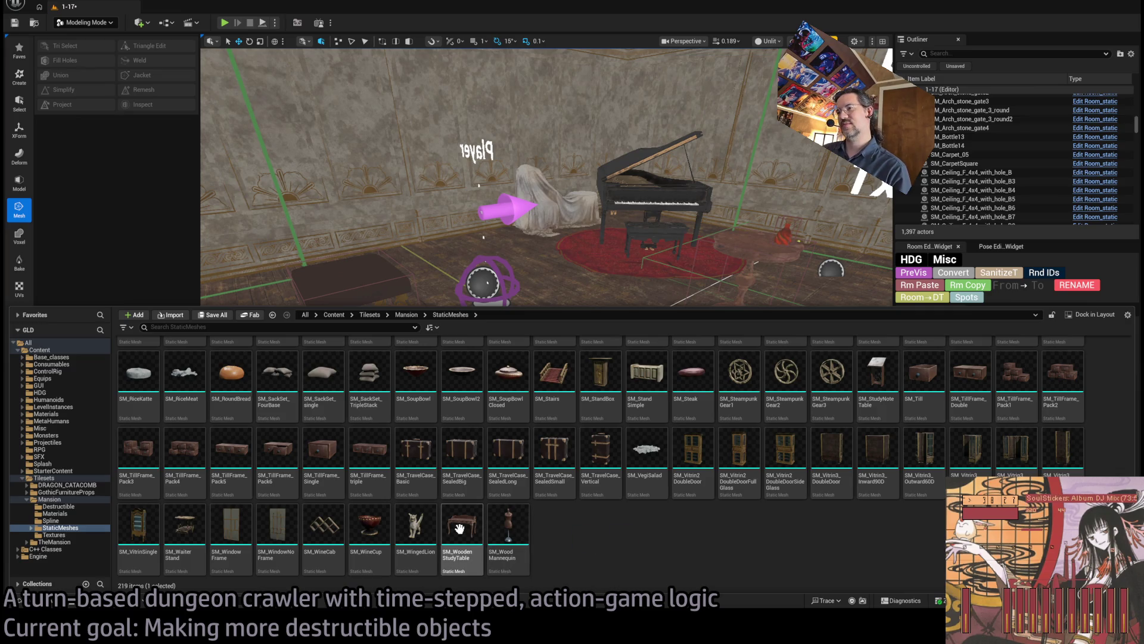
pyautogui.moveTo(504, 323)
pyautogui.mouseDown()
pyautogui.moveTo(519, 477)
pyautogui.moveTo(582, 462)
pyautogui.mouseUp()
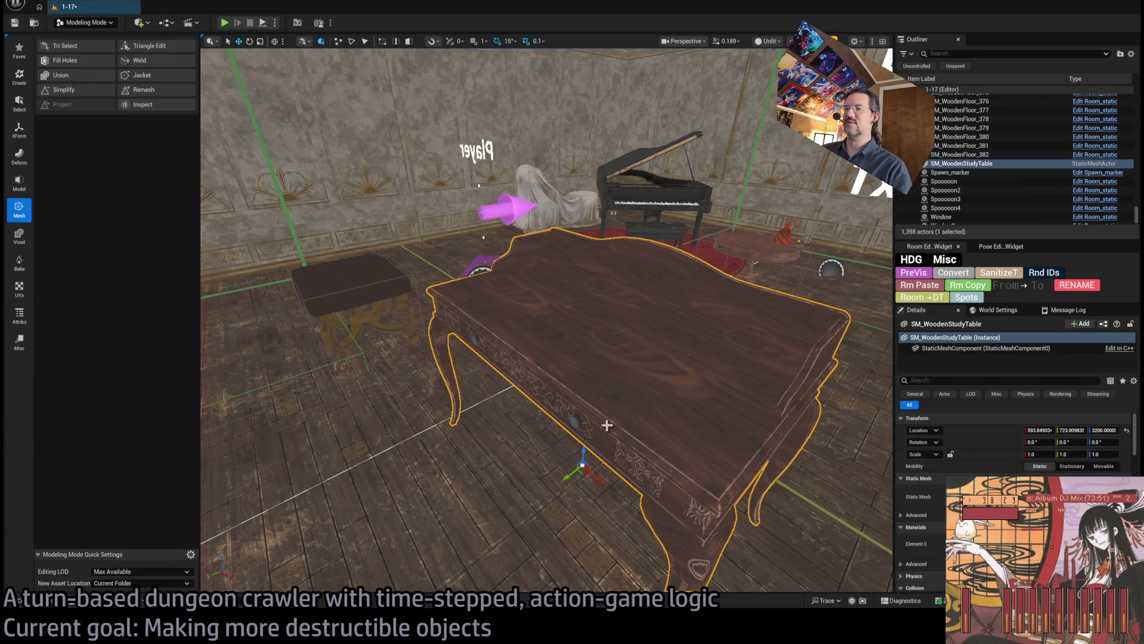
# Step: Start Fill Holes on the study table and fill the first holes, including the table top
pyautogui.moveTo(681, 394); pyautogui.dragTo(537, 360)
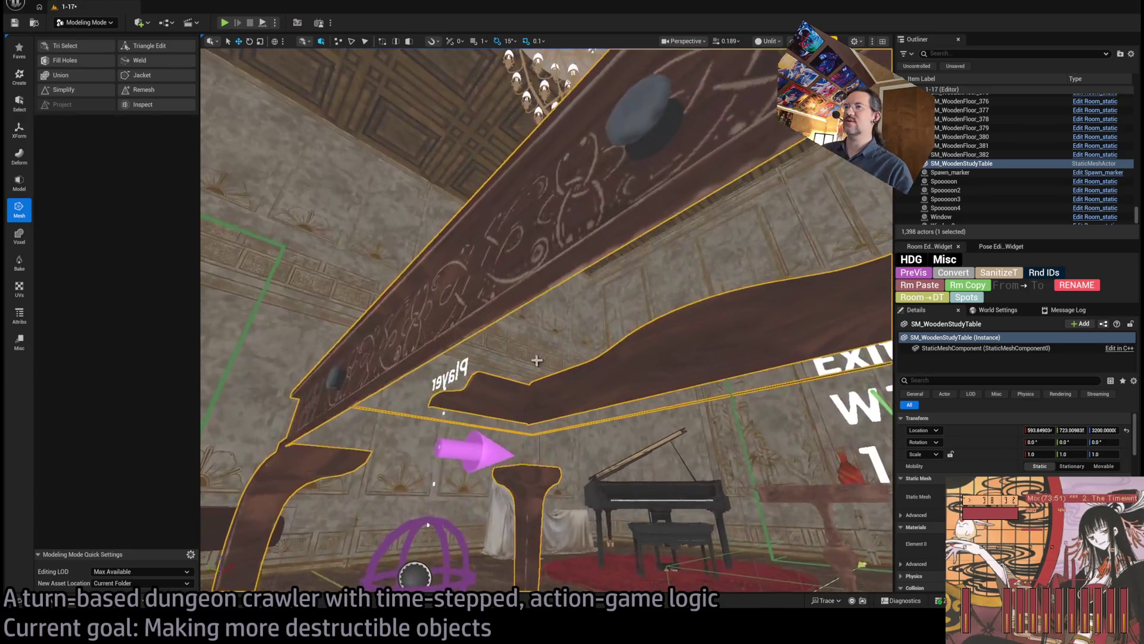
pyautogui.click(70, 61)
pyautogui.click(433, 364)
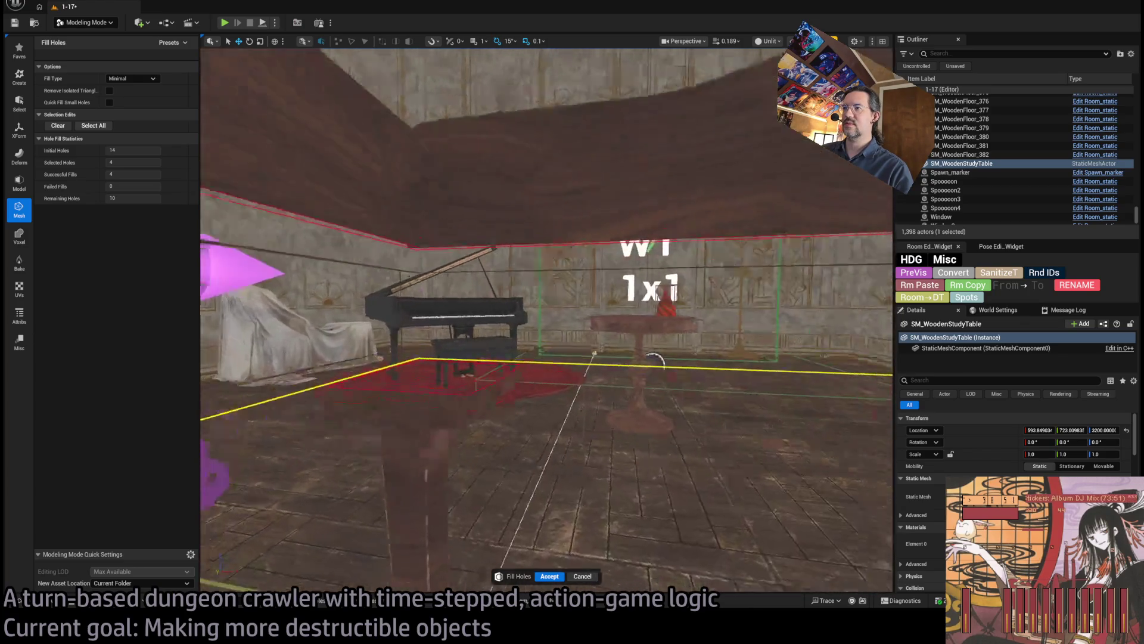
pyautogui.click(600, 432)
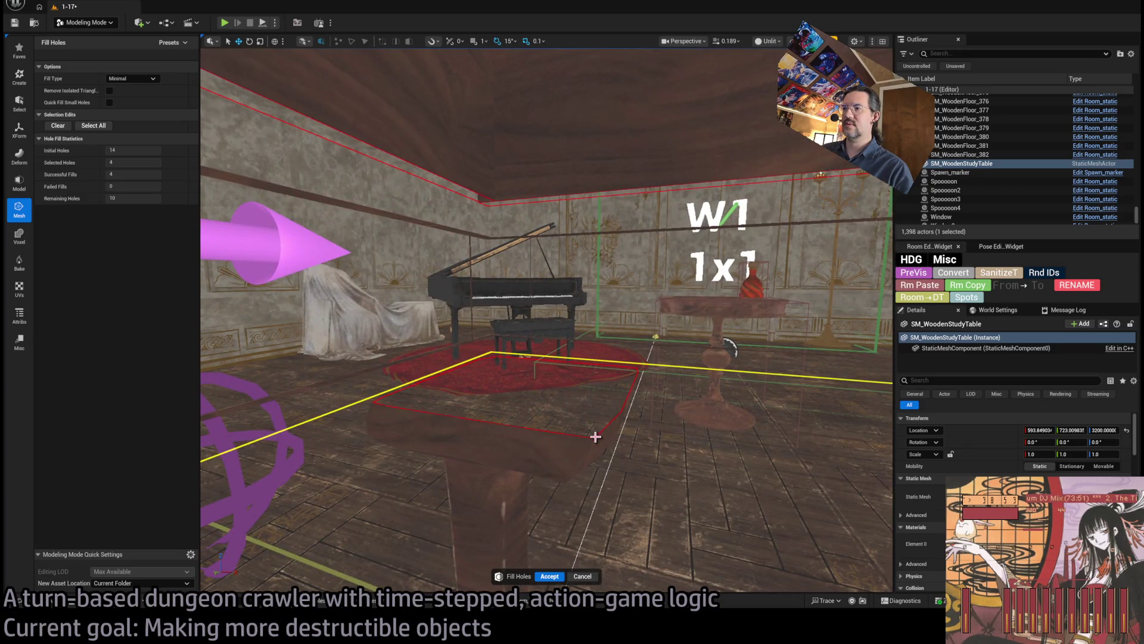
pyautogui.click(624, 404)
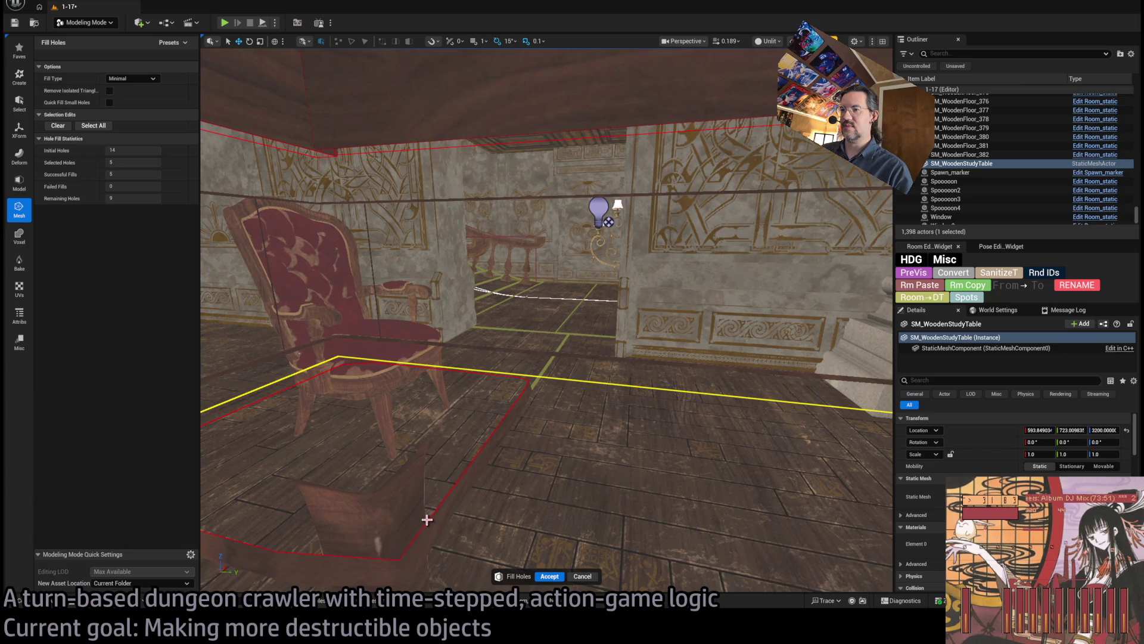
pyautogui.click(437, 504)
pyautogui.moveTo(570, 423); pyautogui.dragTo(569, 424)
pyautogui.click(569, 424)
# Step: Fill the remaining table holes until none are left, then accept the result
pyautogui.moveTo(499, 419); pyautogui.dragTo(499, 415)
pyautogui.click(499, 415)
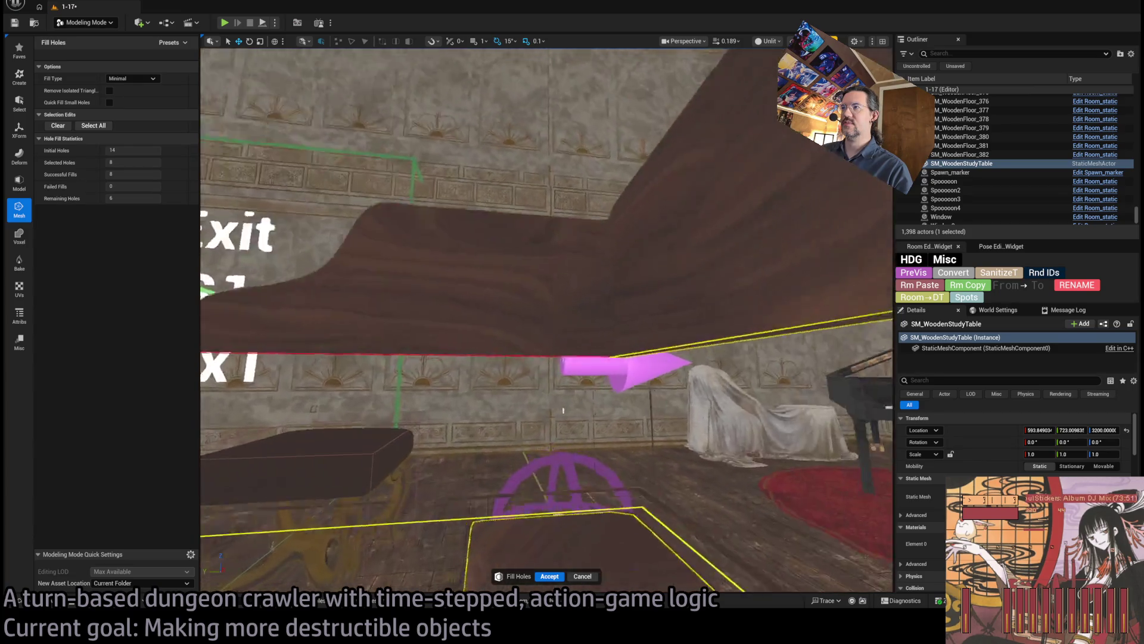
pyautogui.moveTo(623, 384); pyautogui.dragTo(624, 384)
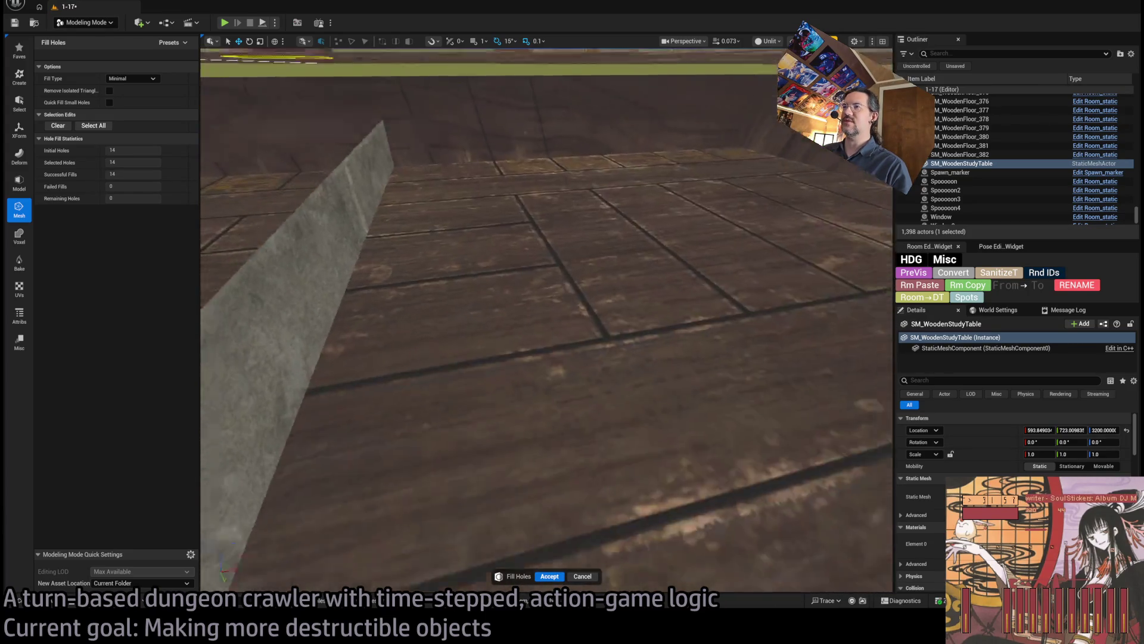
pyautogui.scroll(-10, 547, 320)
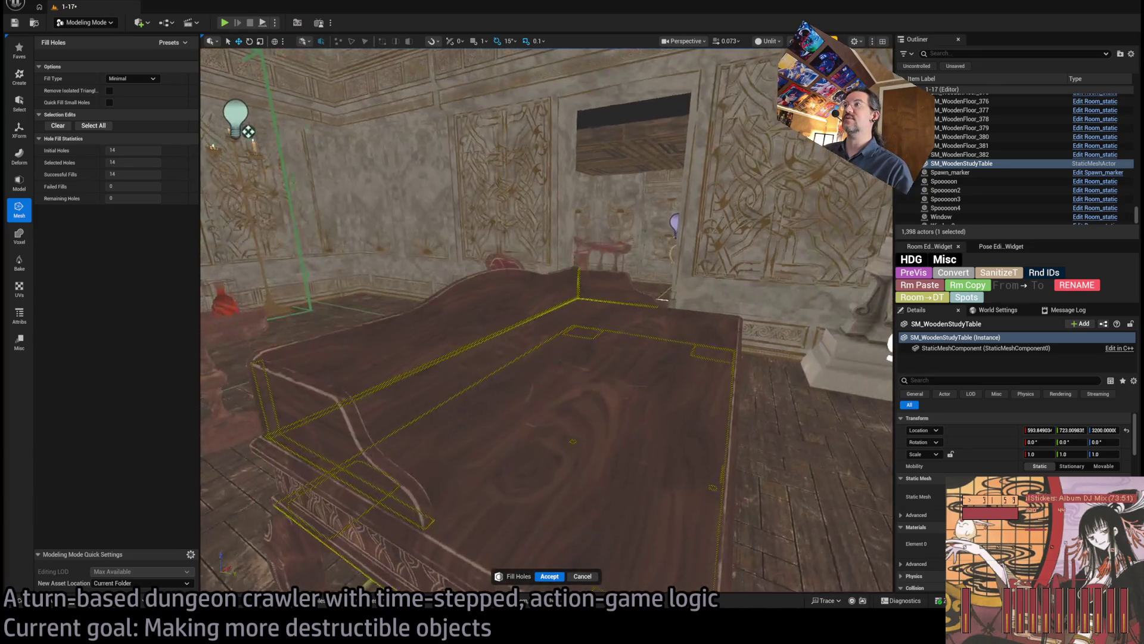
pyautogui.press('f')
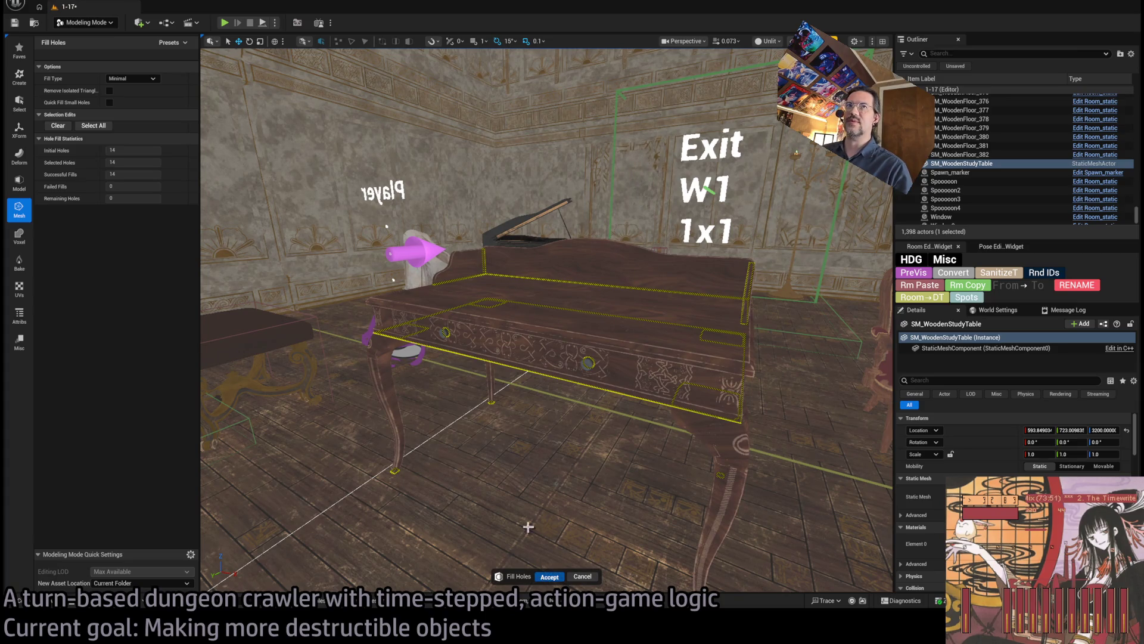
pyautogui.press('Return')
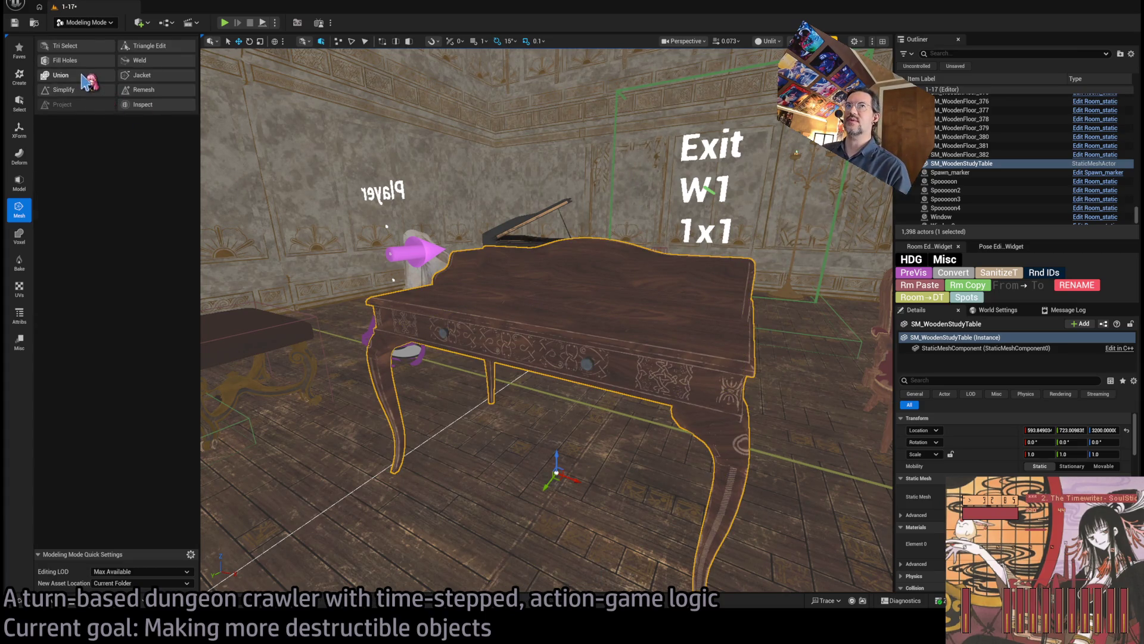
# Step: Union the table into SM_WoodenStudyTable_Merge, place it in the room, and delete the extra copy
pyautogui.click(83, 78)
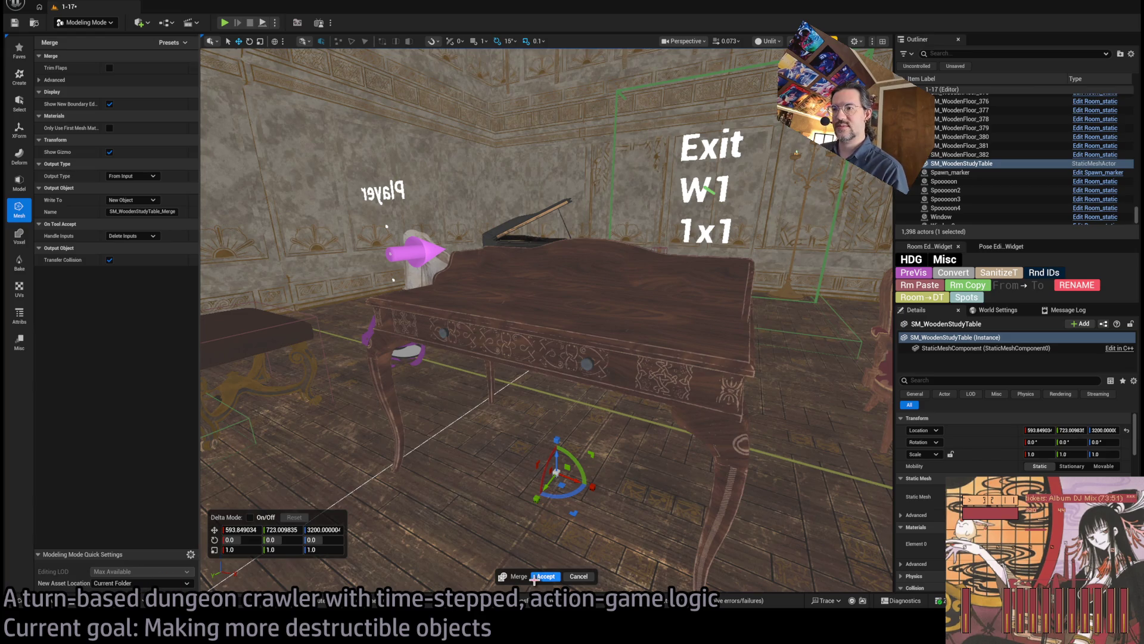
pyautogui.click(545, 577)
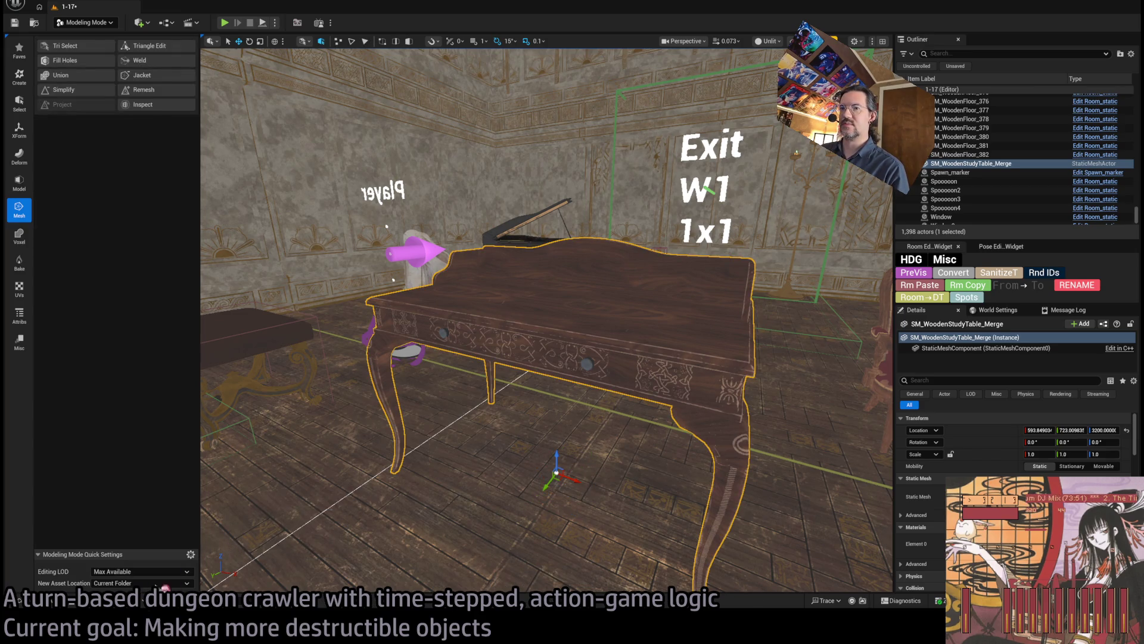
pyautogui.click(24, 600)
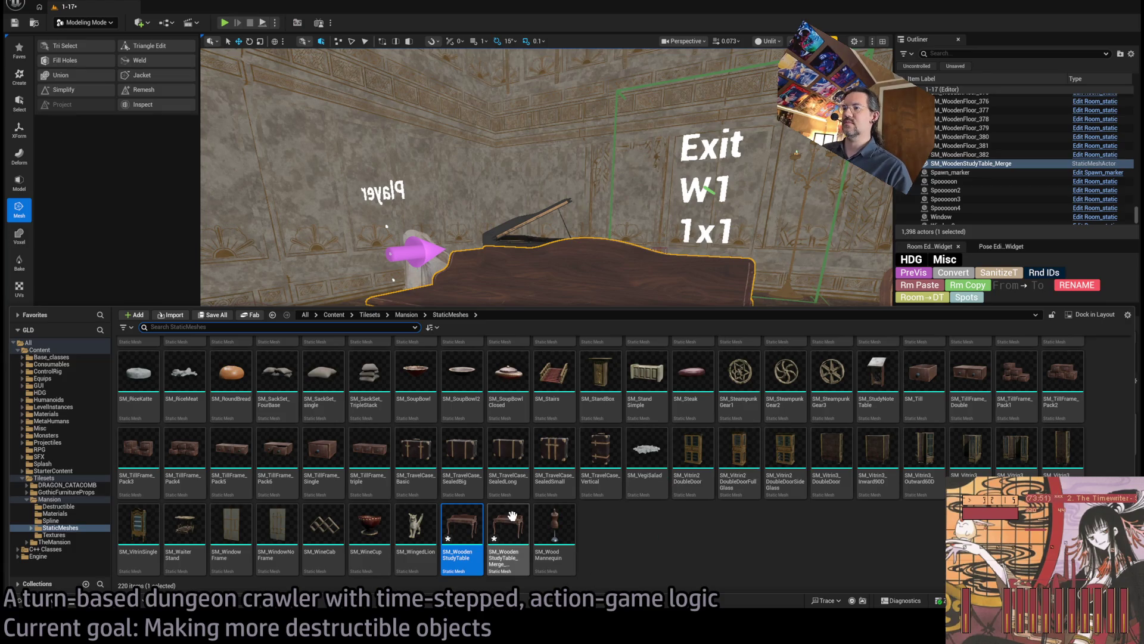
pyautogui.moveTo(516, 539)
pyautogui.mouseDown()
pyautogui.moveTo(411, 256)
pyautogui.moveTo(394, 515)
pyautogui.mouseUp()
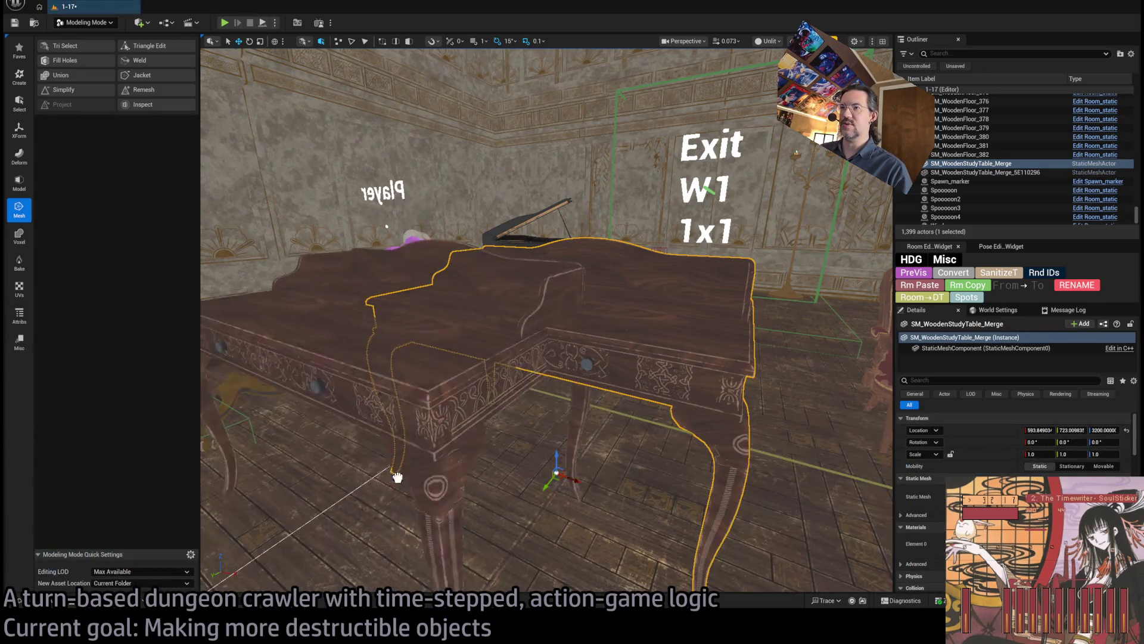
pyautogui.press('Delete')
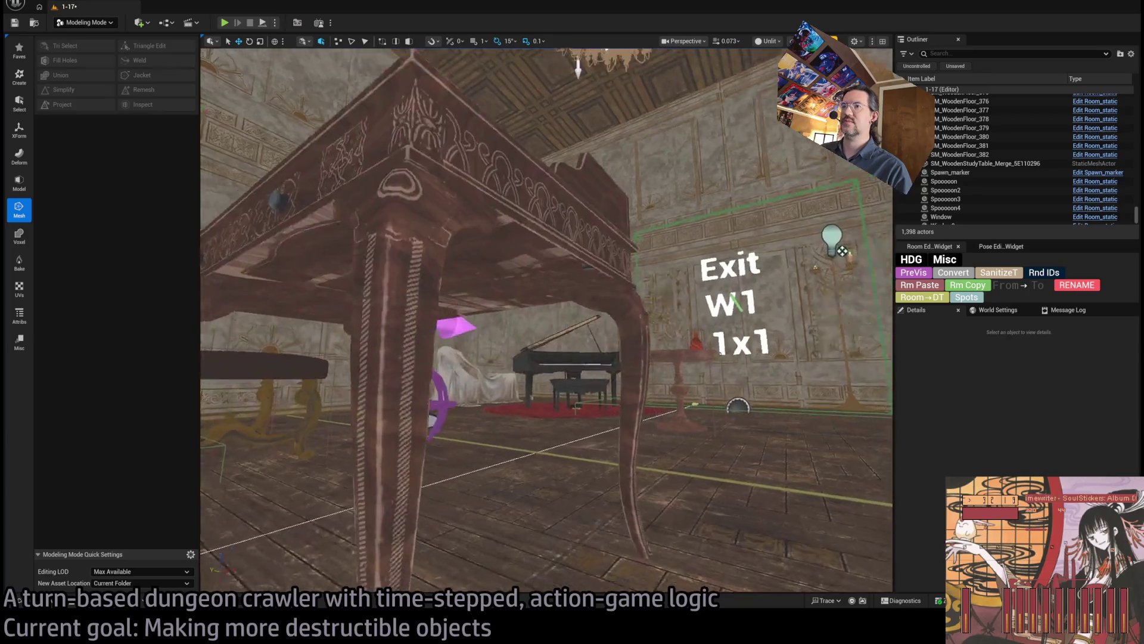
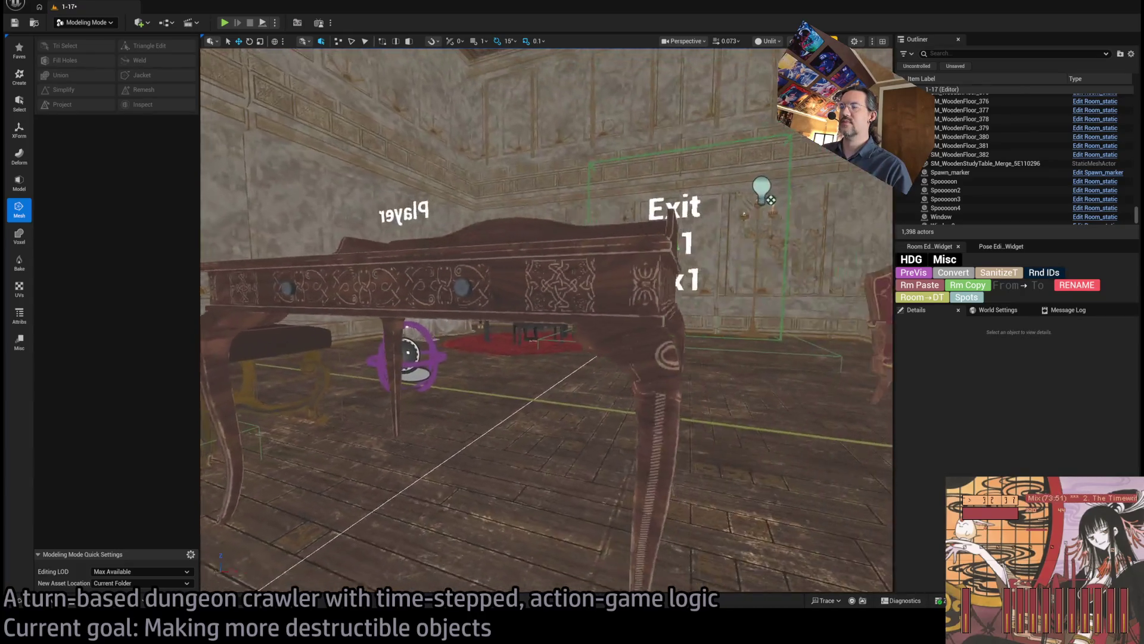
# Step: Select the wooden study table and open its UV layout in the UV Editor
pyautogui.press('w')
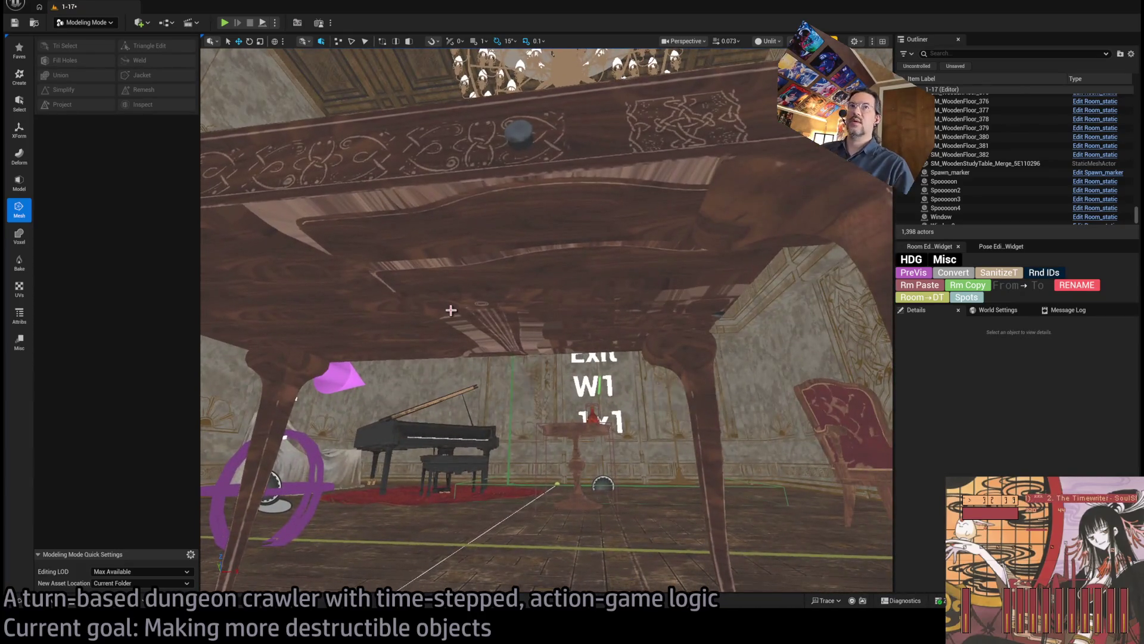
pyautogui.click(485, 258)
pyautogui.click(19, 289)
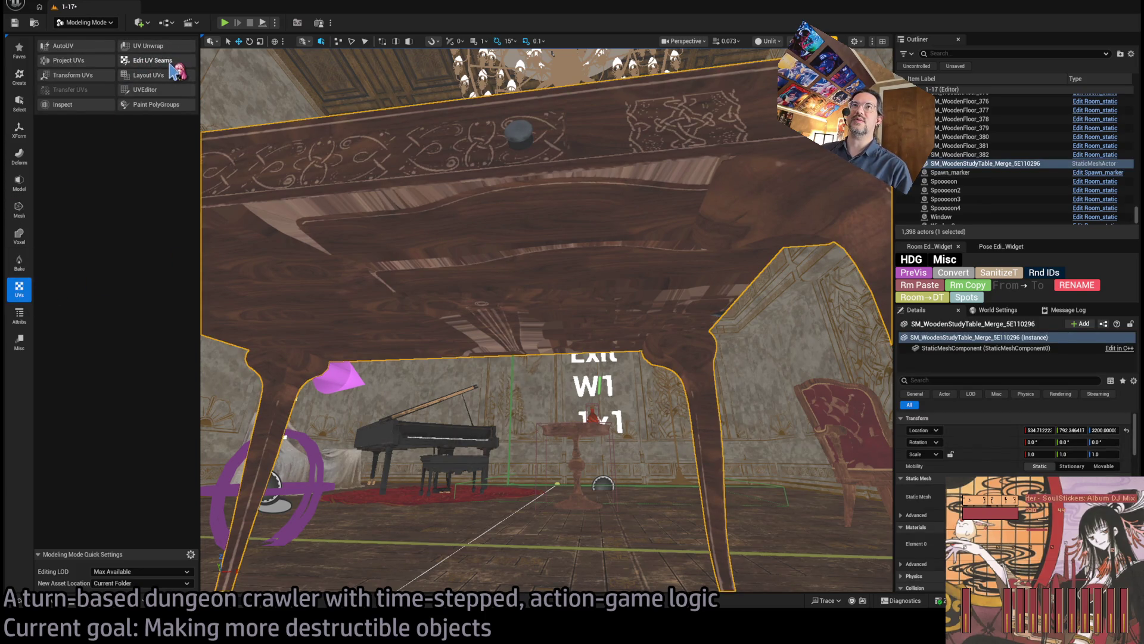
pyautogui.click(166, 94)
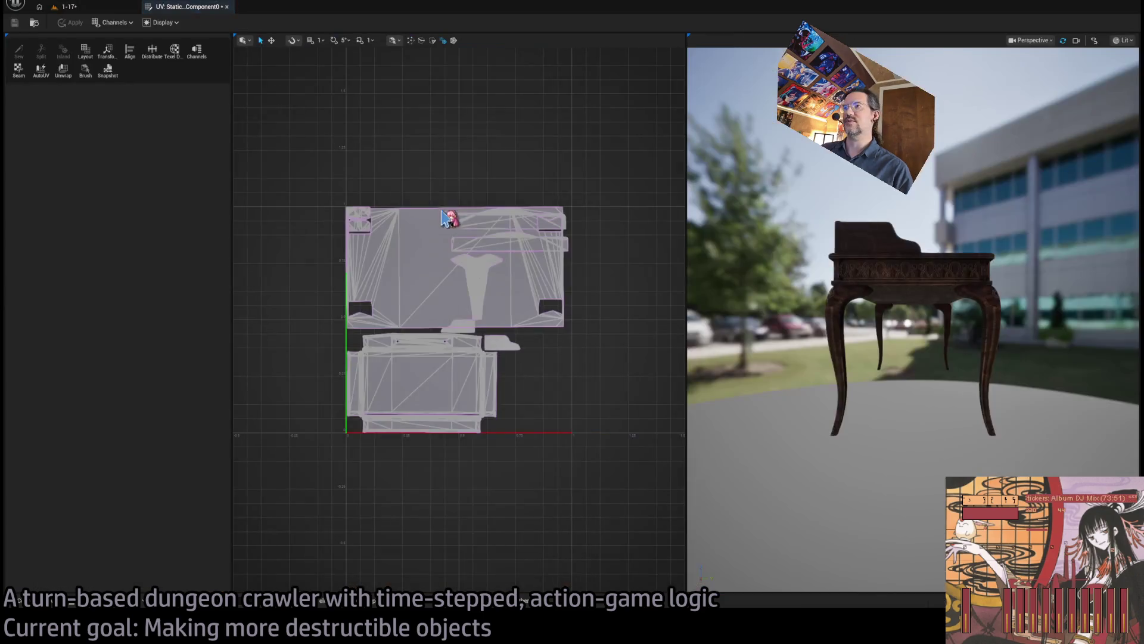
pyautogui.moveTo(778, 359)
pyautogui.mouseDown()
pyautogui.moveTo(777, 387)
pyautogui.moveTo(778, 287)
pyautogui.mouseUp()
# Step: Inspect tabletop triangles to locate their UVs, then select the large upper UV island
pyautogui.click(930, 285)
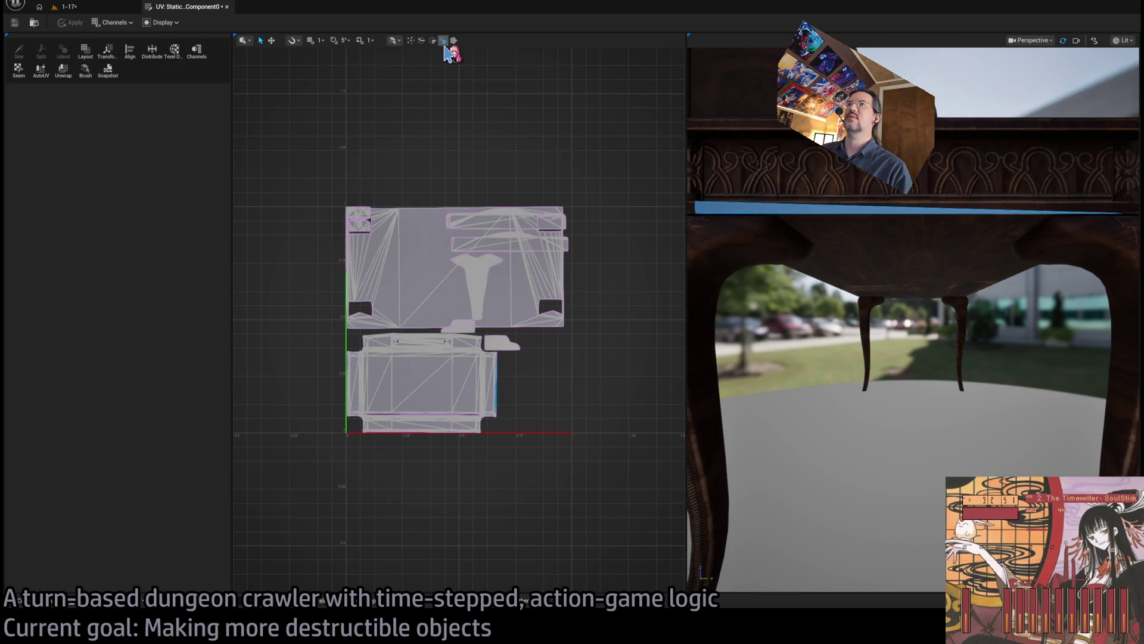
pyautogui.click(404, 243)
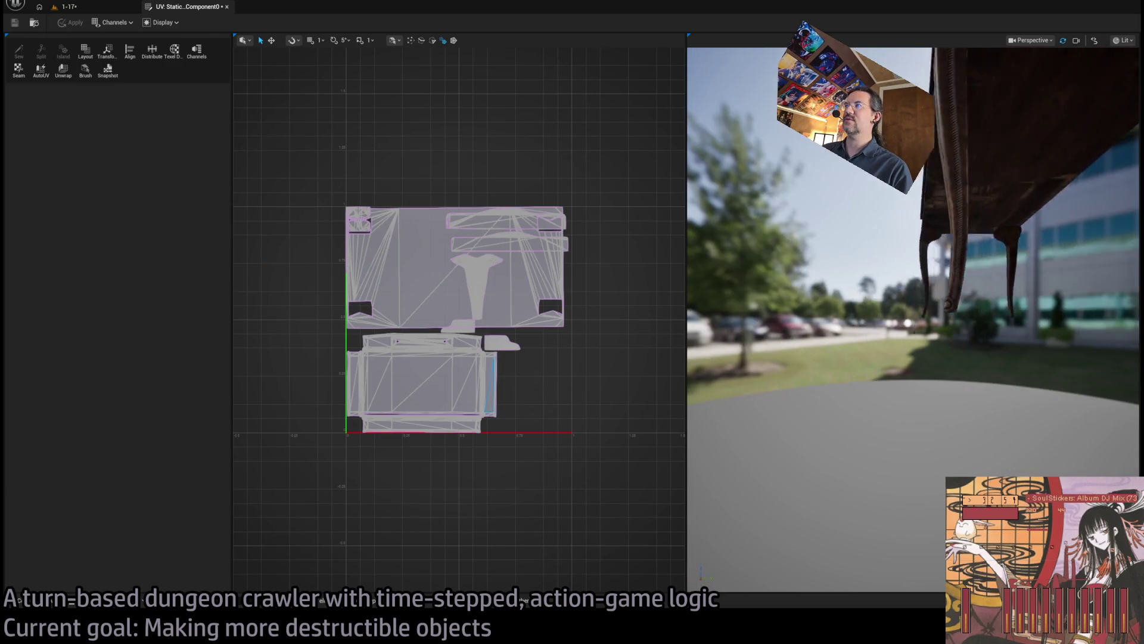
pyautogui.click(492, 384)
pyautogui.press('Escape')
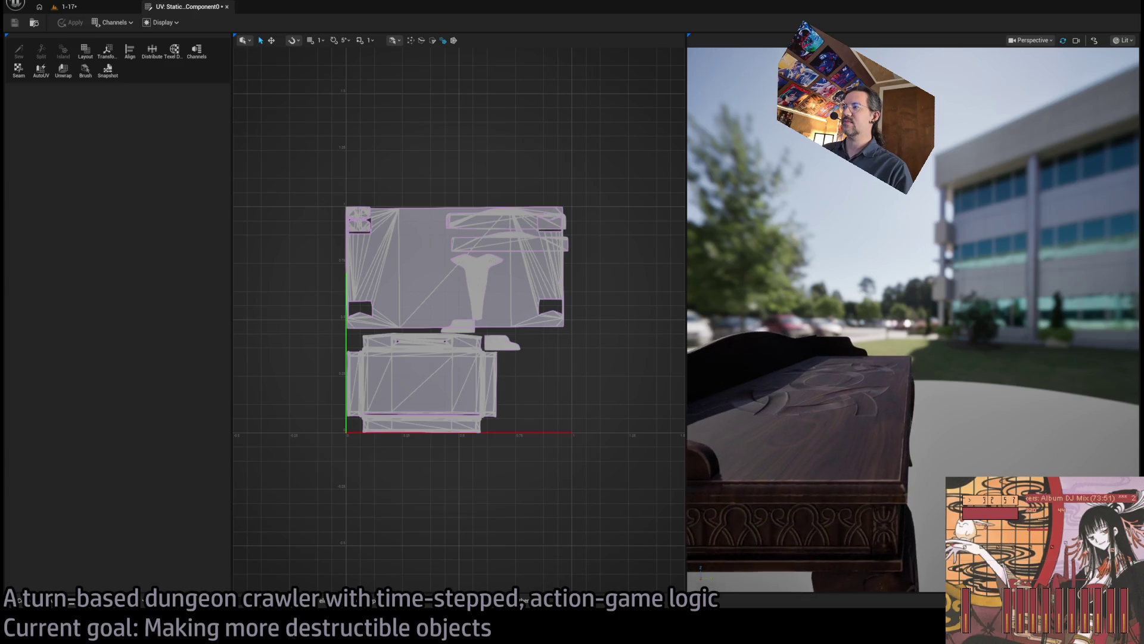
pyautogui.scroll(5, 835, 390)
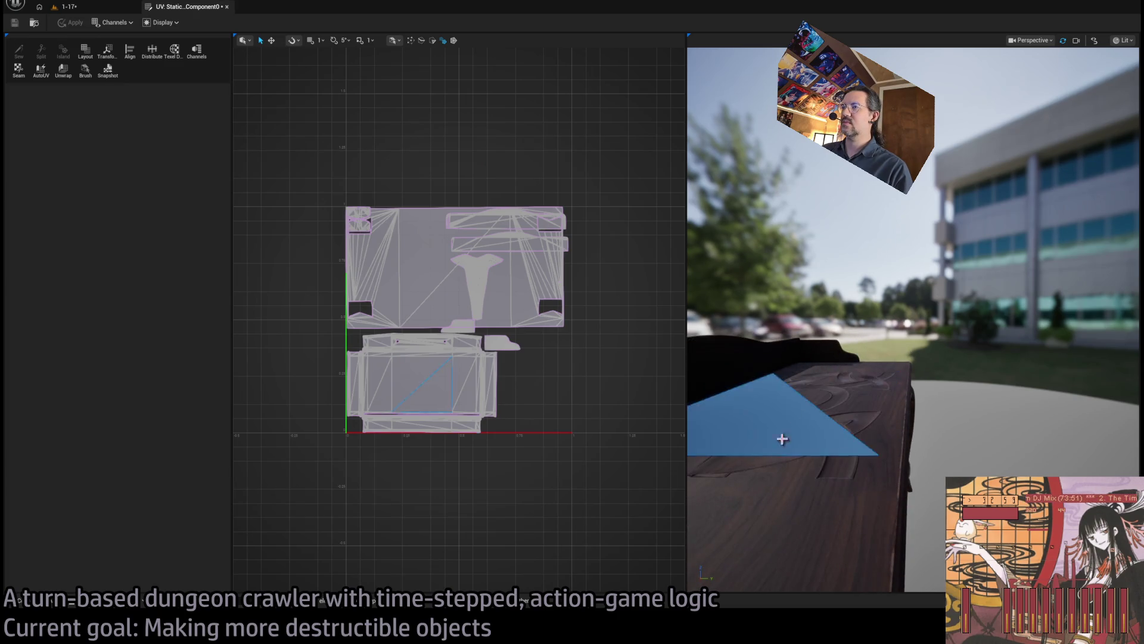
pyautogui.click(757, 512)
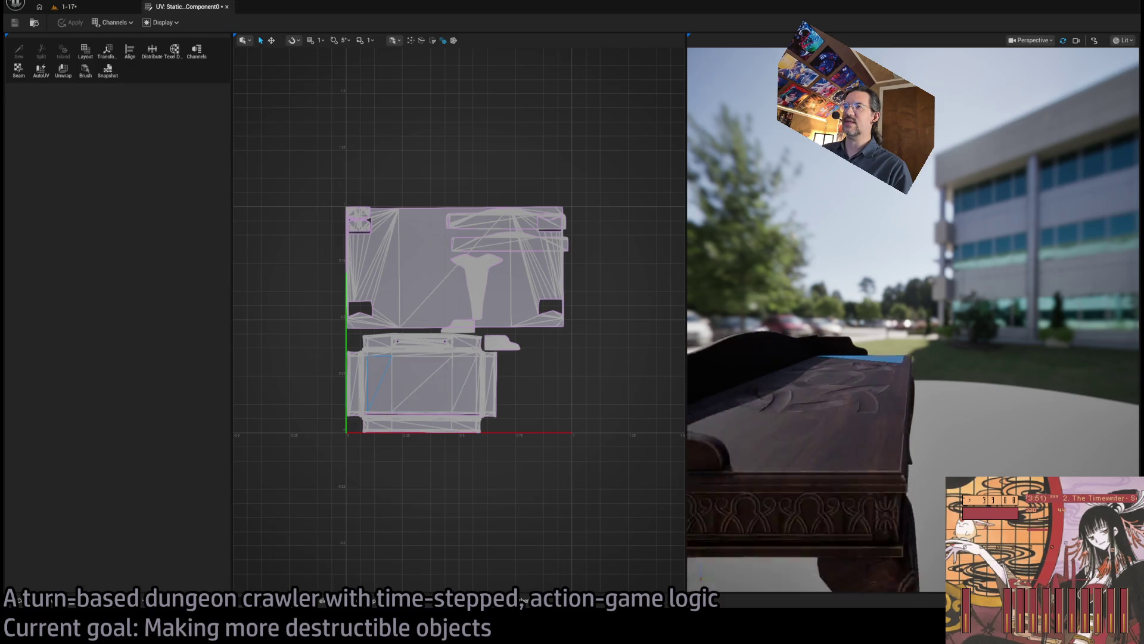
pyautogui.press('Escape')
pyautogui.moveTo(870, 375); pyautogui.dragTo(870, 435)
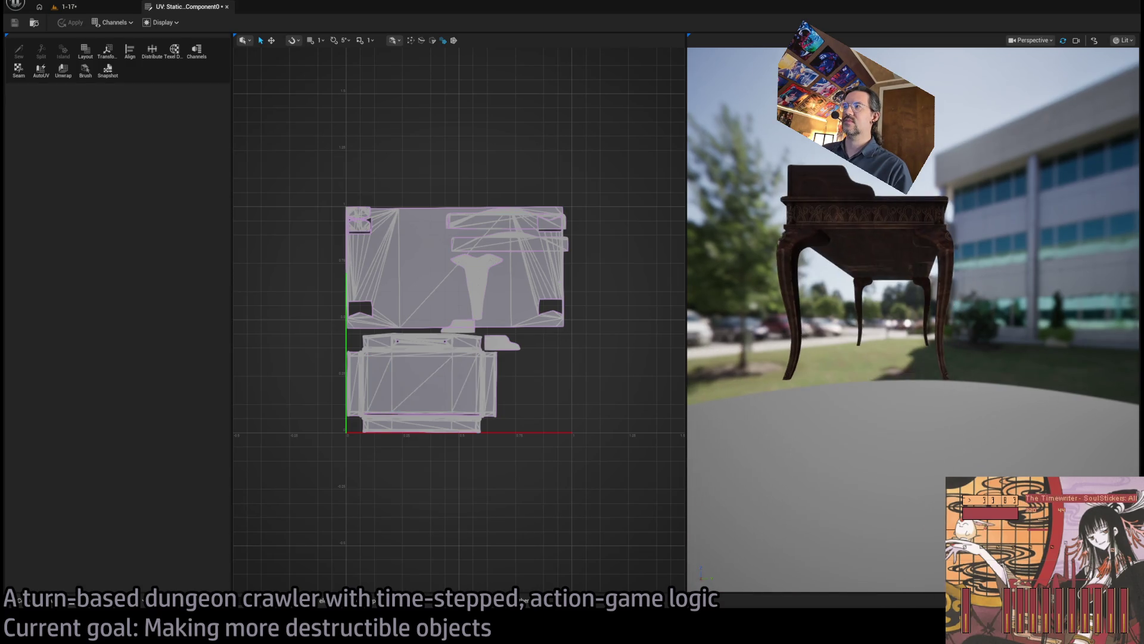
pyautogui.click(883, 230)
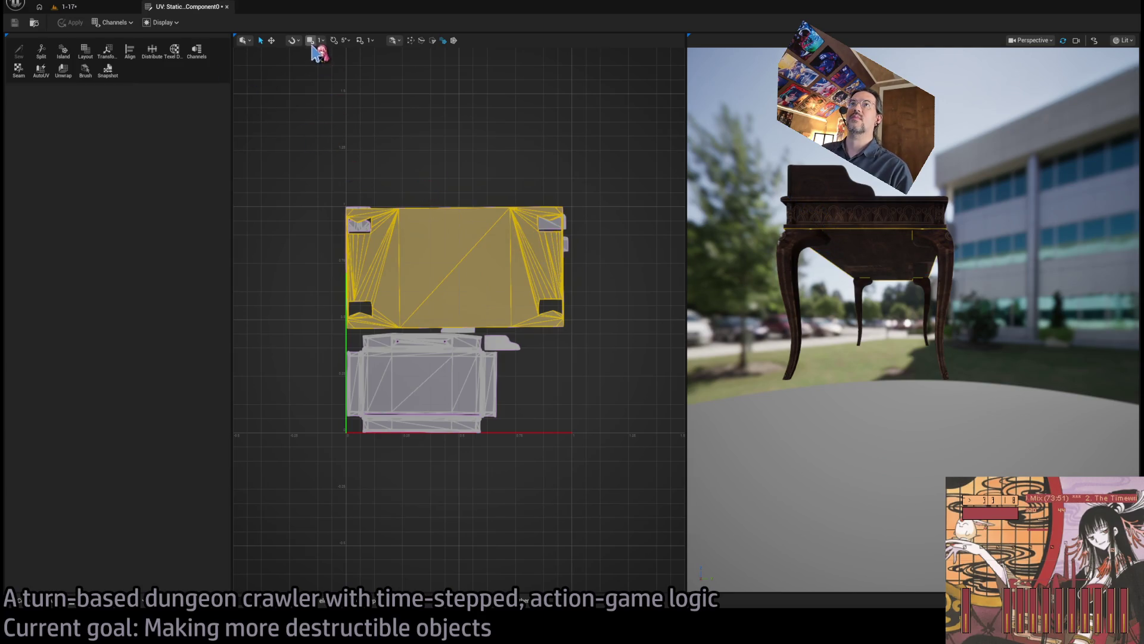
# Step: Move the upper UV island down-left, scale it into the free space, and close the UV Editor
pyautogui.click(271, 39)
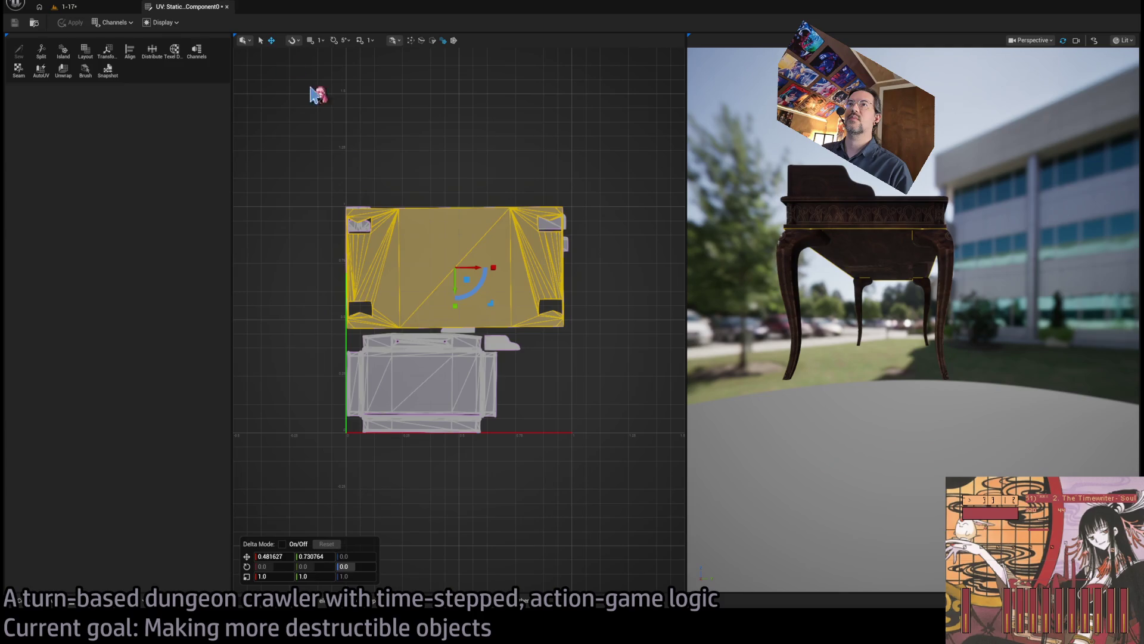
pyautogui.moveTo(468, 279)
pyautogui.mouseDown()
pyautogui.moveTo(430, 392)
pyautogui.moveTo(441, 400)
pyautogui.mouseUp()
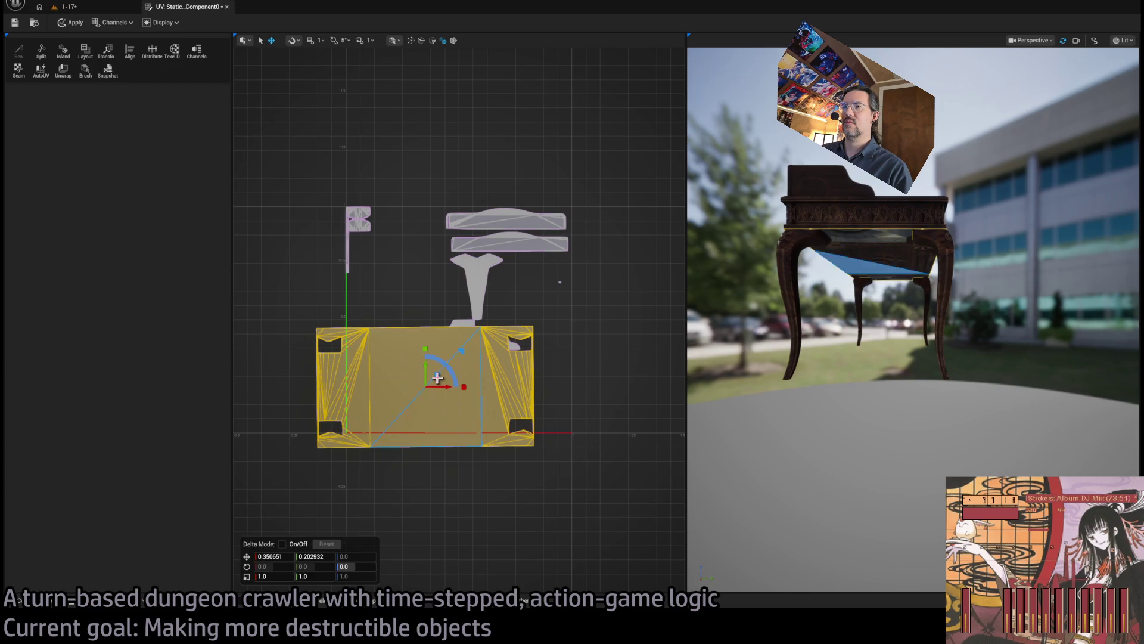
pyautogui.moveTo(462, 351); pyautogui.dragTo(458, 355)
pyautogui.moveTo(458, 354)
pyautogui.mouseDown()
pyautogui.moveTo(471, 346)
pyautogui.moveTo(441, 365)
pyautogui.moveTo(417, 285)
pyautogui.moveTo(442, 307)
pyautogui.moveTo(441, 328)
pyautogui.mouseUp()
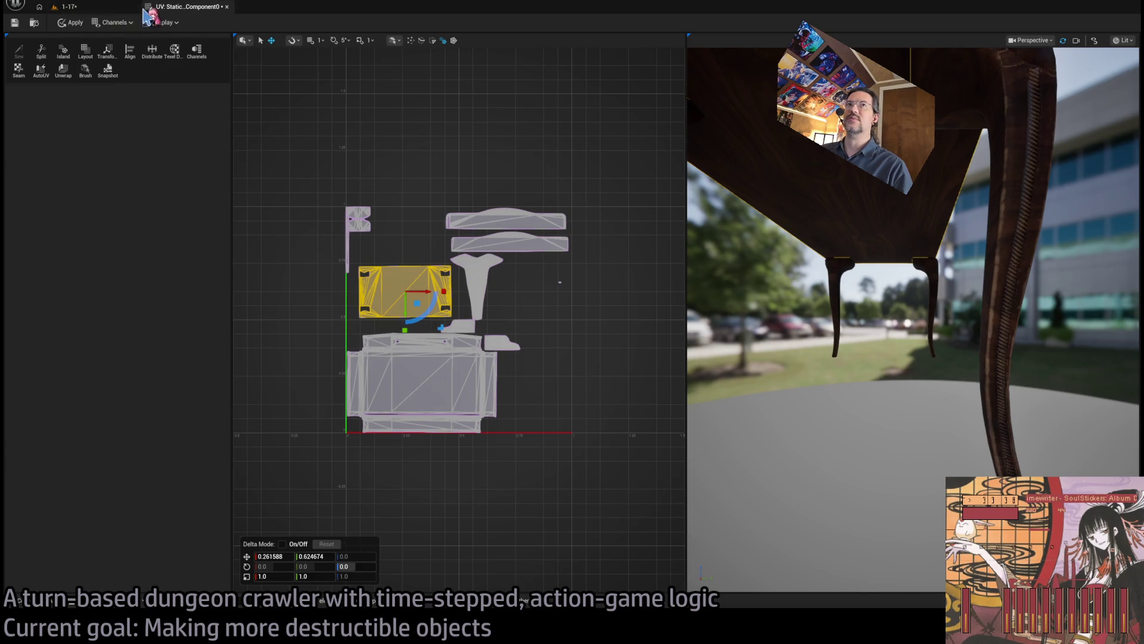
pyautogui.click(70, 22)
pyautogui.click(226, 6)
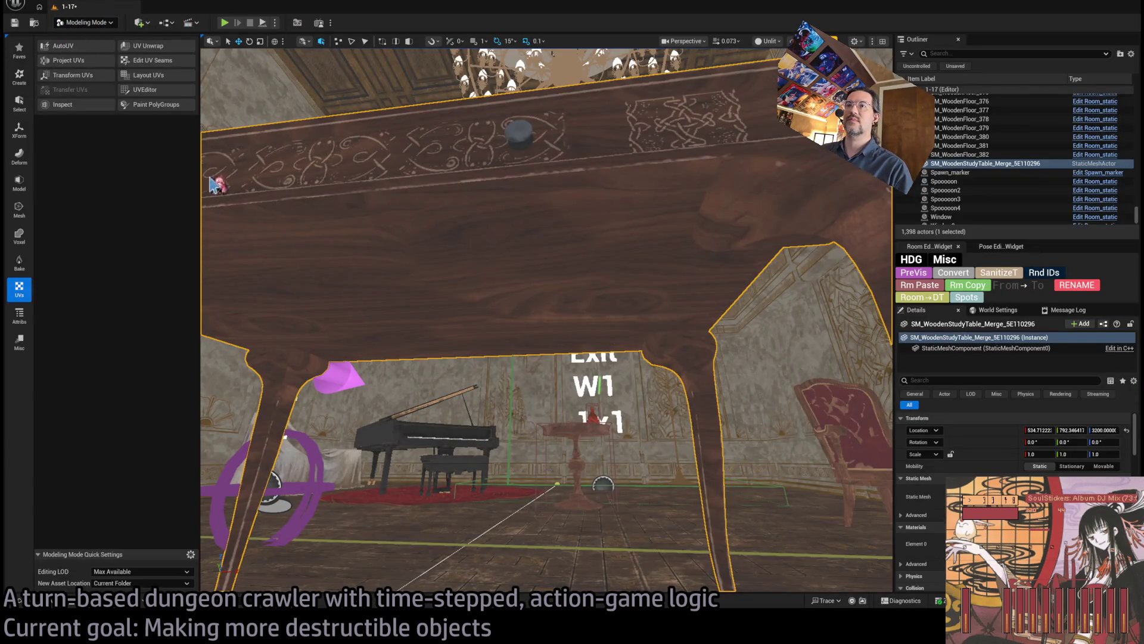
# Step: Delete the unmerged SM_WoodenStudyTable asset in the Content Drawer
pyautogui.moveTo(515, 345); pyautogui.dragTo(522, 298)
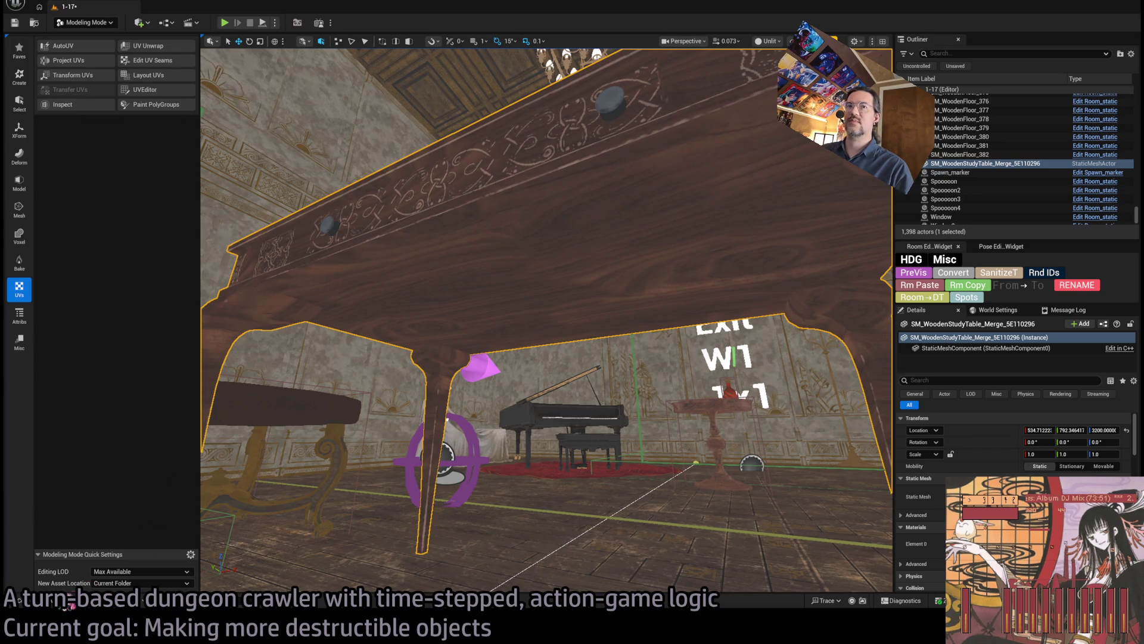
pyautogui.hotkey('ctrl', 'space')
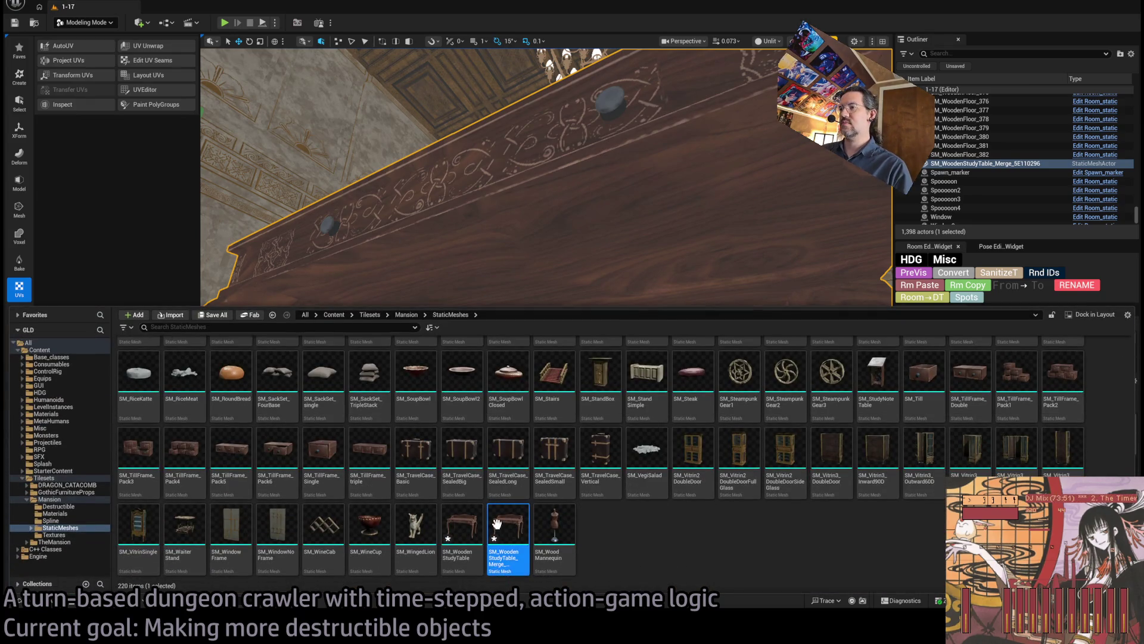
pyautogui.click(462, 526)
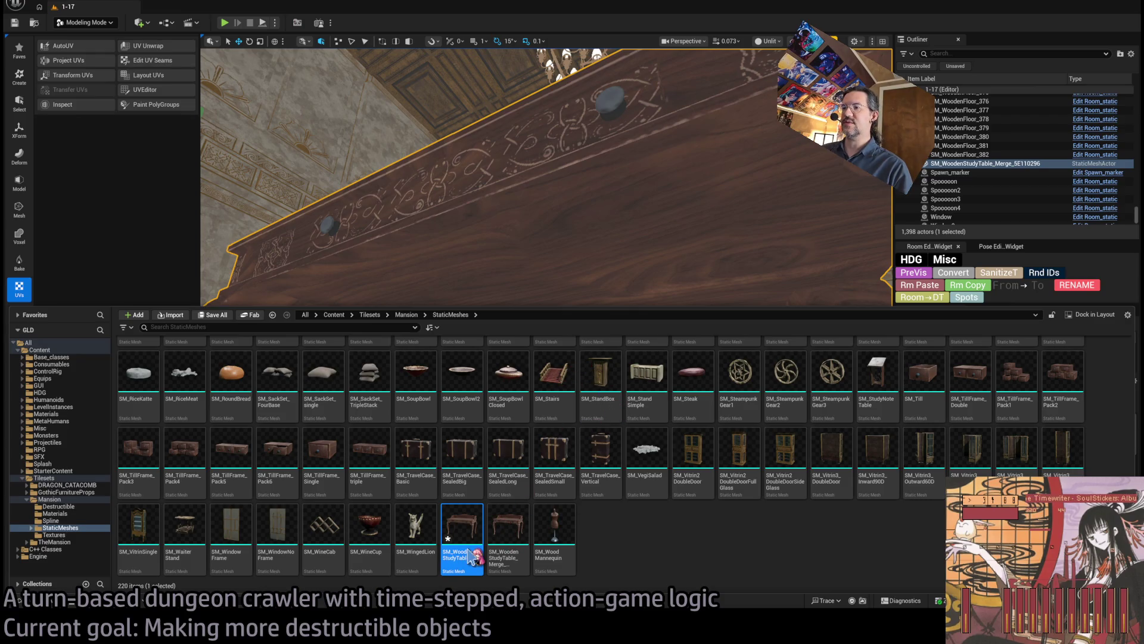
pyautogui.press('Delete')
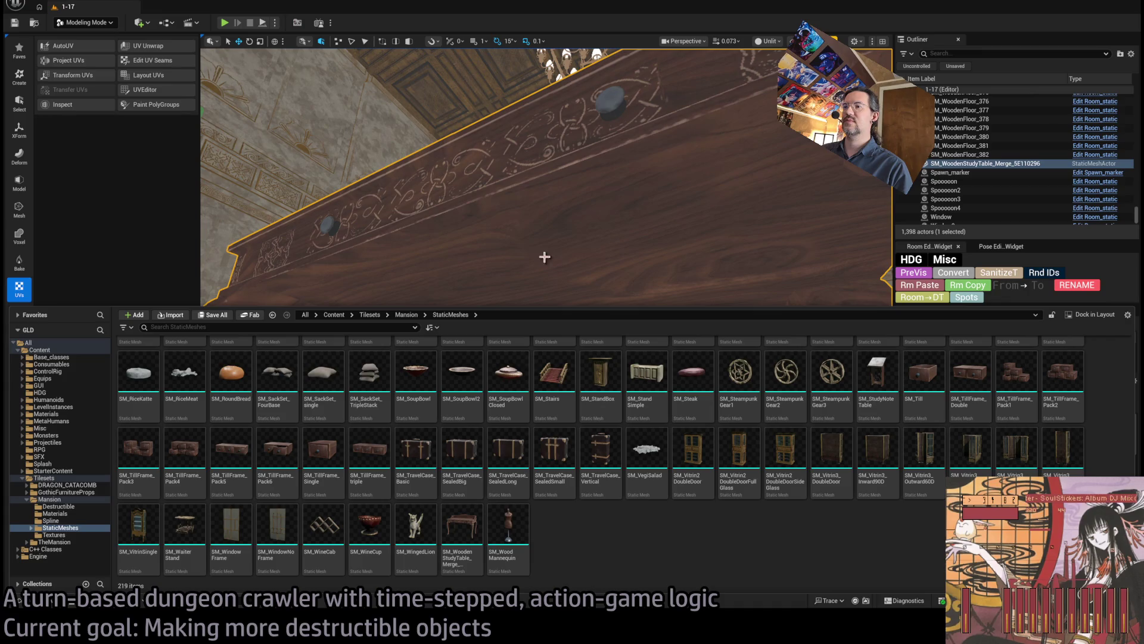
# Step: Browse back to Tilesets/Mansion/StaticMeshes and close the Content Drawer
pyautogui.scroll(2, 544, 256)
pyautogui.scroll(3, 486, 284)
pyautogui.click(65, 527)
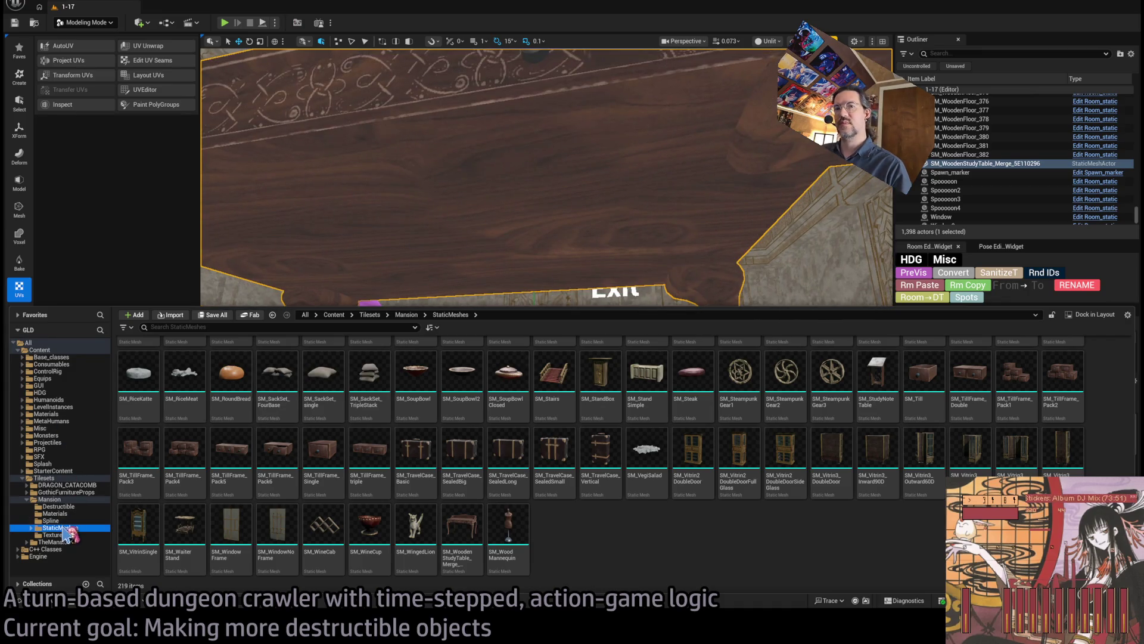
pyautogui.click(50, 499)
pyautogui.click(44, 478)
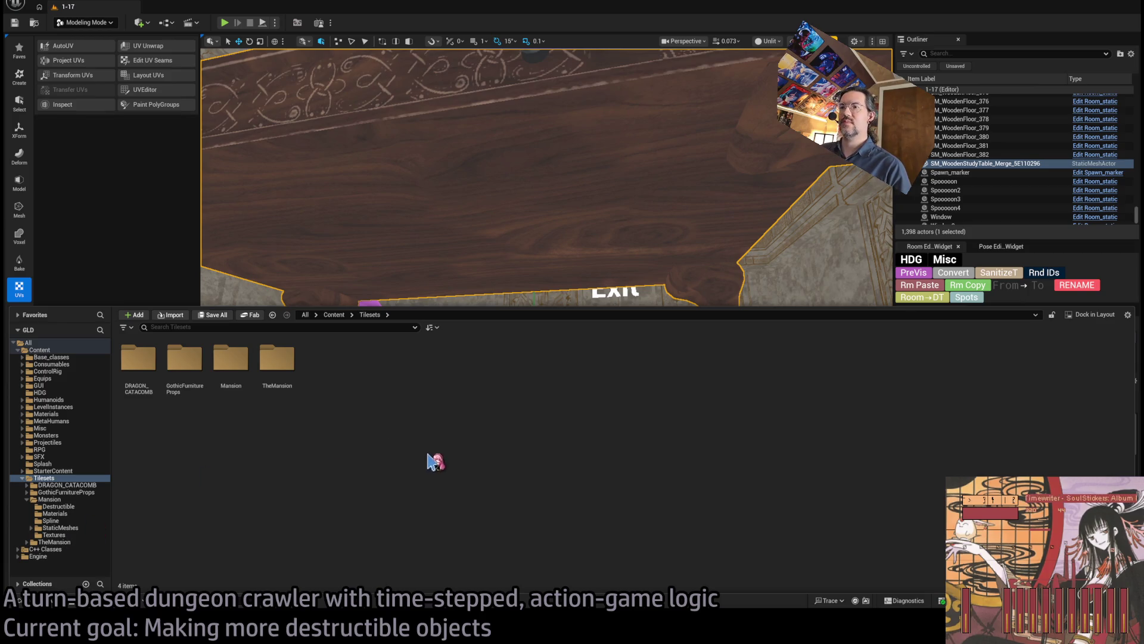
pyautogui.click(59, 528)
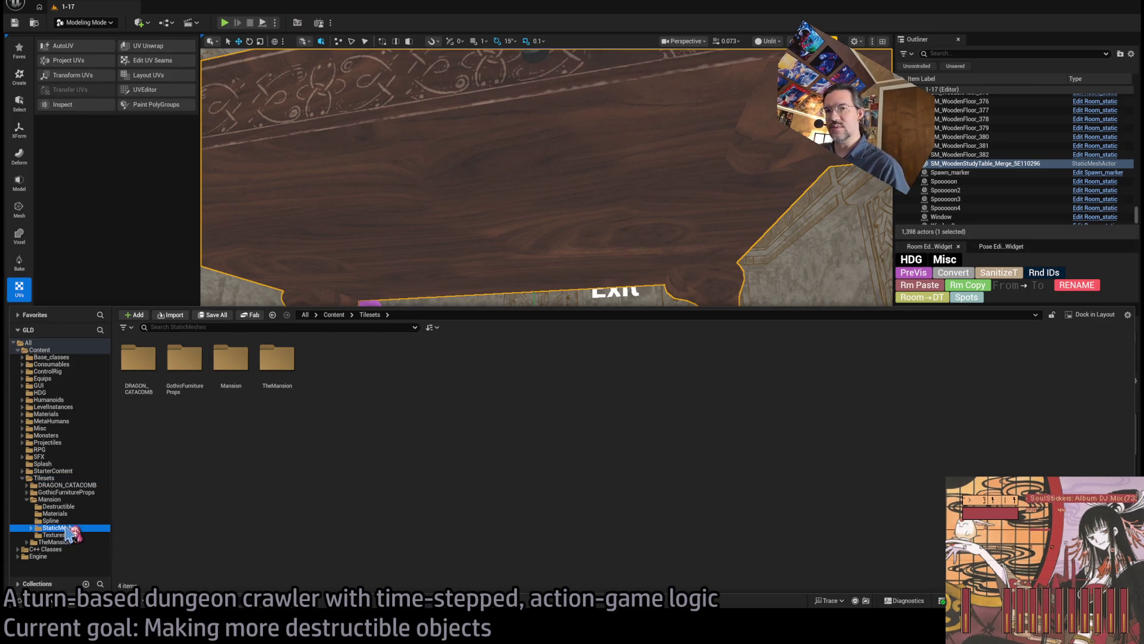
pyautogui.scroll(-10, 553, 477)
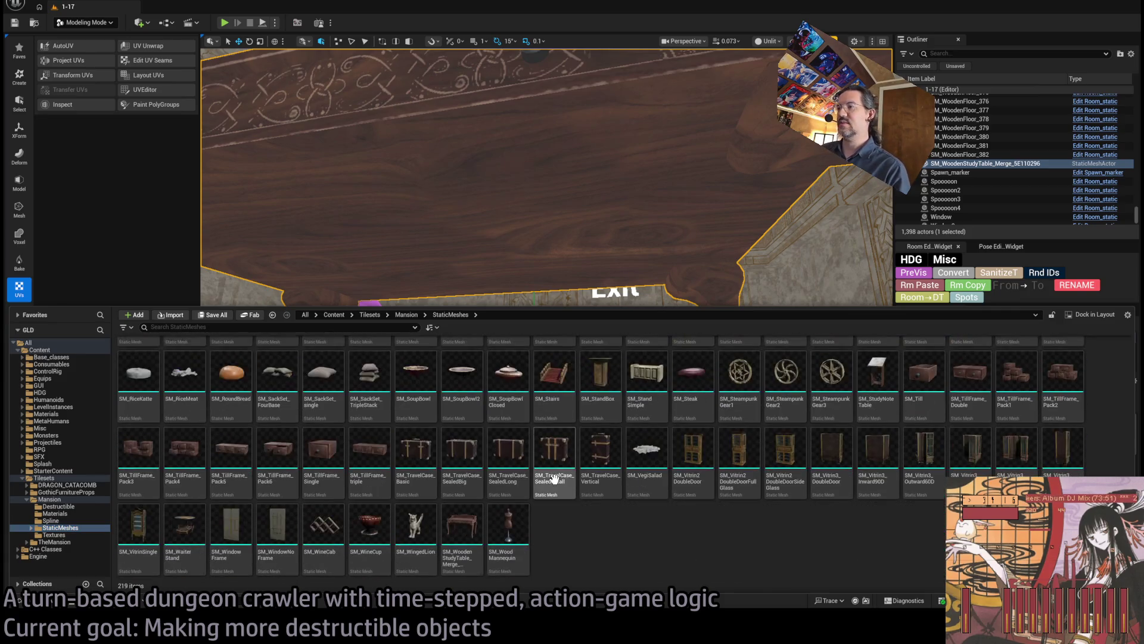
pyautogui.moveTo(466, 547)
pyautogui.mouseDown()
pyautogui.moveTo(562, 332)
pyautogui.moveTo(547, 244)
pyautogui.mouseUp()
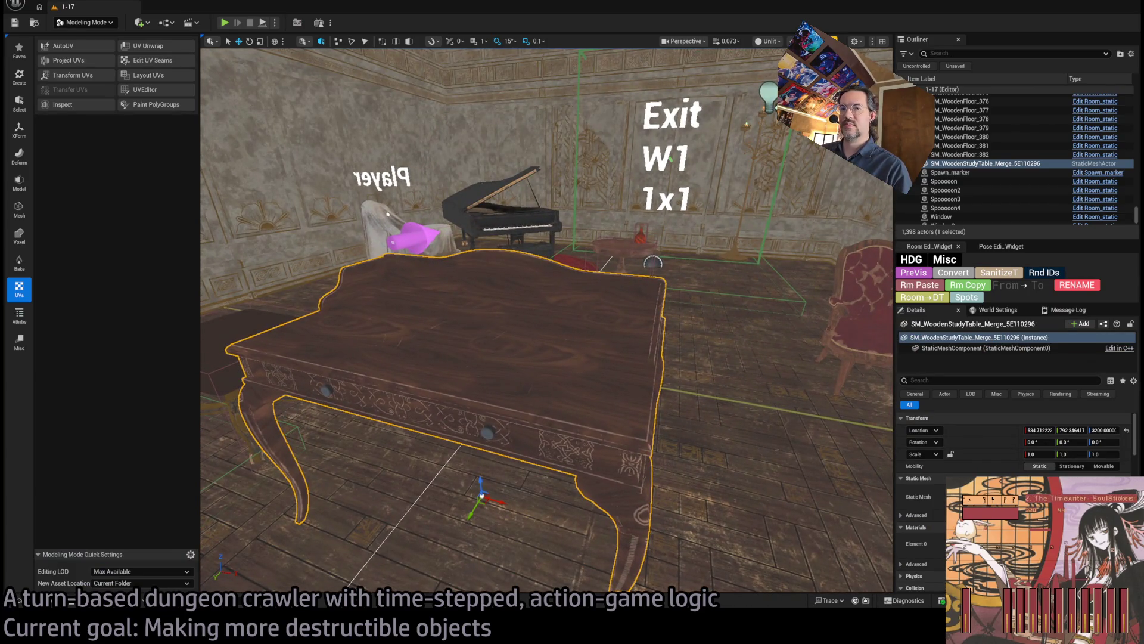
# Step: Replace the room's table with a fresh SM_WoodenStudyTable actor and enter Fracture Mode
pyautogui.press('Delete')
pyautogui.click(36, 601)
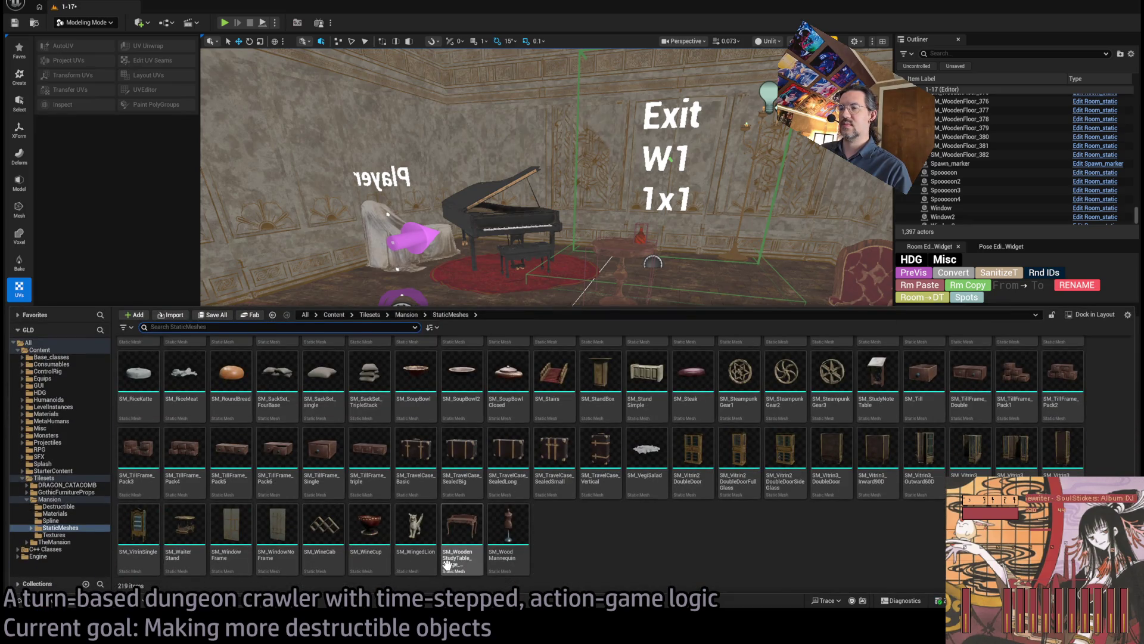
pyautogui.moveTo(447, 565)
pyautogui.mouseDown()
pyautogui.moveTo(581, 465)
pyautogui.moveTo(573, 477)
pyautogui.mouseUp()
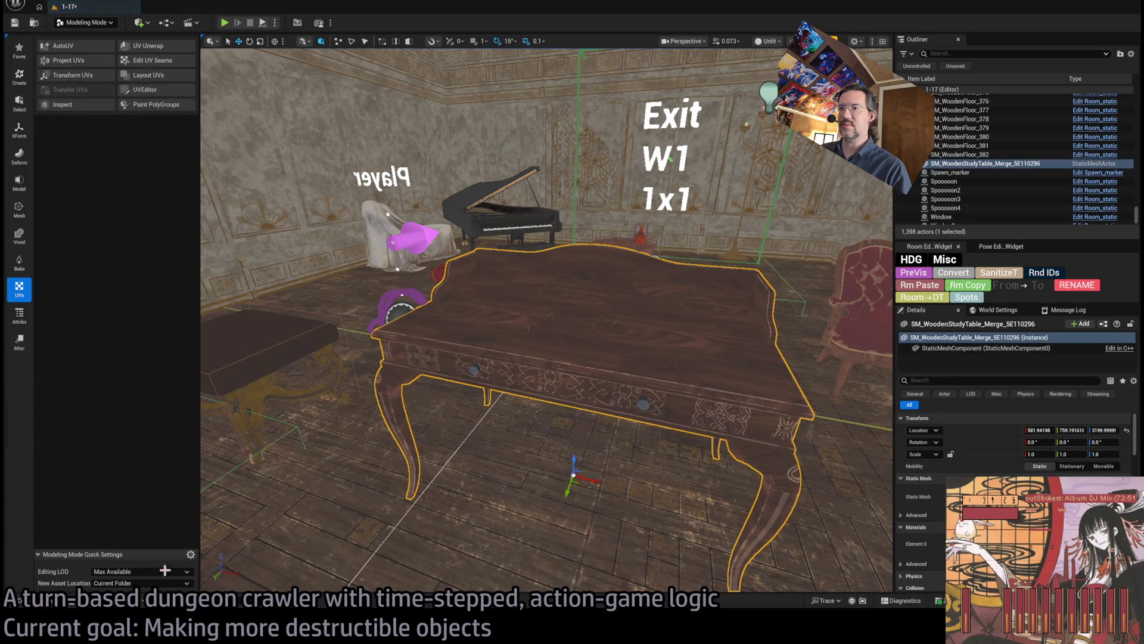
pyautogui.press('Delete')
pyautogui.hotkey('ctrl', 'space')
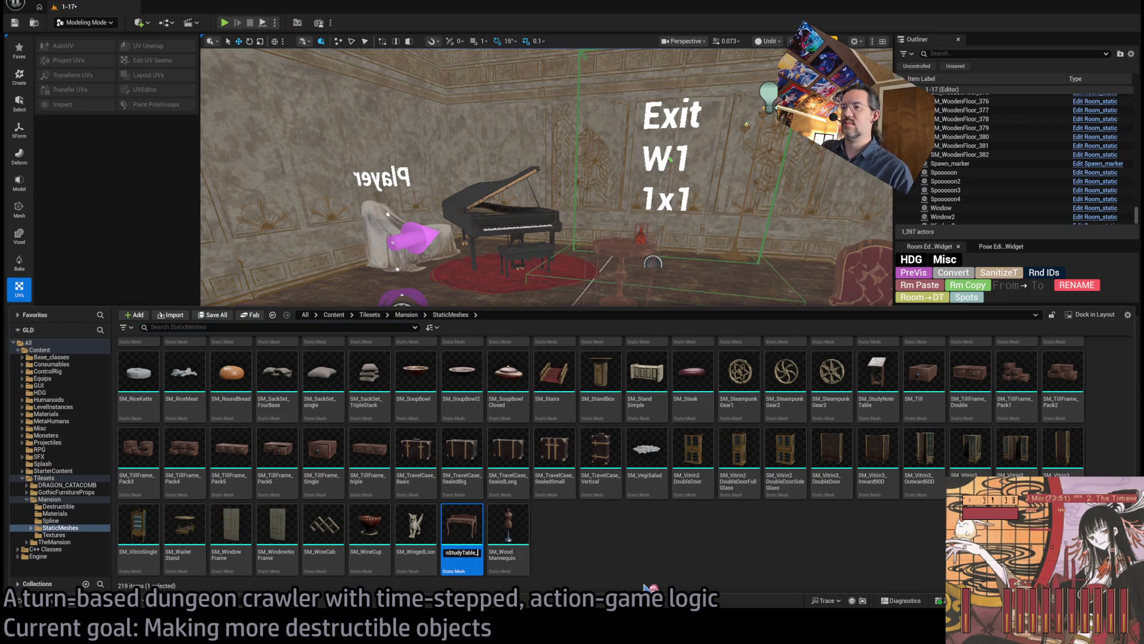
pyautogui.click(84, 528)
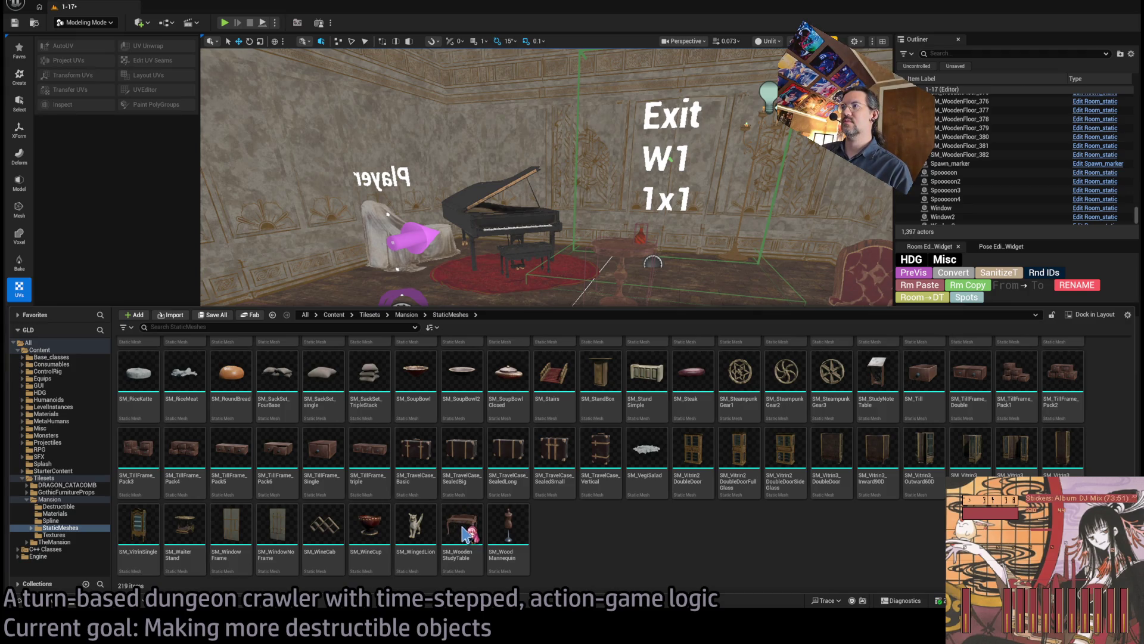
pyautogui.moveTo(470, 563)
pyautogui.mouseDown()
pyautogui.moveTo(423, 409)
pyautogui.moveTo(567, 465)
pyautogui.moveTo(557, 432)
pyautogui.mouseUp()
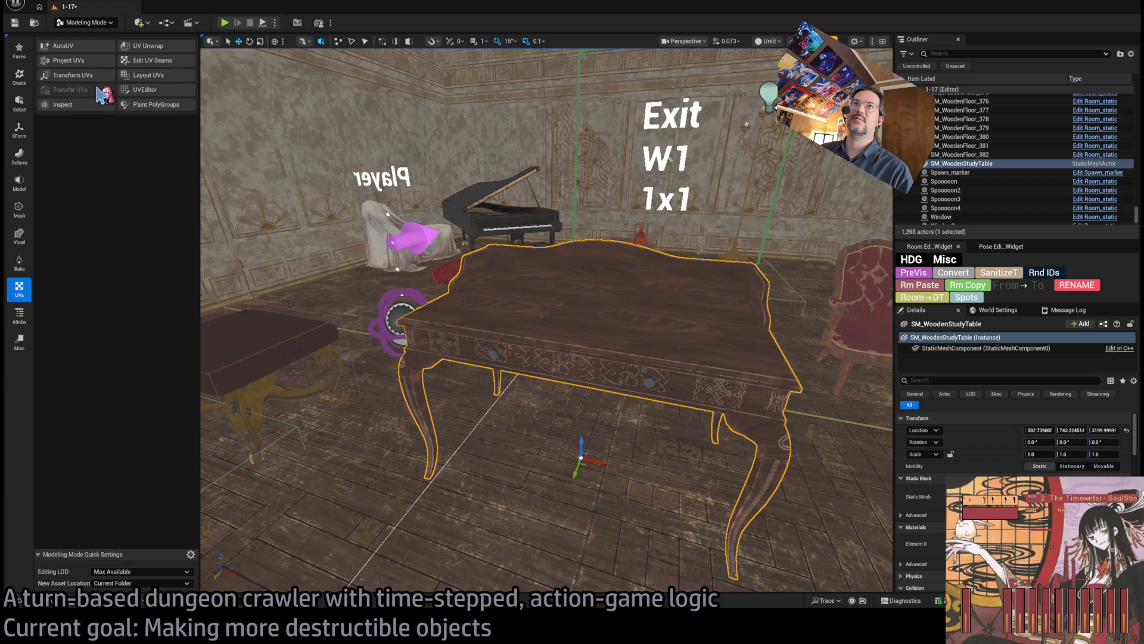
pyautogui.hotkey('shift', '6')
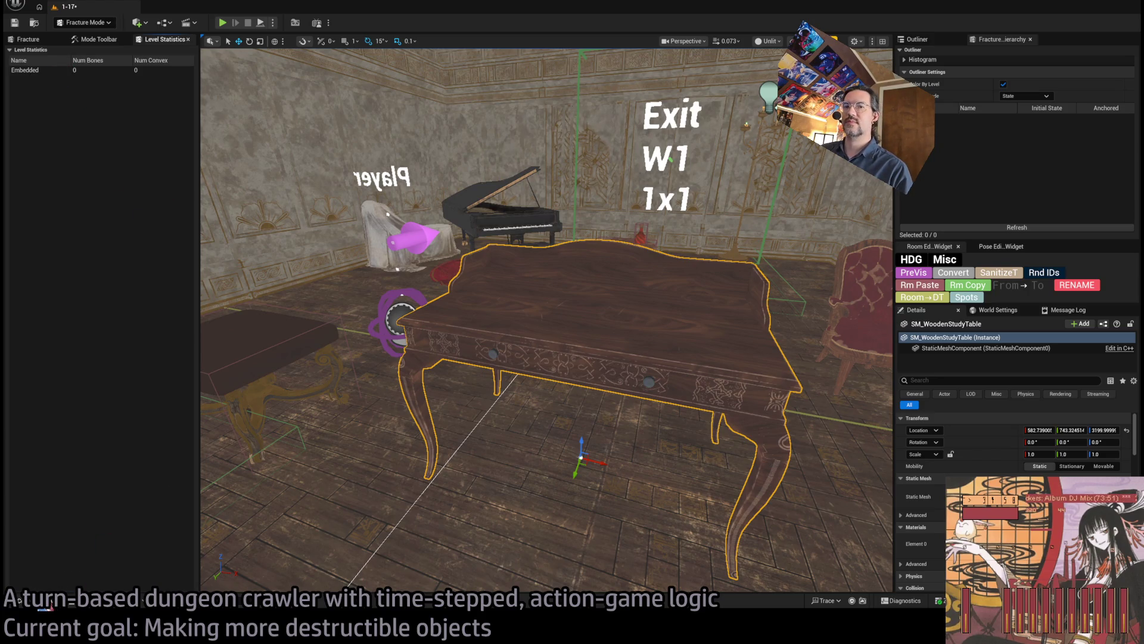
# Step: Make the table a geometry collection and slice off its top with a Planar fracture
pyautogui.hotkey('ctrl', 'space')
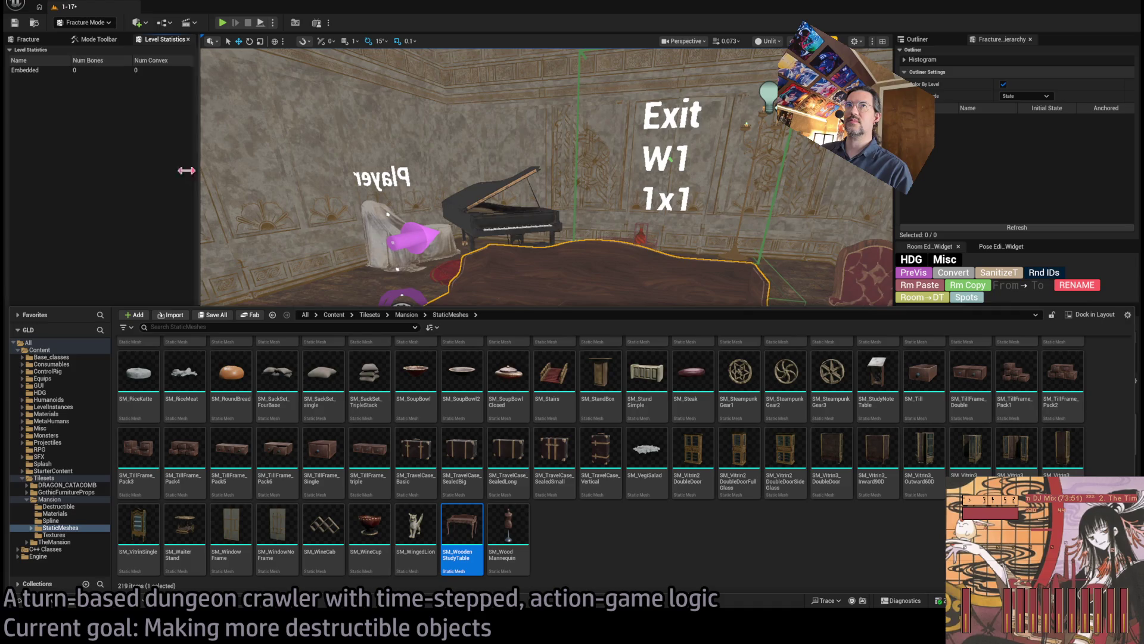
pyautogui.click(162, 119)
pyautogui.press('f')
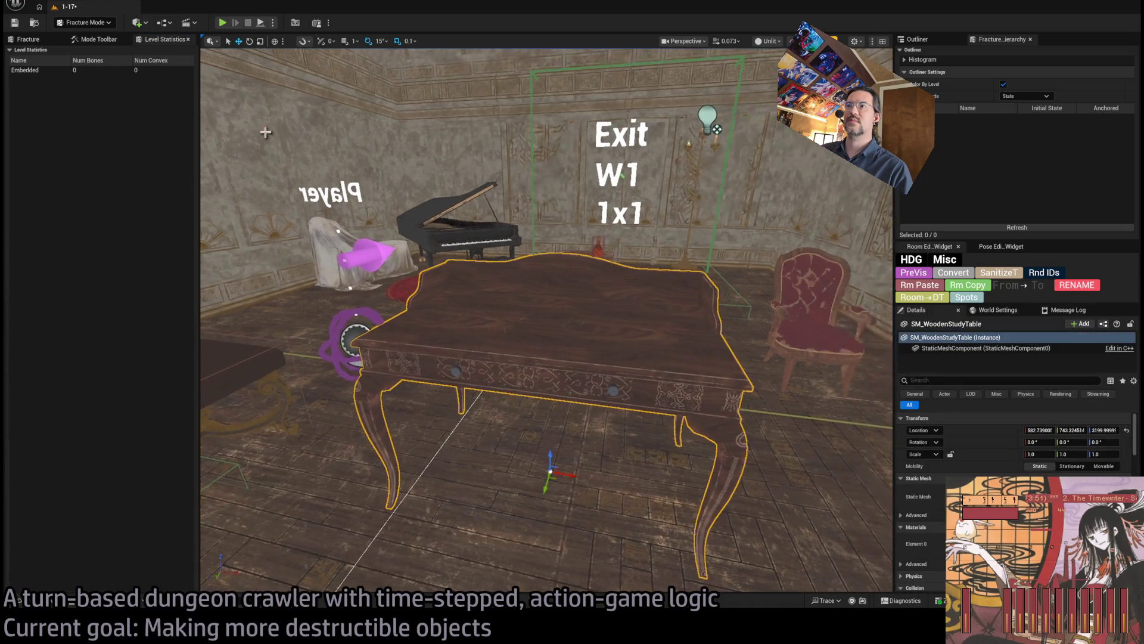
pyautogui.click(51, 39)
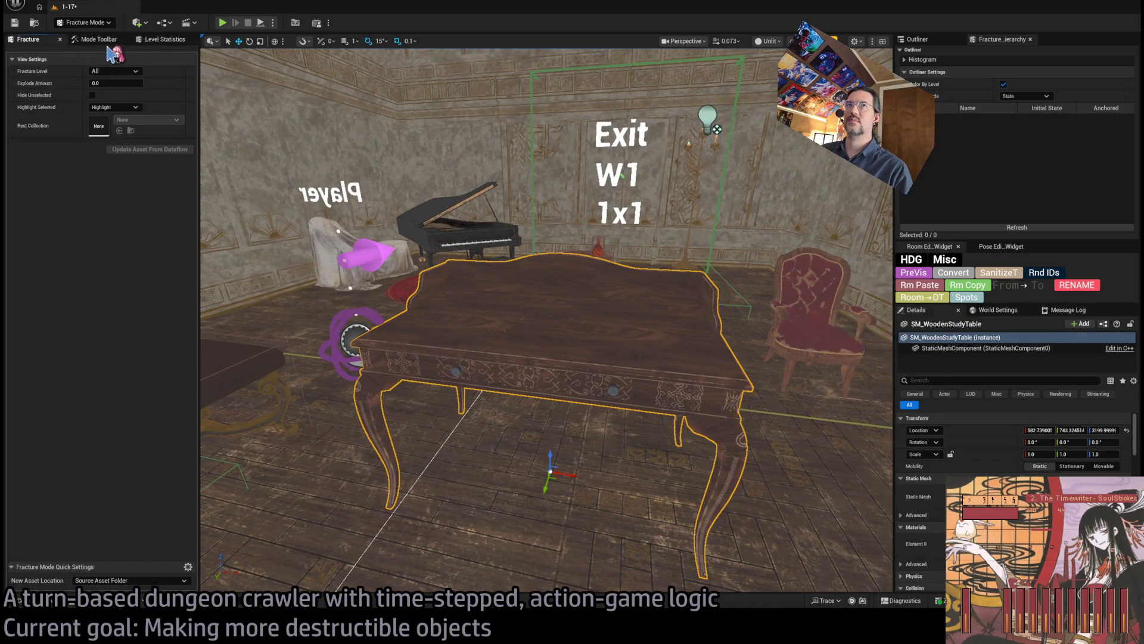
pyautogui.click(99, 40)
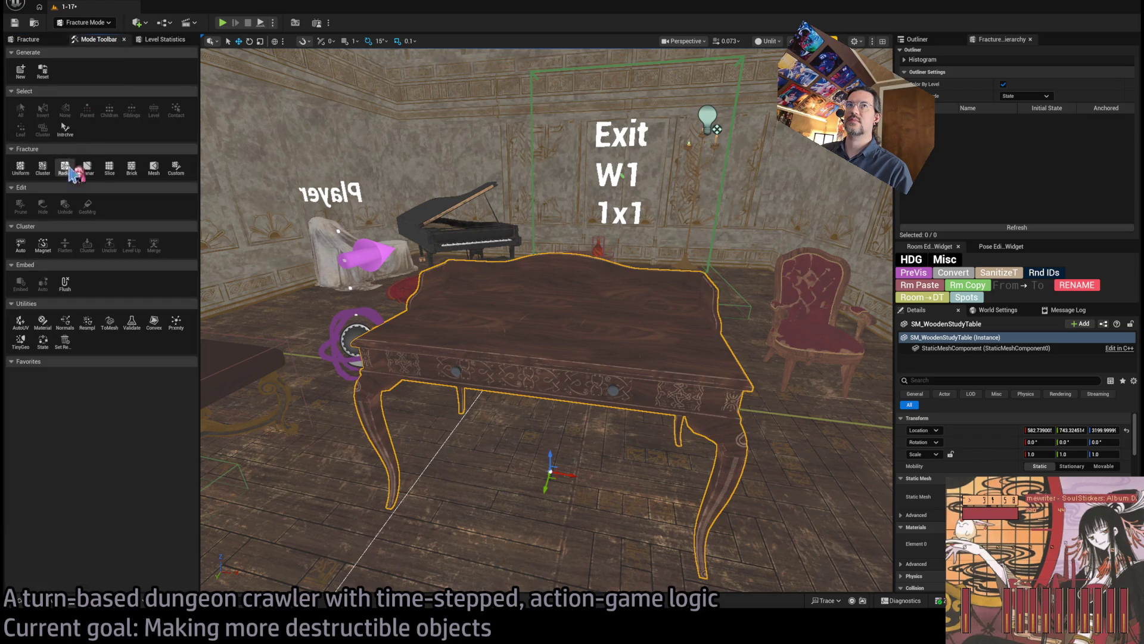
pyautogui.click(88, 168)
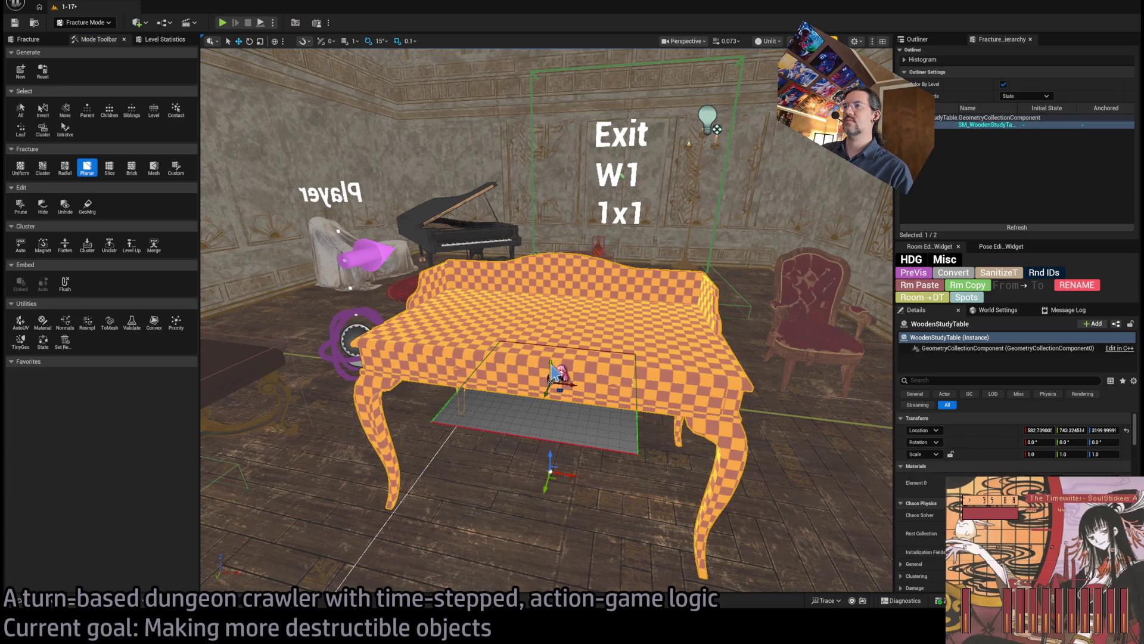
pyautogui.moveTo(552, 362); pyautogui.dragTo(559, 298)
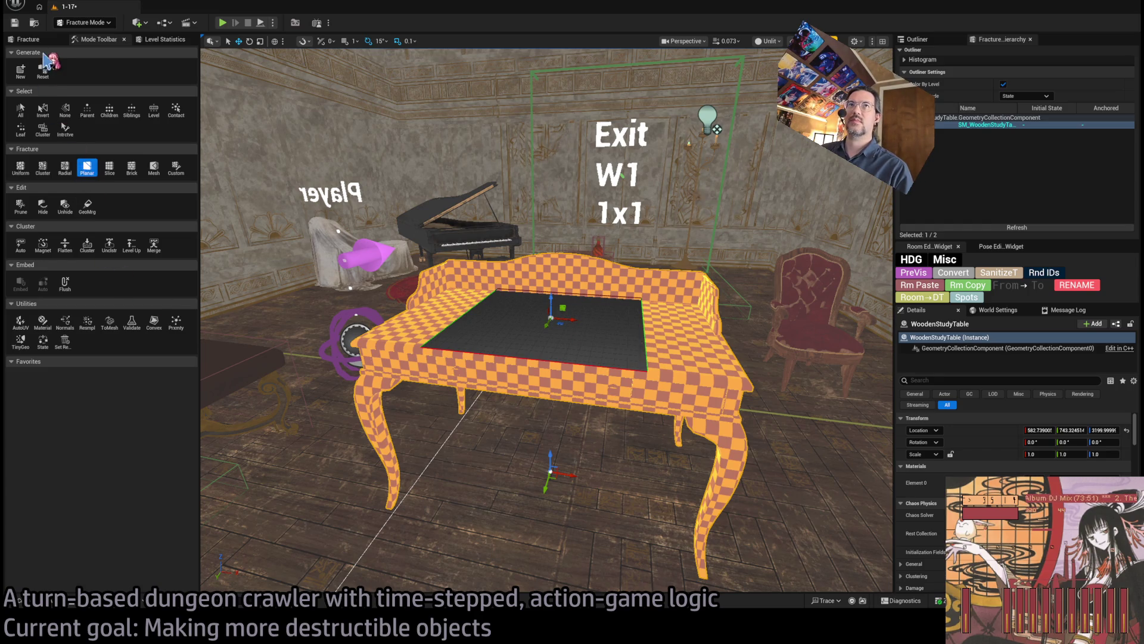
pyautogui.click(28, 39)
pyautogui.click(142, 553)
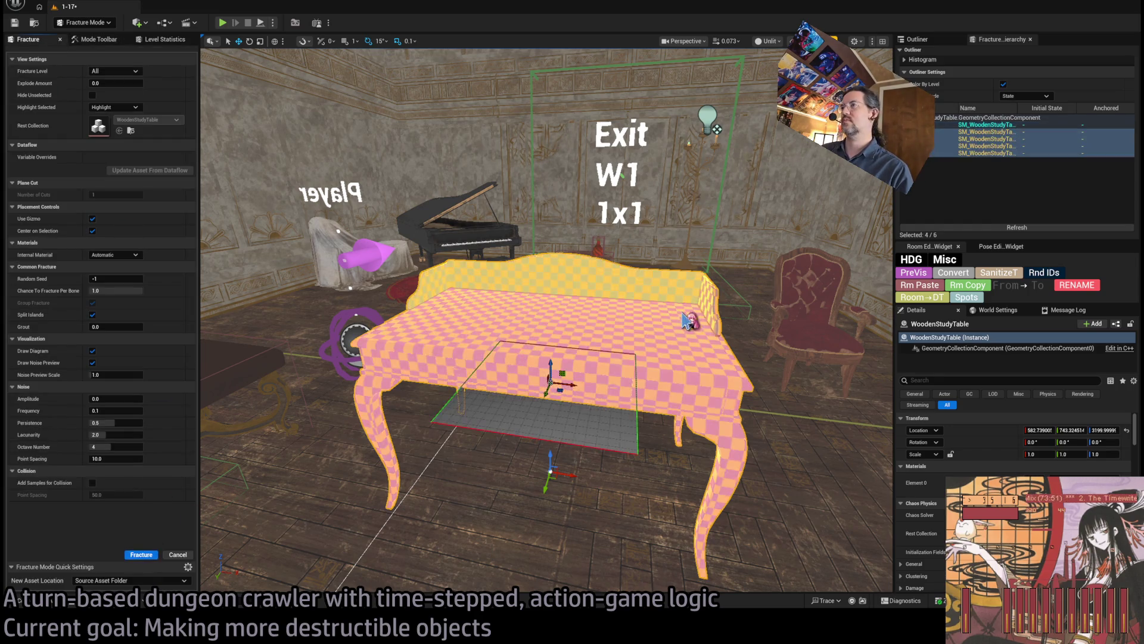
# Step: Preview the exploded pieces, then tilt the cut plane diagonally across the tabletop
pyautogui.moveTo(106, 86)
pyautogui.mouseDown()
pyautogui.moveTo(155, 85)
pyautogui.moveTo(89, 83)
pyautogui.mouseUp()
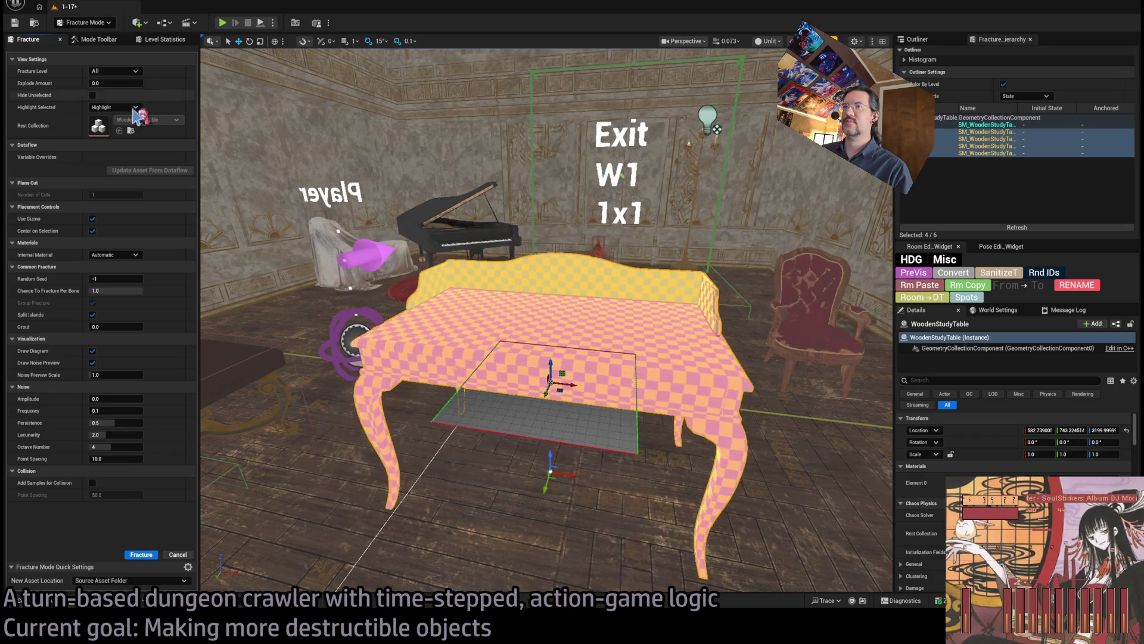
pyautogui.press('f')
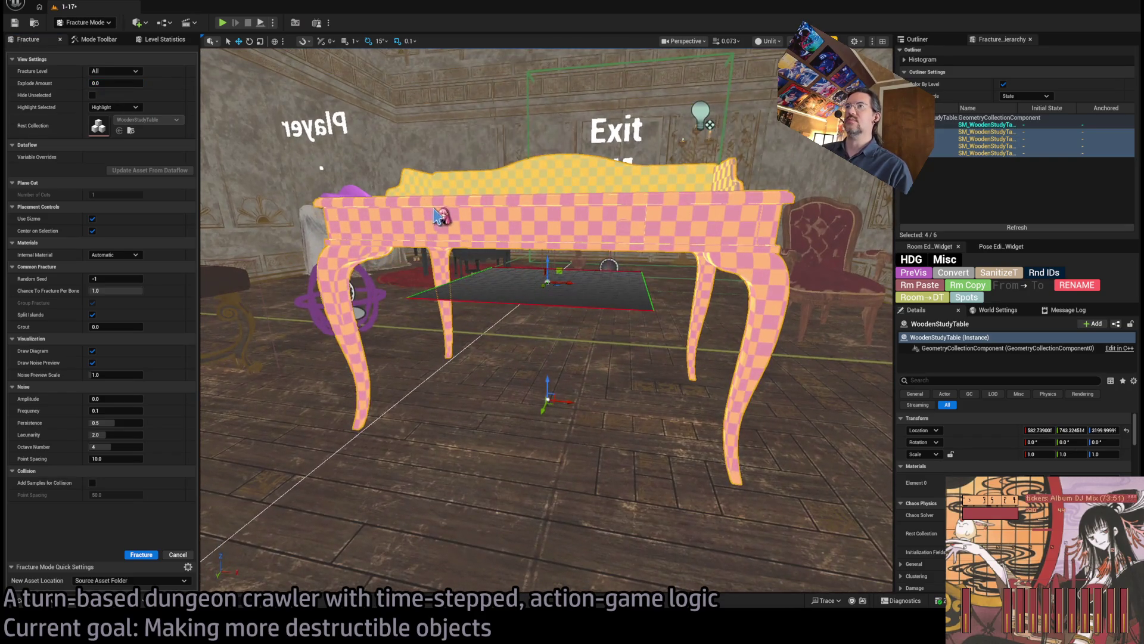
pyautogui.click(635, 280)
pyautogui.moveTo(635, 279); pyautogui.dragTo(606, 350)
pyautogui.press('e')
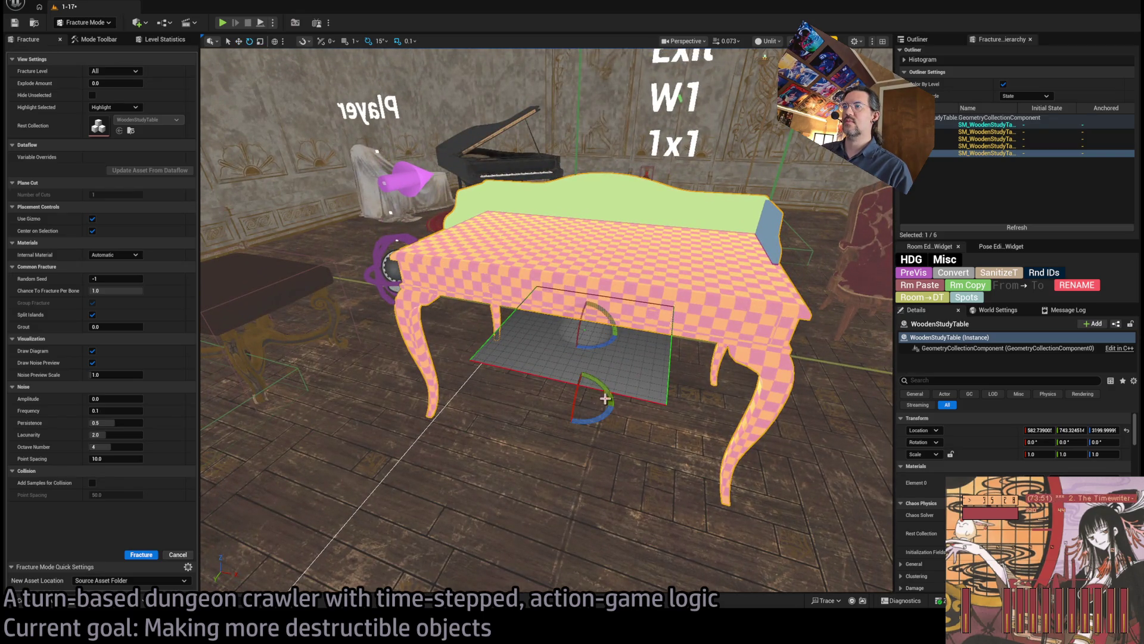
pyautogui.moveTo(598, 329); pyautogui.dragTo(592, 326)
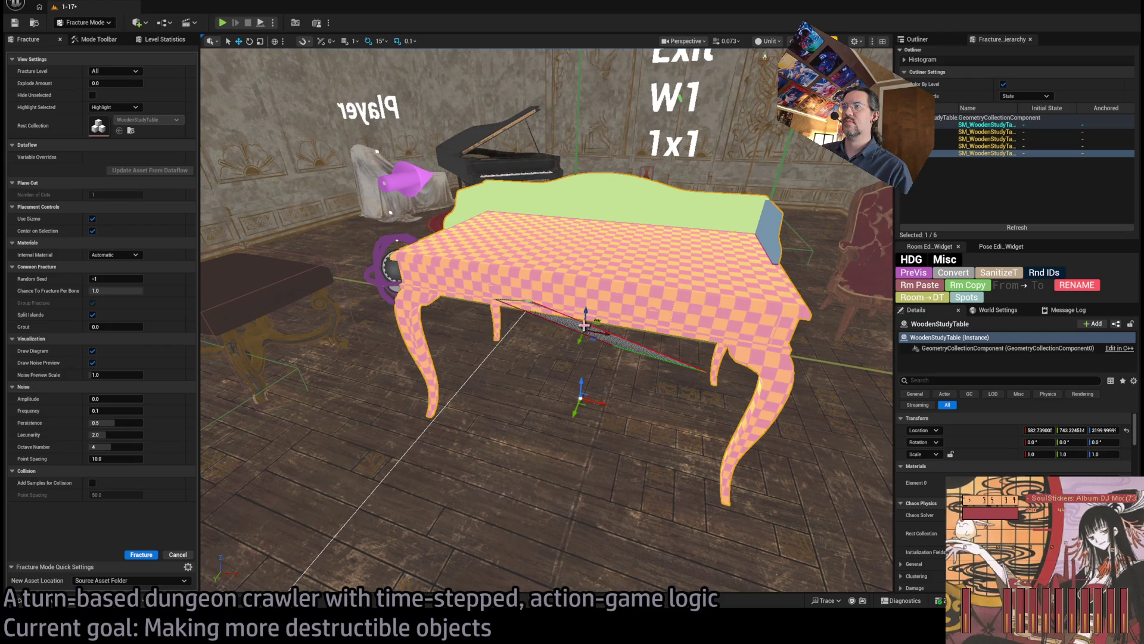
pyautogui.moveTo(582, 325)
pyautogui.mouseDown()
pyautogui.moveTo(524, 266)
pyautogui.moveTo(544, 311)
pyautogui.moveTo(572, 298)
pyautogui.moveTo(567, 274)
pyautogui.moveTo(590, 286)
pyautogui.moveTo(573, 277)
pyautogui.moveTo(572, 346)
pyautogui.moveTo(541, 327)
pyautogui.moveTo(549, 288)
pyautogui.moveTo(567, 271)
pyautogui.moveTo(552, 254)
pyautogui.moveTo(567, 259)
pyautogui.mouseUp()
# Step: Slide the diagonal cut plane across the table into its final position
pyautogui.press('e')
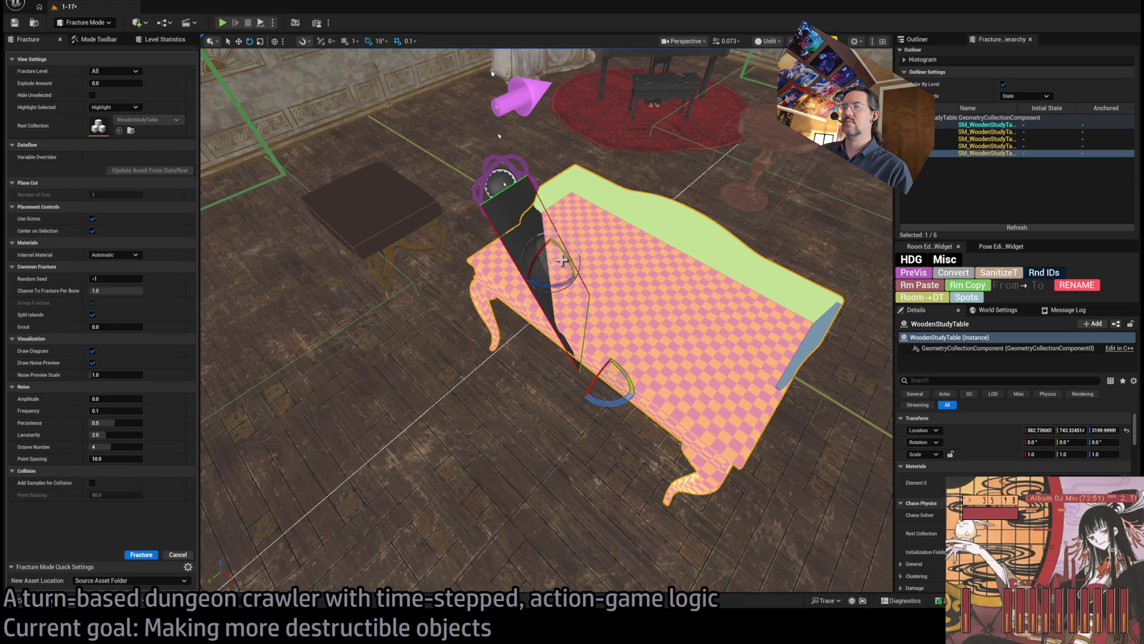
pyautogui.press('w')
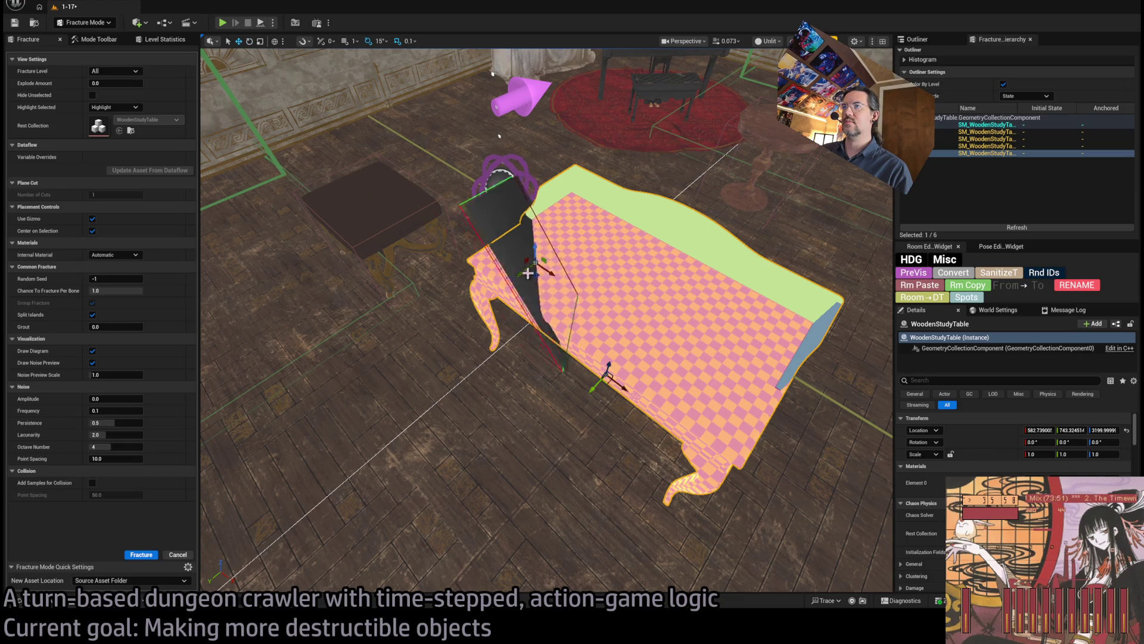
pyautogui.moveTo(528, 274); pyautogui.dragTo(511, 274)
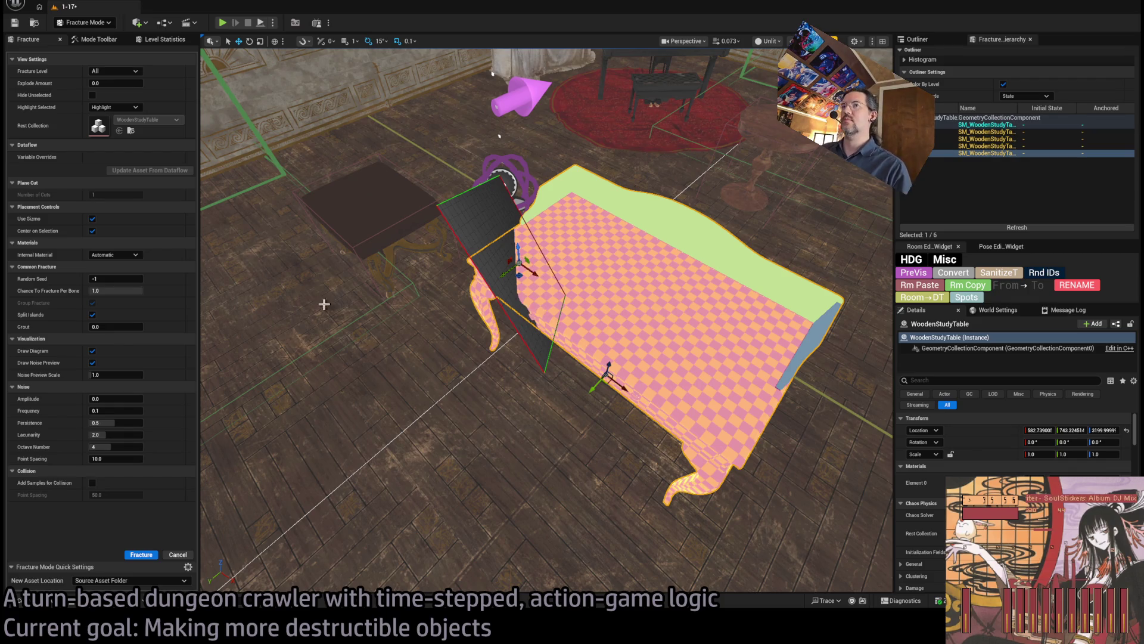
pyautogui.moveTo(515, 277)
pyautogui.mouseDown()
pyautogui.moveTo(555, 295)
pyautogui.moveTo(557, 232)
pyautogui.moveTo(557, 298)
pyautogui.moveTo(557, 266)
pyautogui.mouseUp()
pyautogui.moveTo(421, 325)
pyautogui.mouseDown()
pyautogui.moveTo(485, 327)
pyautogui.moveTo(465, 316)
pyautogui.mouseUp()
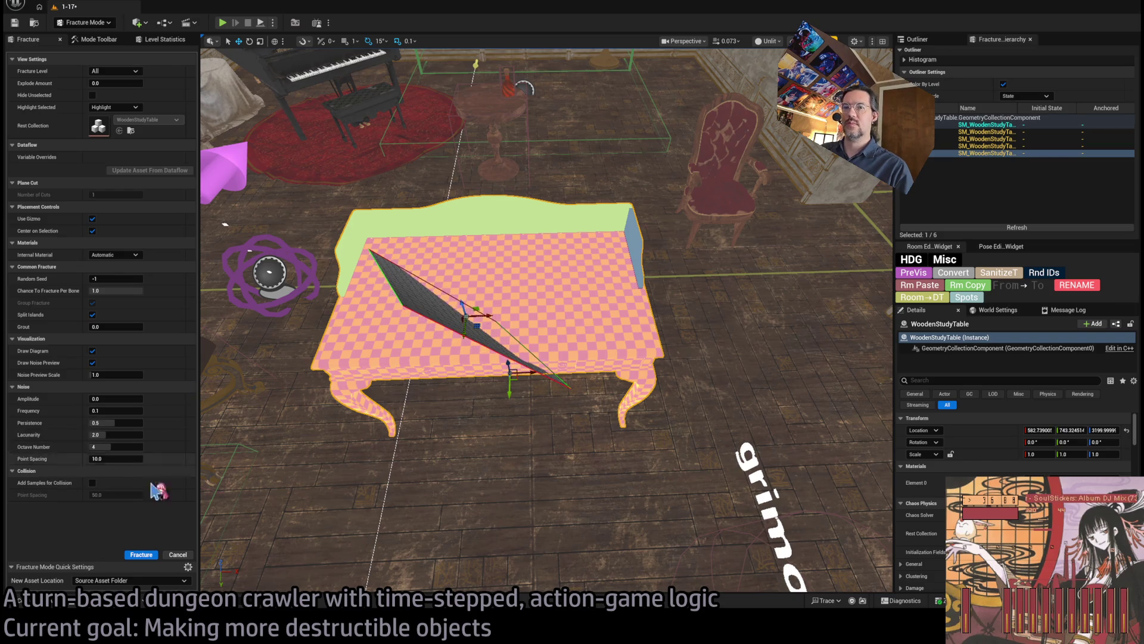
# Step: Apply the diagonal plane cut, adding pieces 10 and 11
pyautogui.click(142, 555)
pyautogui.moveTo(488, 423)
pyautogui.mouseDown()
pyautogui.moveTo(525, 376)
pyautogui.moveTo(483, 417)
pyautogui.moveTo(474, 299)
pyautogui.mouseUp()
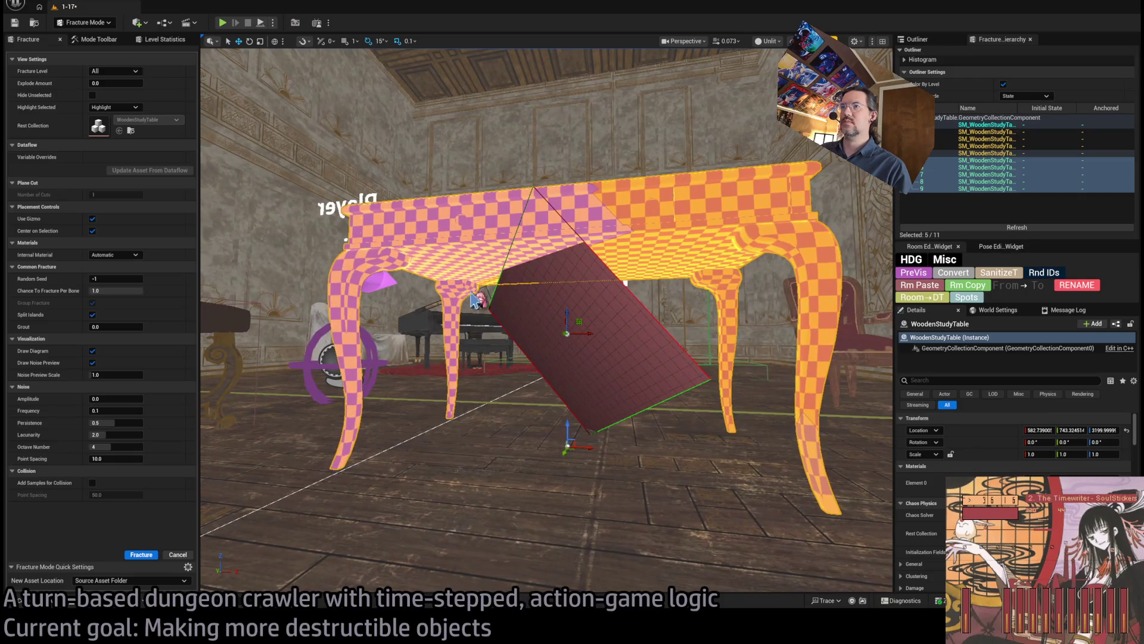
pyautogui.moveTo(572, 313)
pyautogui.mouseDown()
pyautogui.moveTo(561, 265)
pyautogui.moveTo(569, 327)
pyautogui.mouseUp()
# Step: Turn the cut plane edge-on through a table leg on the selected piece and fracture it
pyautogui.press('e')
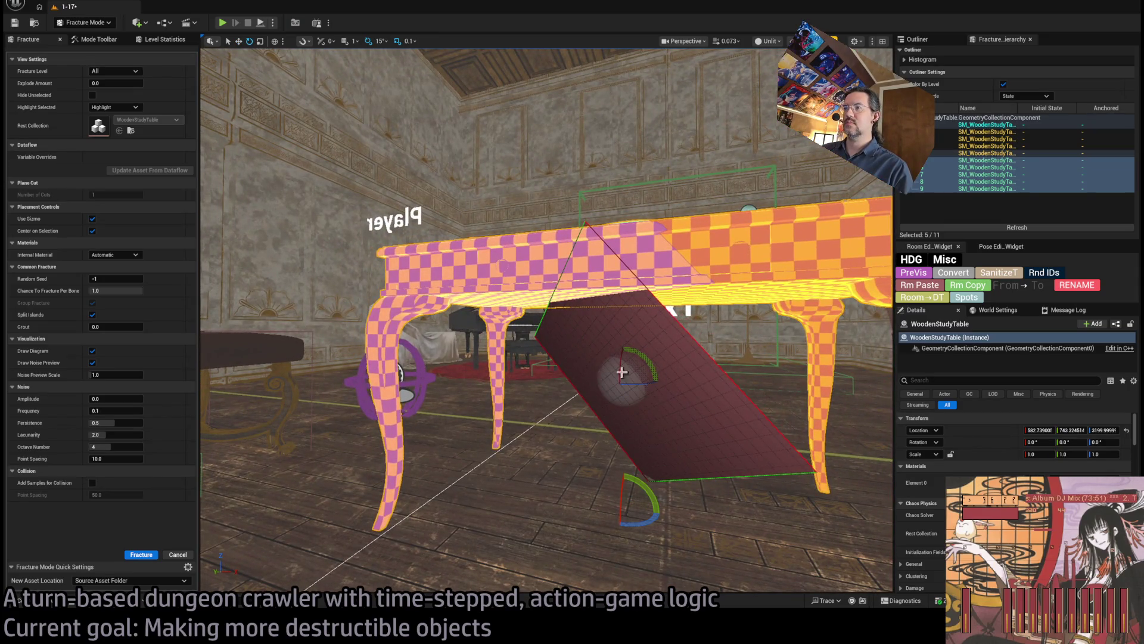
pyautogui.click(510, 292)
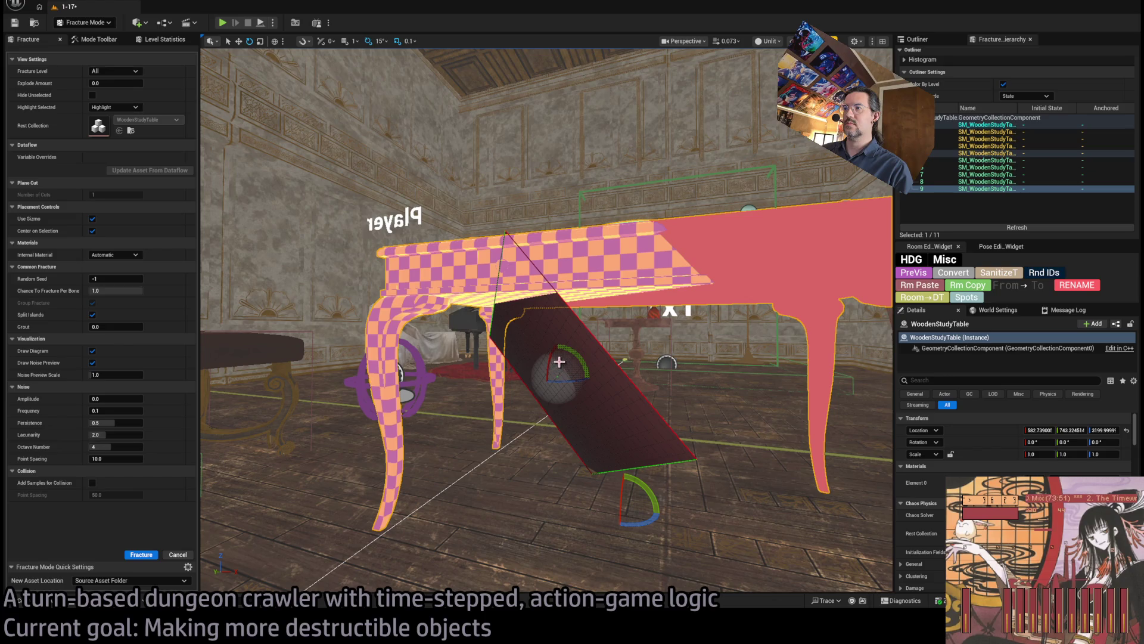
pyautogui.moveTo(559, 361); pyautogui.dragTo(549, 346)
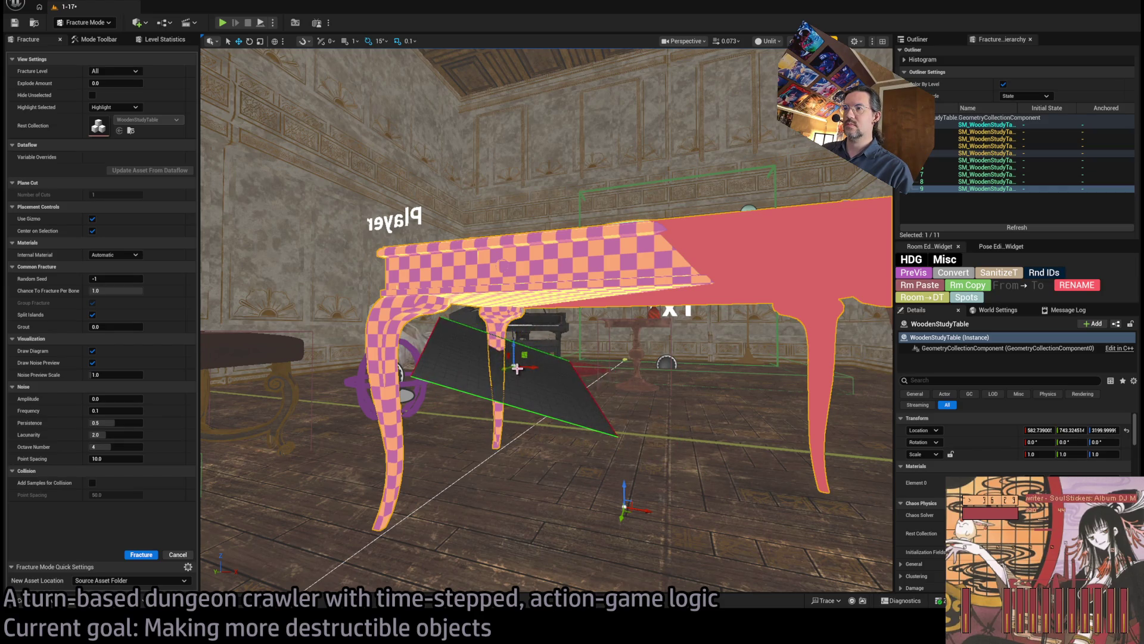
pyautogui.moveTo(517, 367)
pyautogui.mouseDown()
pyautogui.moveTo(438, 207)
pyautogui.moveTo(543, 339)
pyautogui.mouseUp()
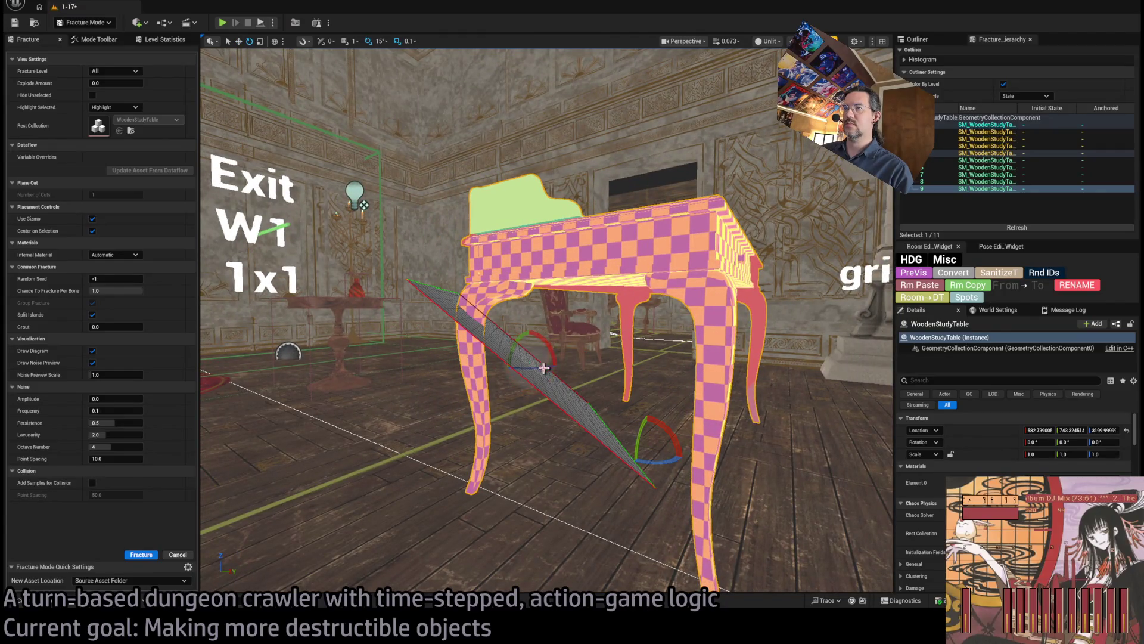
pyautogui.moveTo(547, 366); pyautogui.dragTo(453, 351)
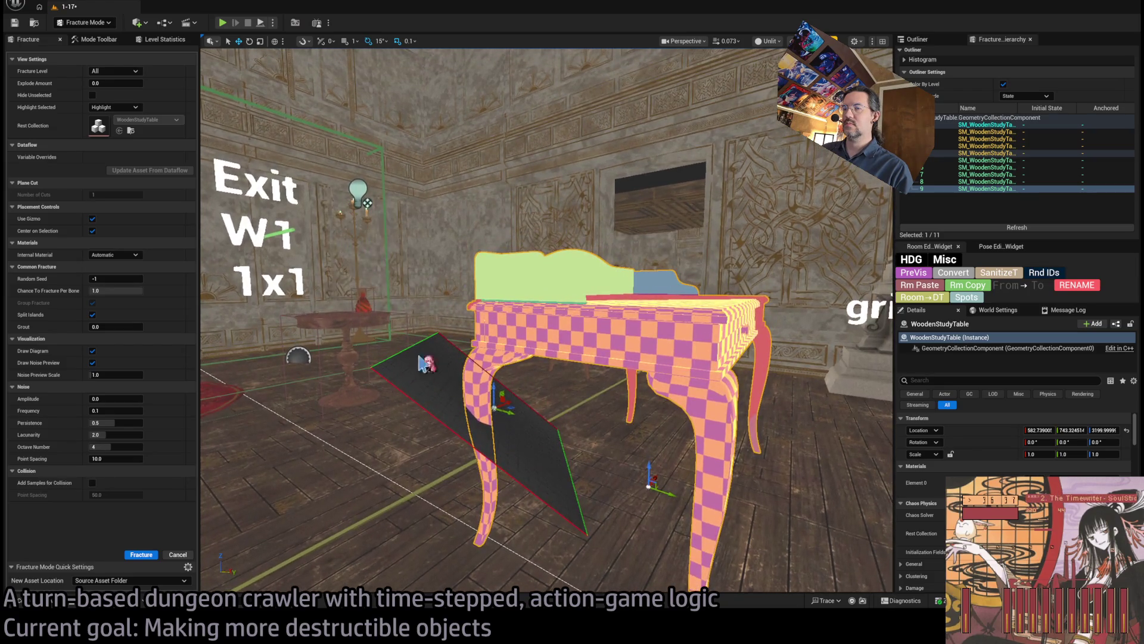
pyautogui.click(141, 554)
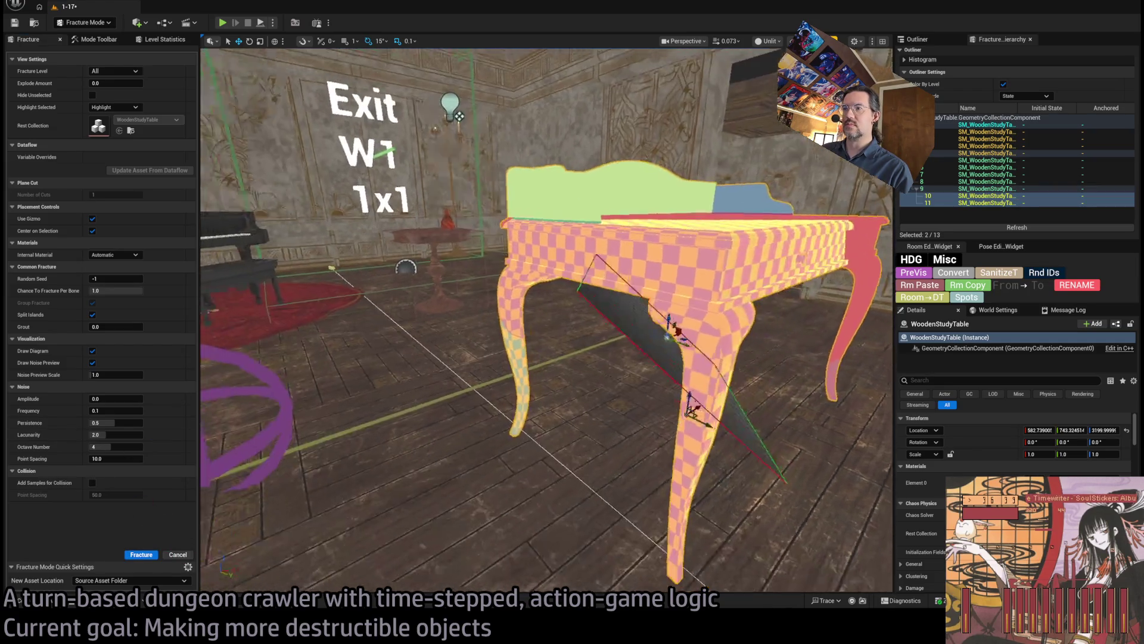
pyautogui.moveTo(421, 172); pyautogui.dragTo(632, 285)
# Step: Select another table piece and set Explode Amount to 0
pyautogui.click(623, 283)
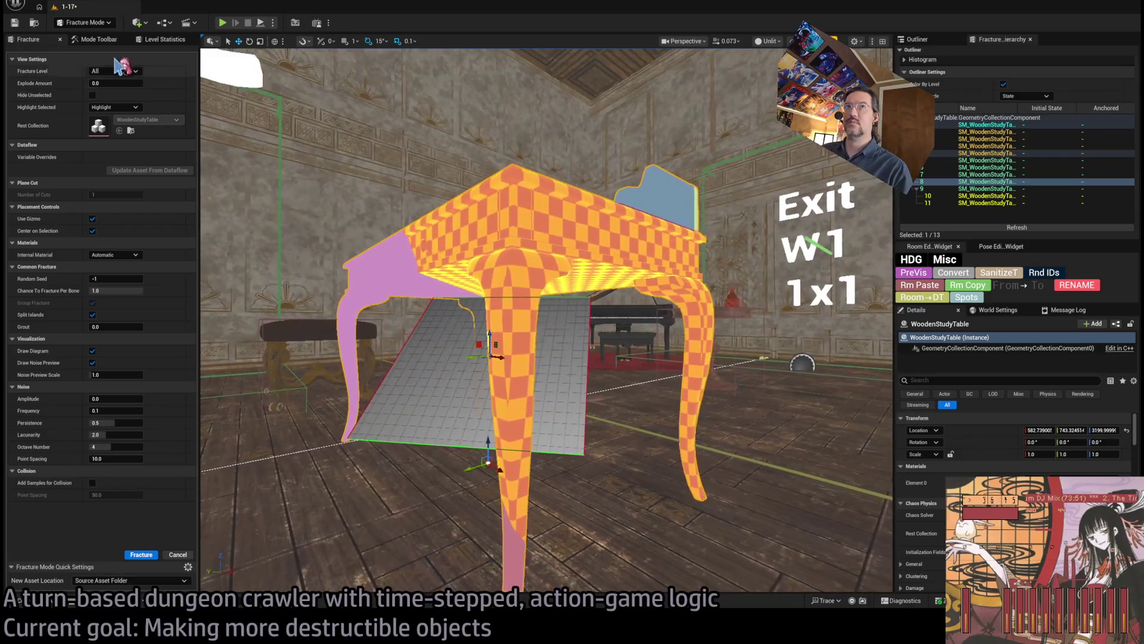
pyautogui.write('0')
pyautogui.press('Return')
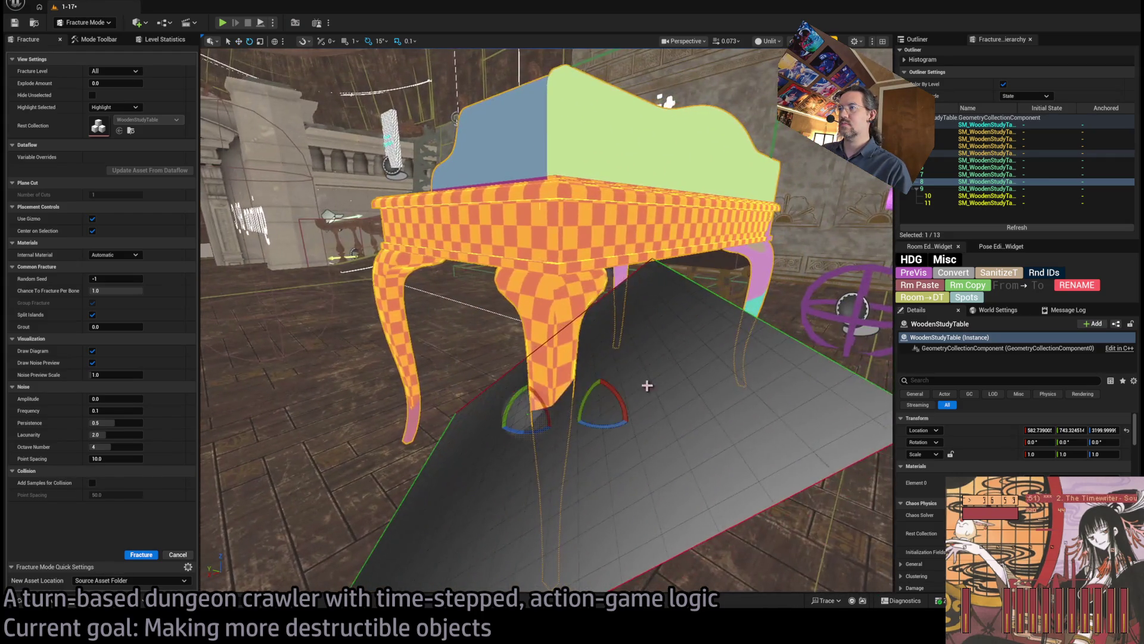
# Step: Tilt the cut plane through a table leg, fracture it, preview the explosion, and reset Explode Amount to 0
pyautogui.moveTo(617, 426); pyautogui.dragTo(618, 427)
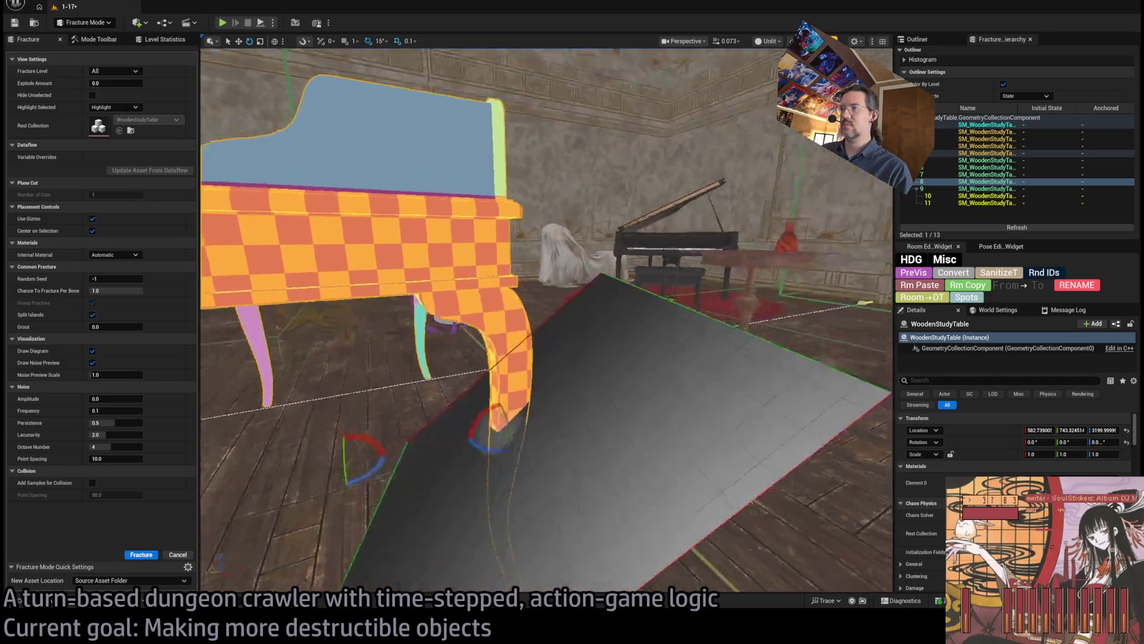
pyautogui.press('w')
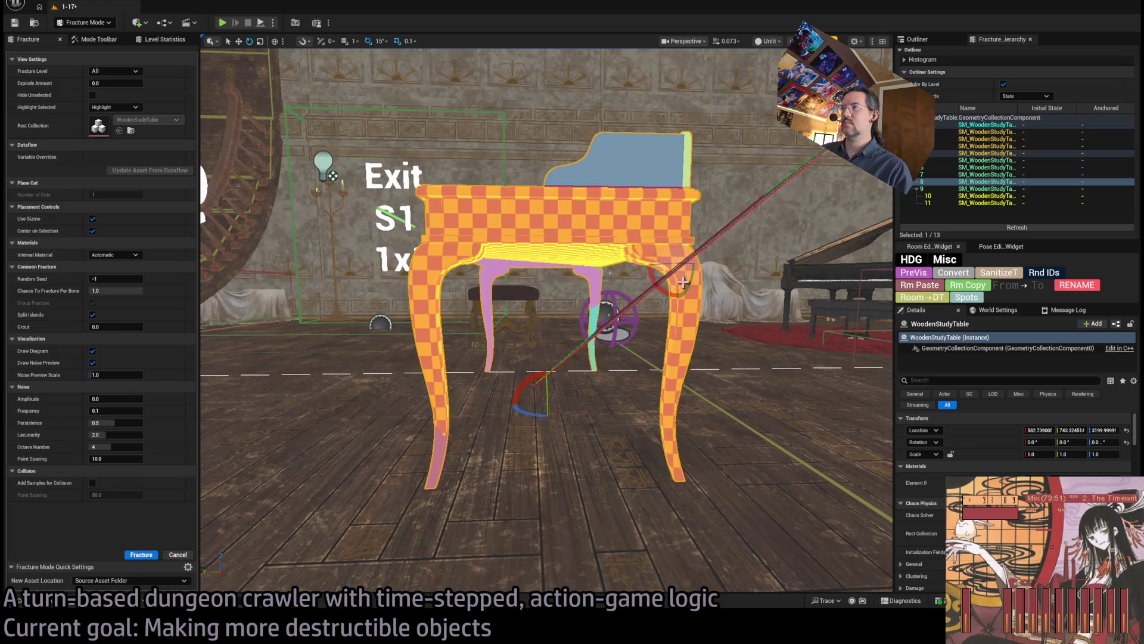
pyautogui.moveTo(653, 272); pyautogui.dragTo(672, 274)
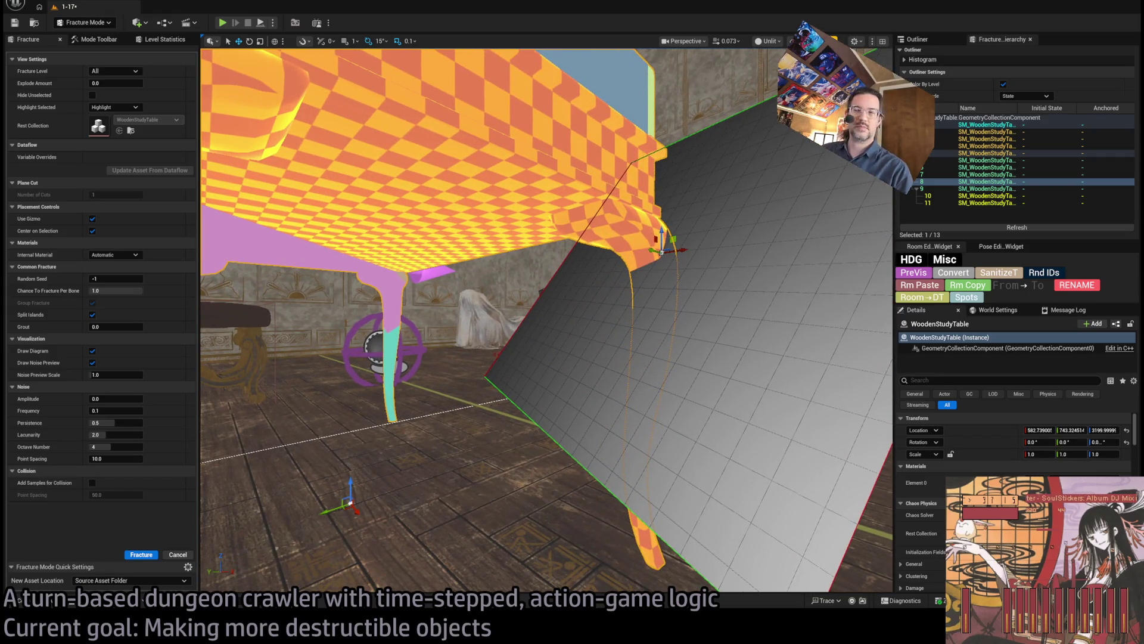
pyautogui.click(137, 556)
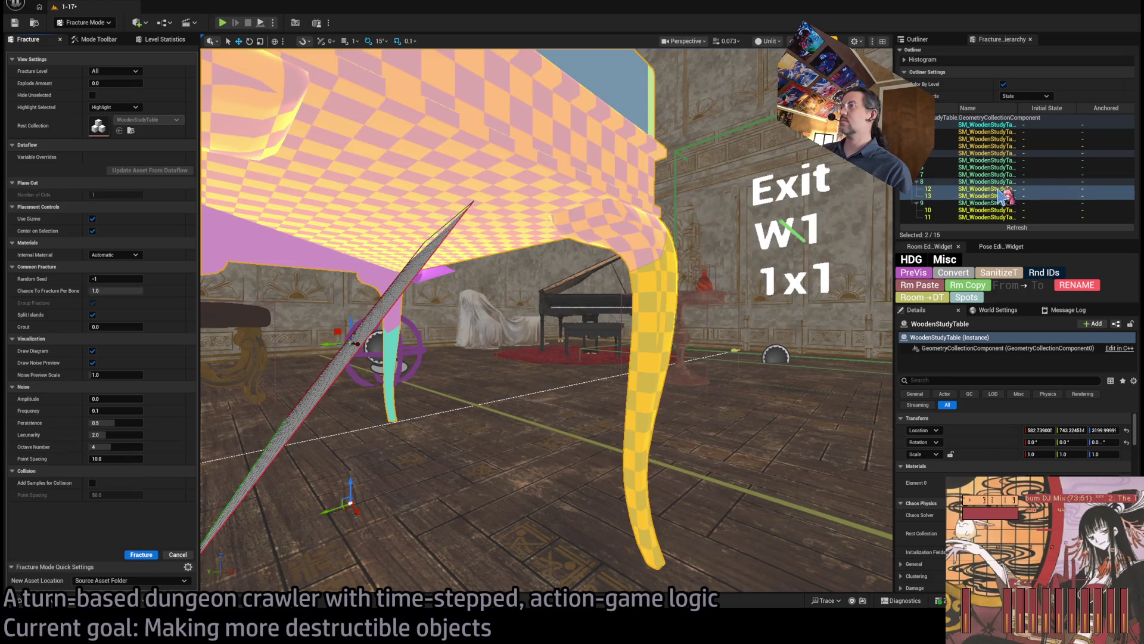
pyautogui.press('f')
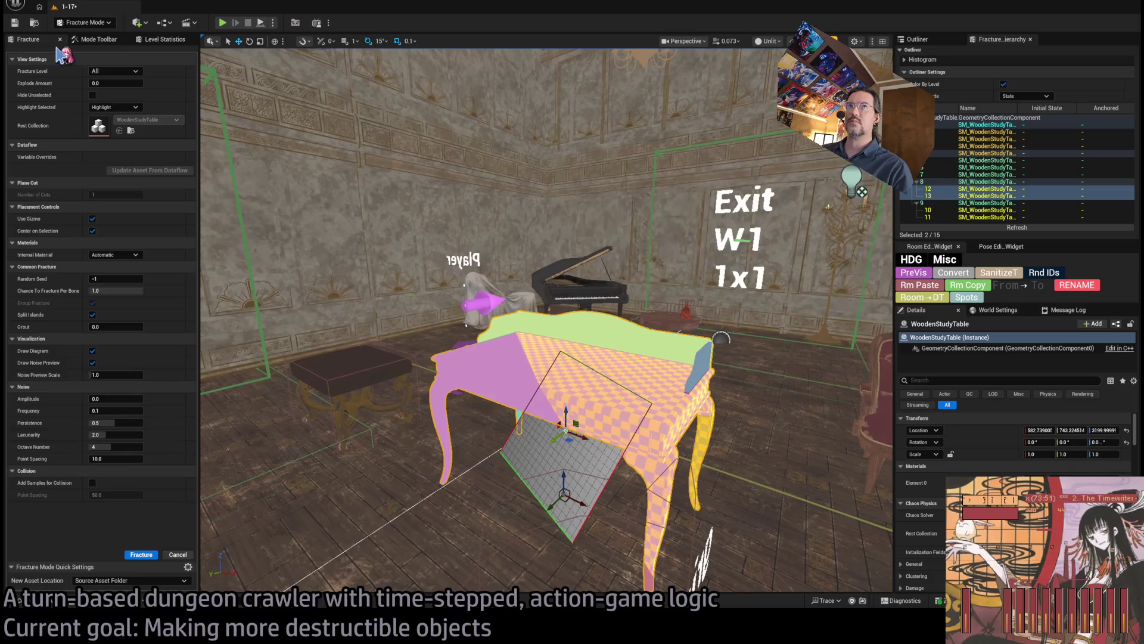
pyautogui.moveTo(96, 82)
pyautogui.mouseDown()
pyautogui.moveTo(120, 83)
pyautogui.moveTo(107, 83)
pyautogui.mouseUp()
pyautogui.write('0')
pyautogui.press('Return')
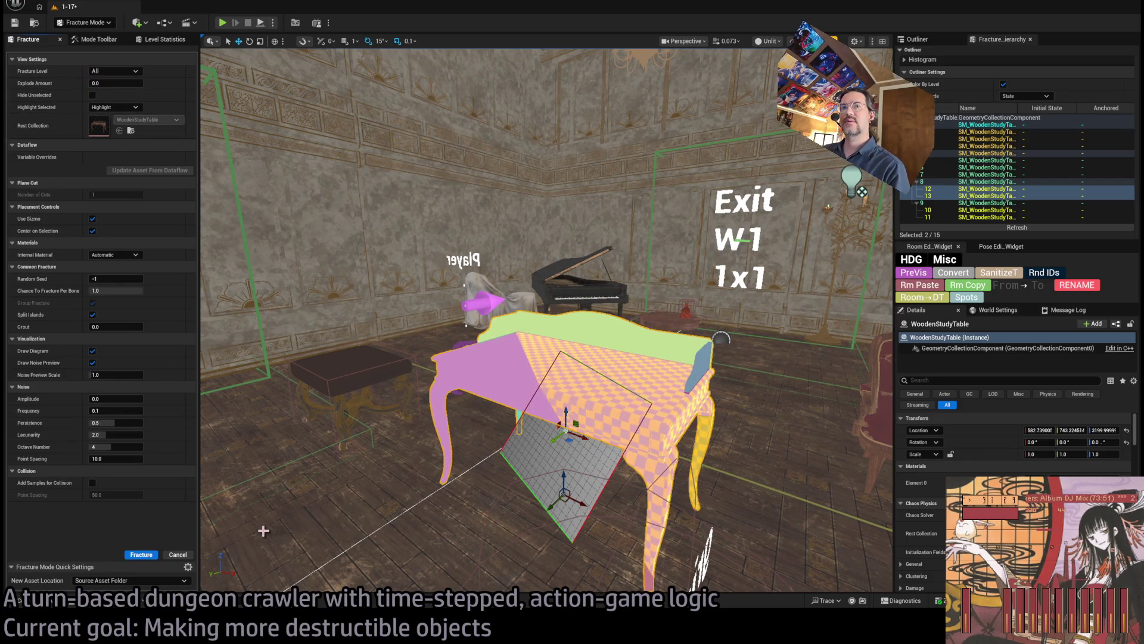
# Step: Duplicate BrooklynPianoChair_DA in Mansion/Destructible as WoodenStudyTable_DA and verify its Geo Collection
pyautogui.click(51, 601)
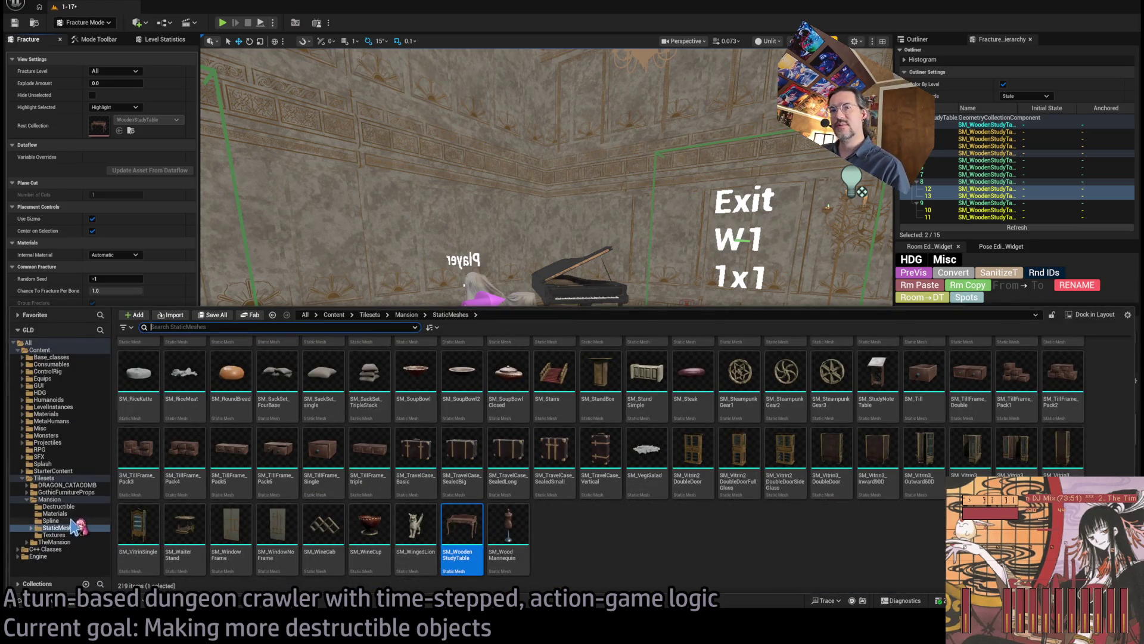
pyautogui.click(59, 506)
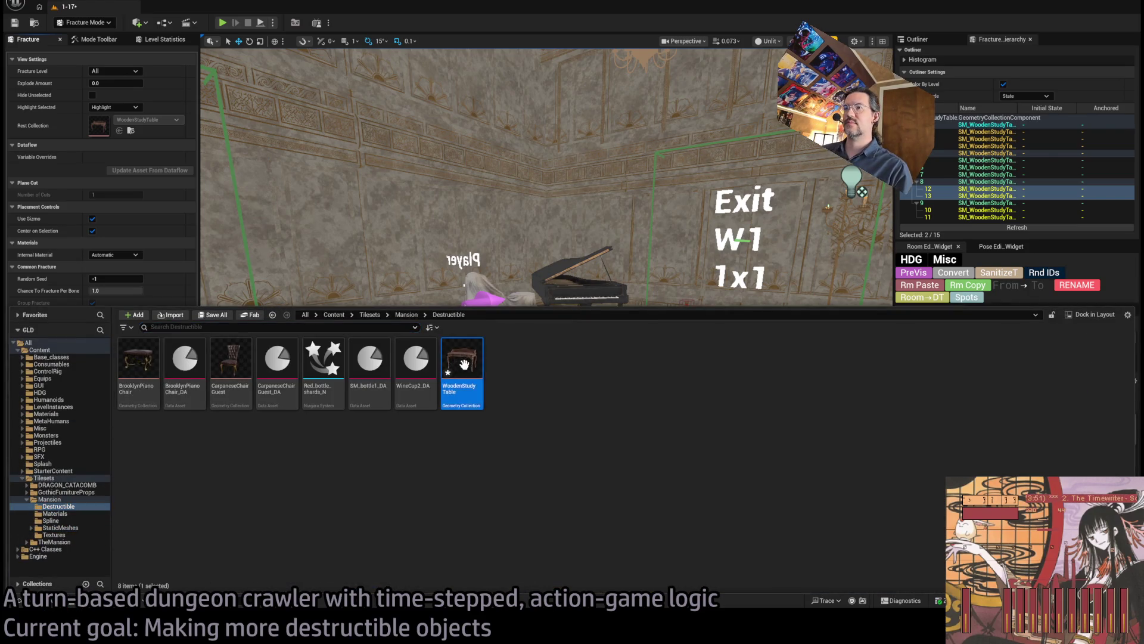
pyautogui.click(428, 366)
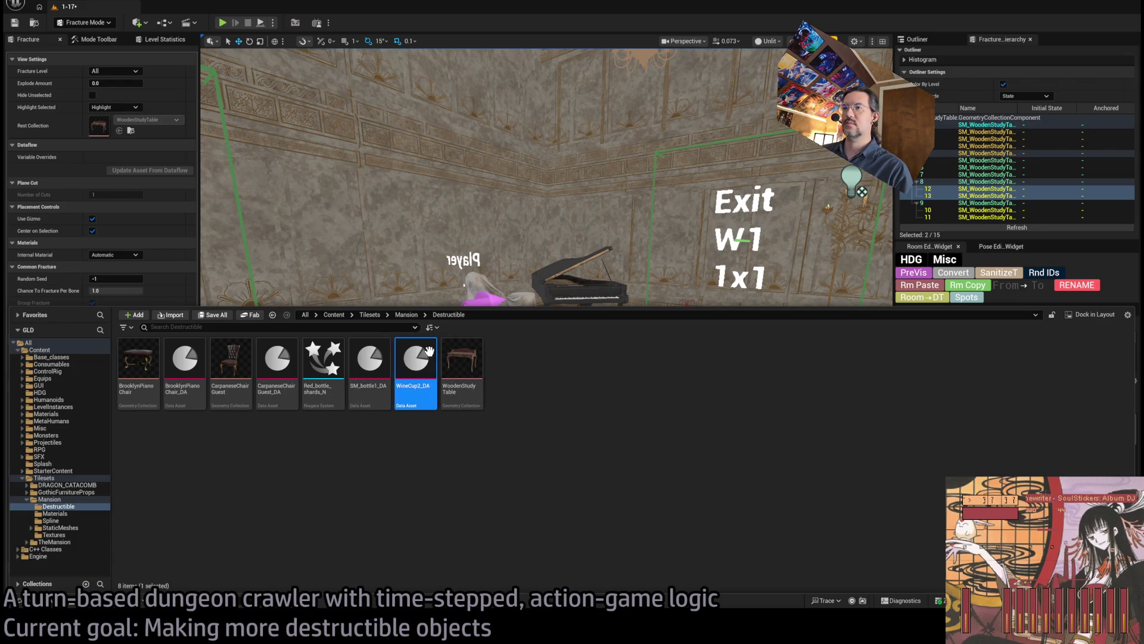
pyautogui.click(376, 468)
pyautogui.click(190, 349)
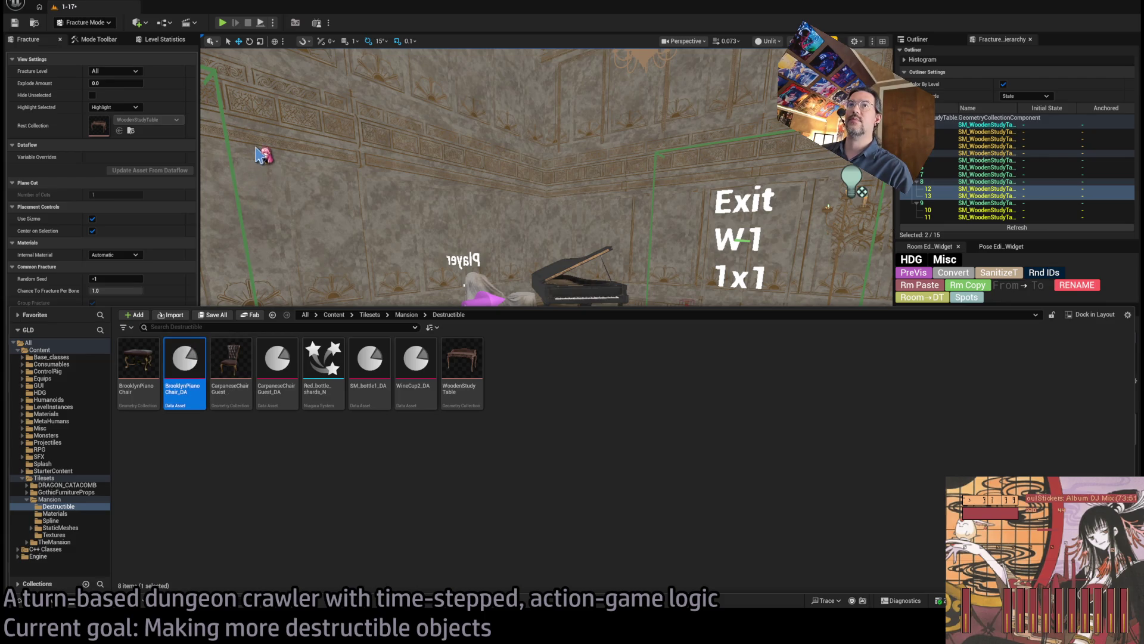
pyautogui.hotkey('ctrl', 'd')
pyautogui.write('StudyTable_D')
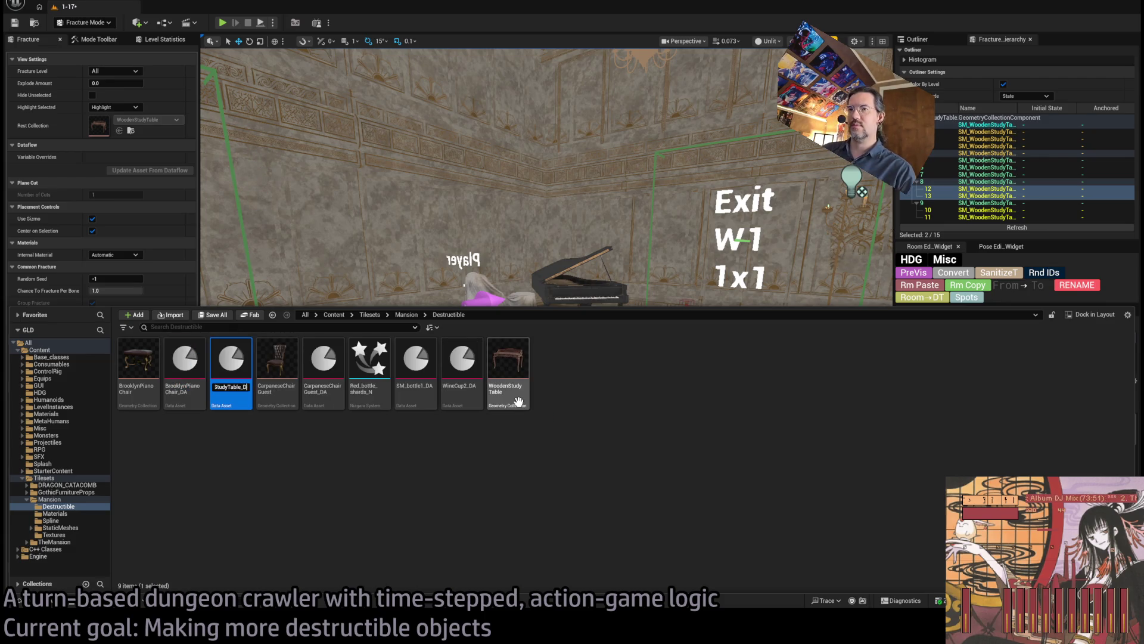
pyautogui.write('A')
pyautogui.press('Return')
pyautogui.doubleClick(518, 401)
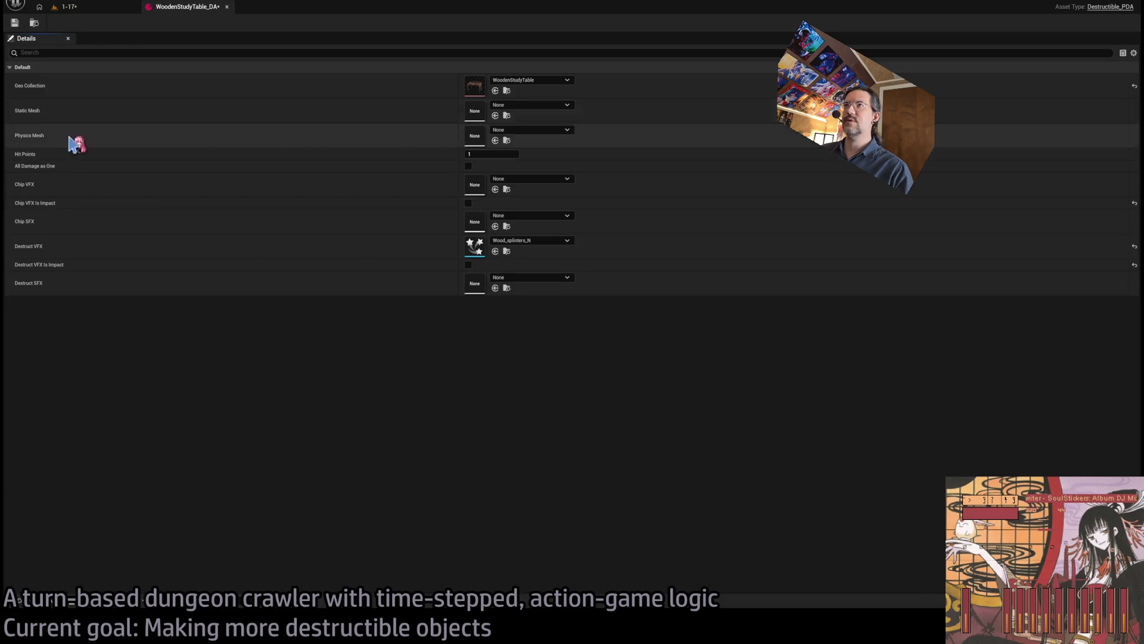
pyautogui.click(226, 7)
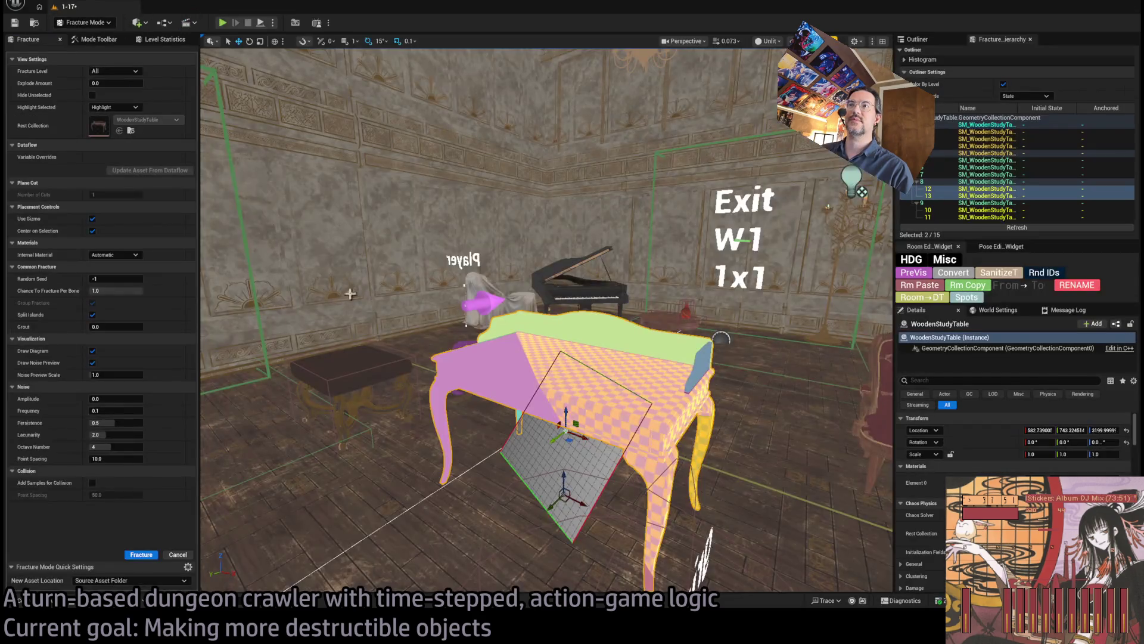
# Step: Leave Fracture Mode, rotate Room_destructible12 180° on Z, and start Play In Editor
pyautogui.hotkey('shift', '1')
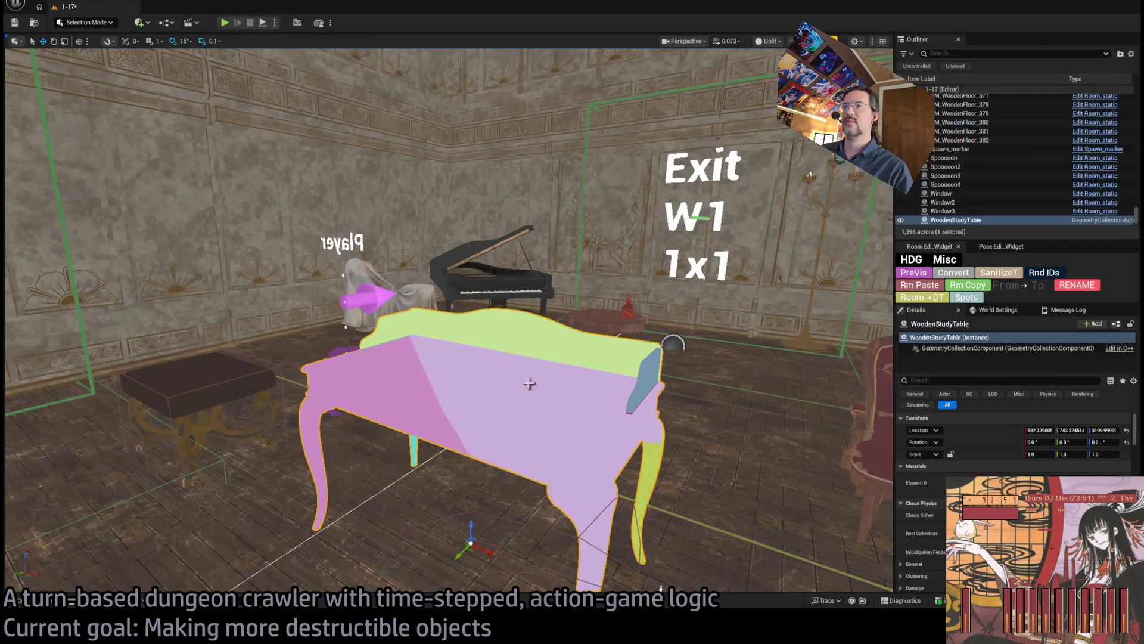
pyautogui.click(199, 383)
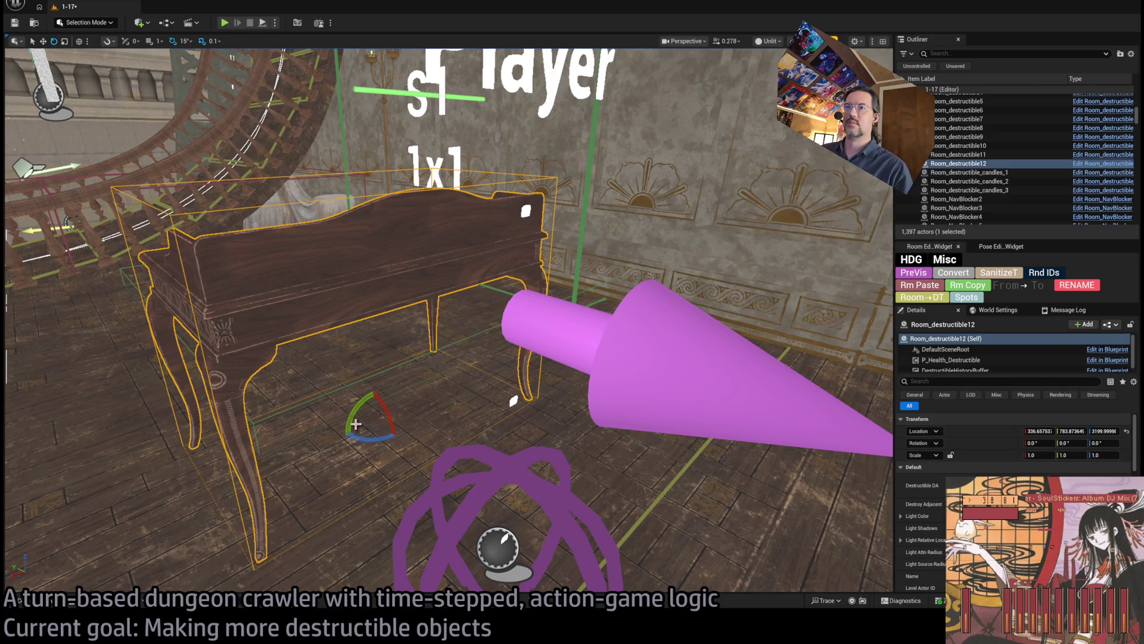
pyautogui.moveTo(358, 438); pyautogui.dragTo(322, 383)
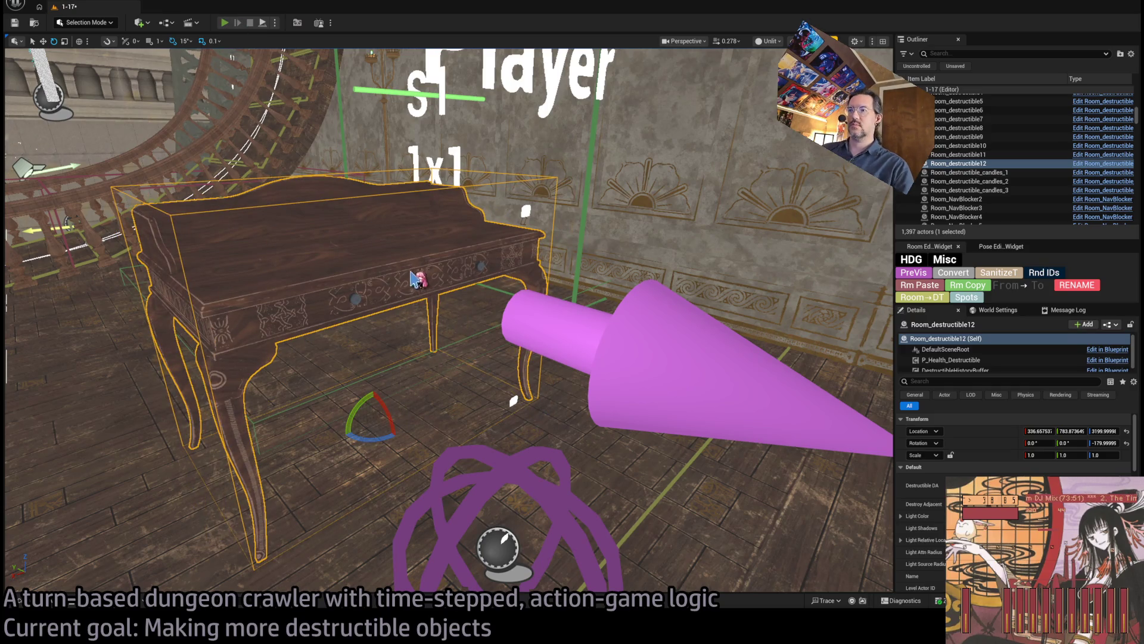
pyautogui.hotkey('alt', 'p')
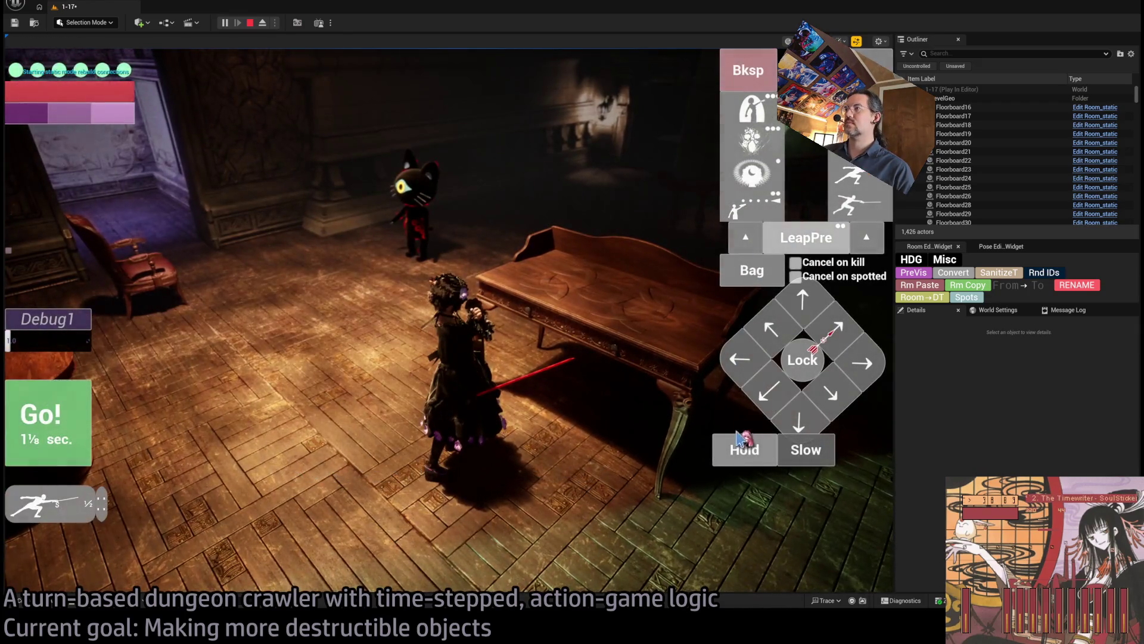
# Step: Run and replay the turn to watch the study table break, then stop play and reopen the Destructible folder
pyautogui.click(45, 402)
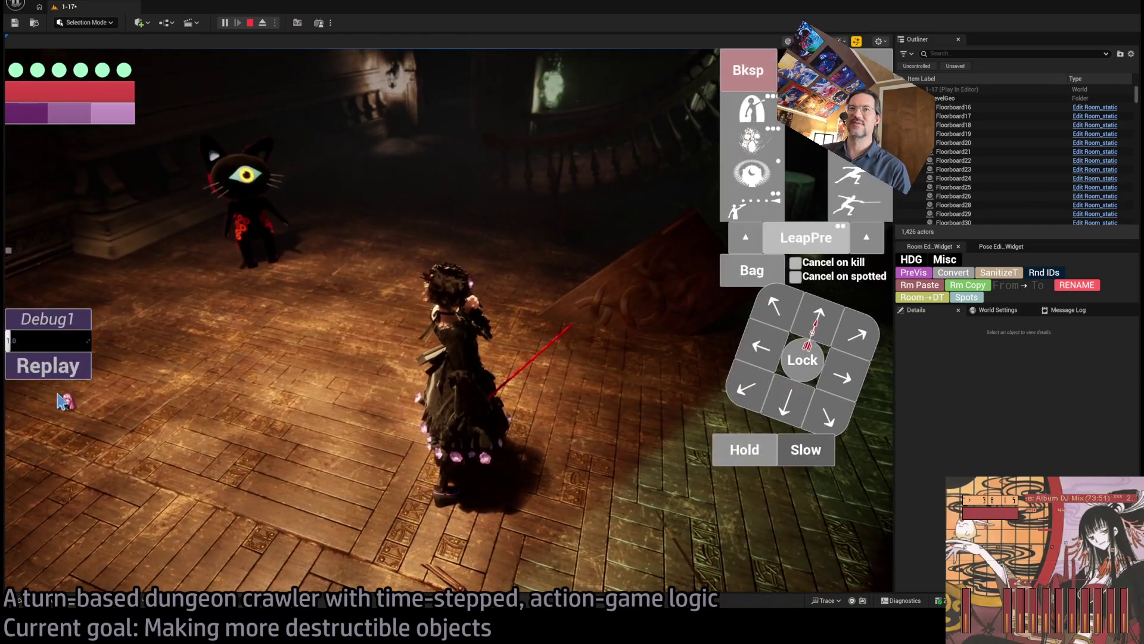
pyautogui.click(74, 366)
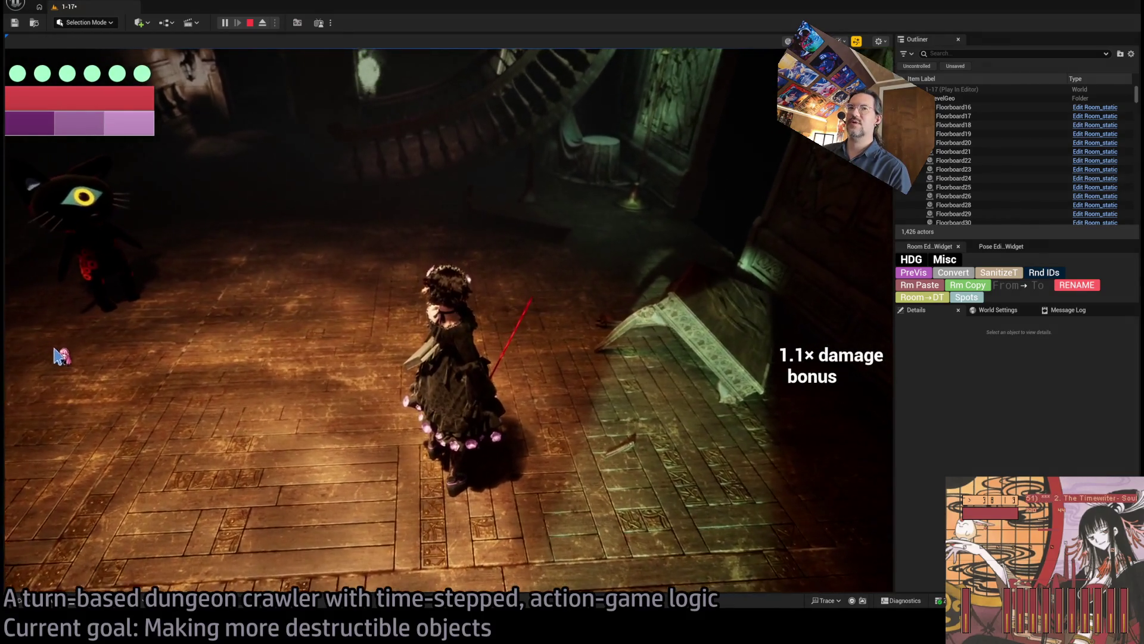
pyautogui.click(65, 366)
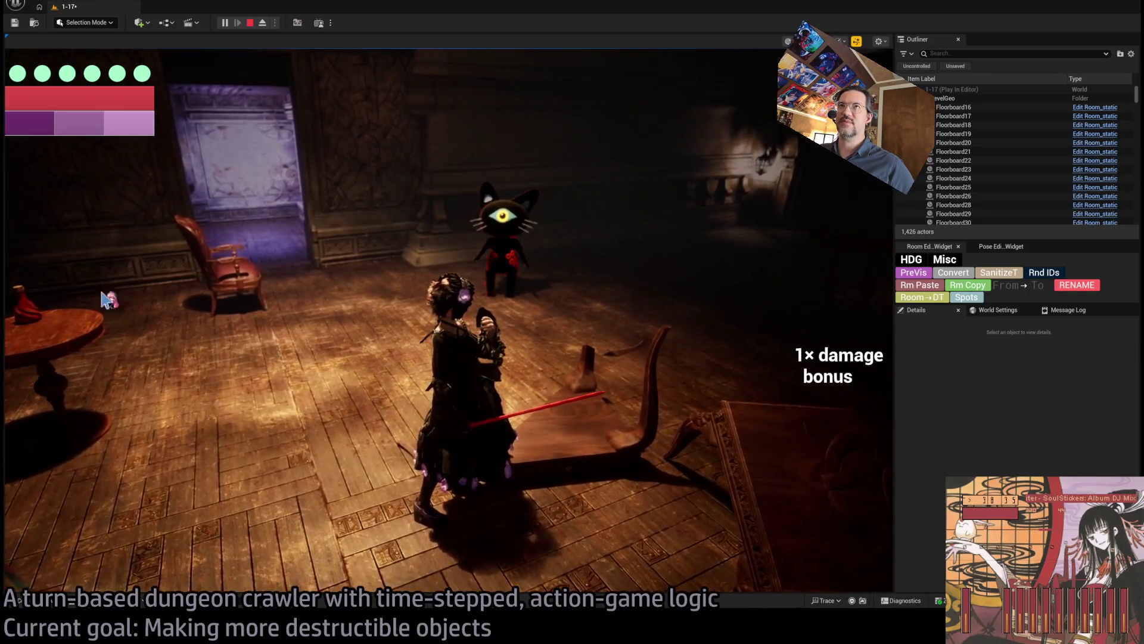
pyautogui.press('Escape')
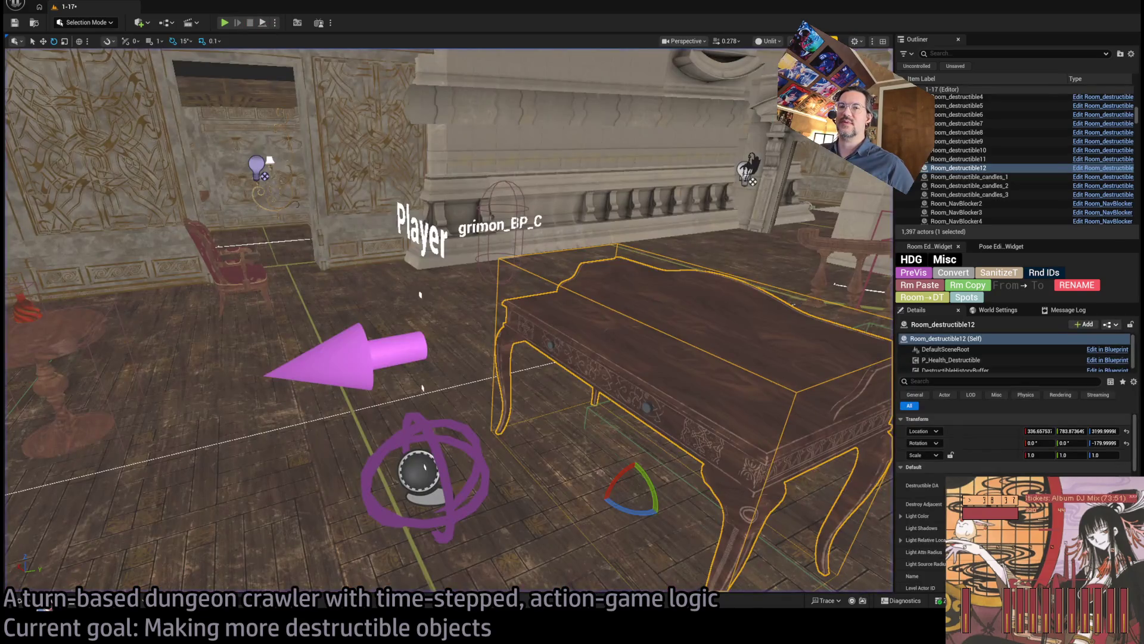
pyautogui.hotkey('ctrl', 'space')
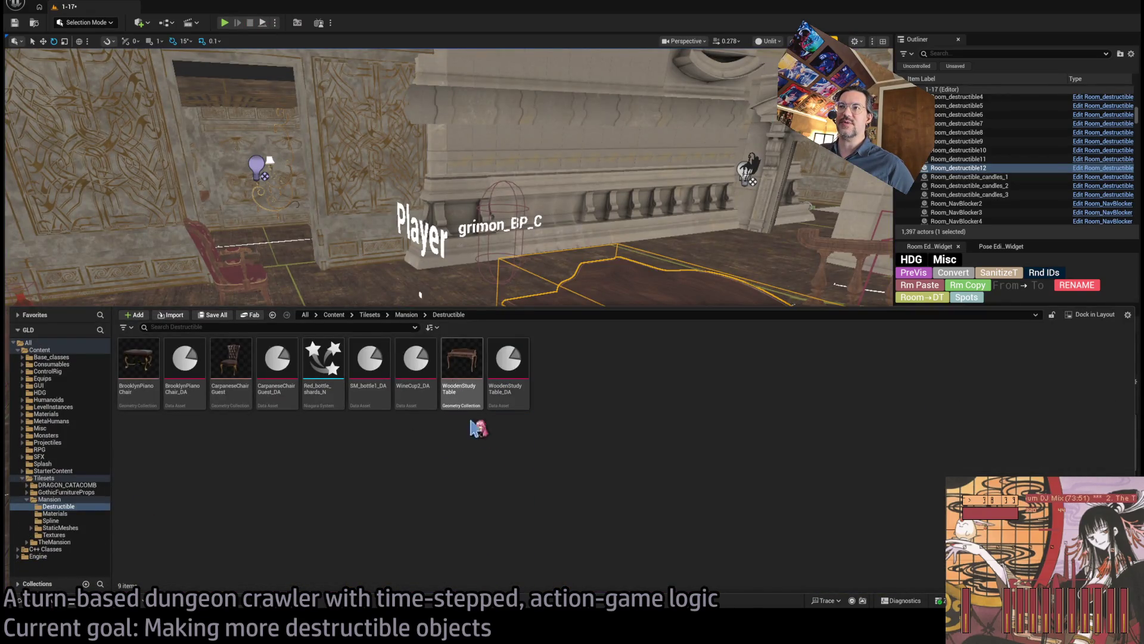